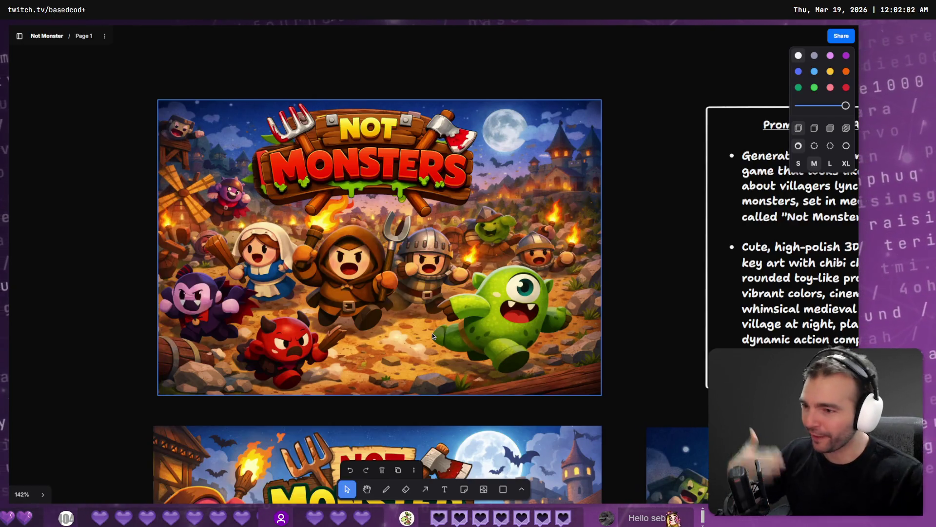
- Build and run Not Monsters with F5 from Godot's MainMenu scene
mouse_move(233, 77)
mouse_down()
mouse_move(404, 167)
mouse_move(417, 185)
mouse_up()
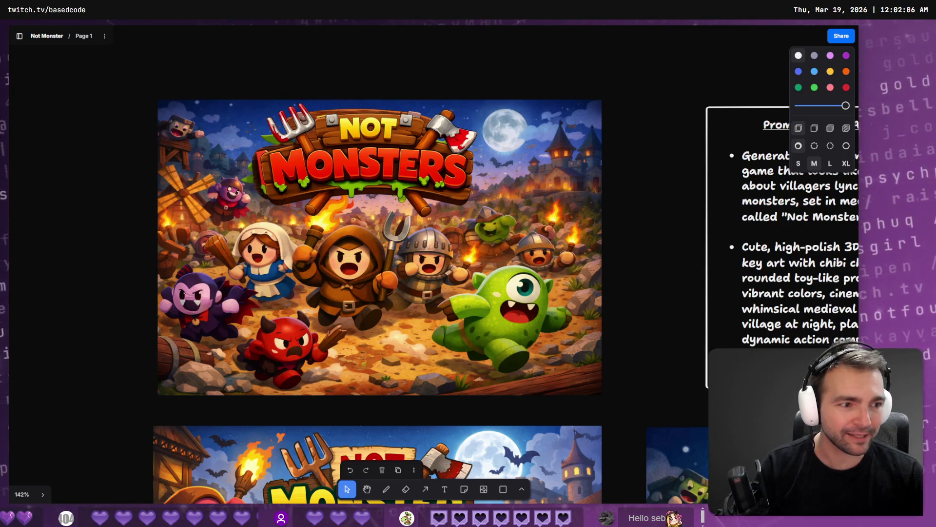
key(alt+Tab)
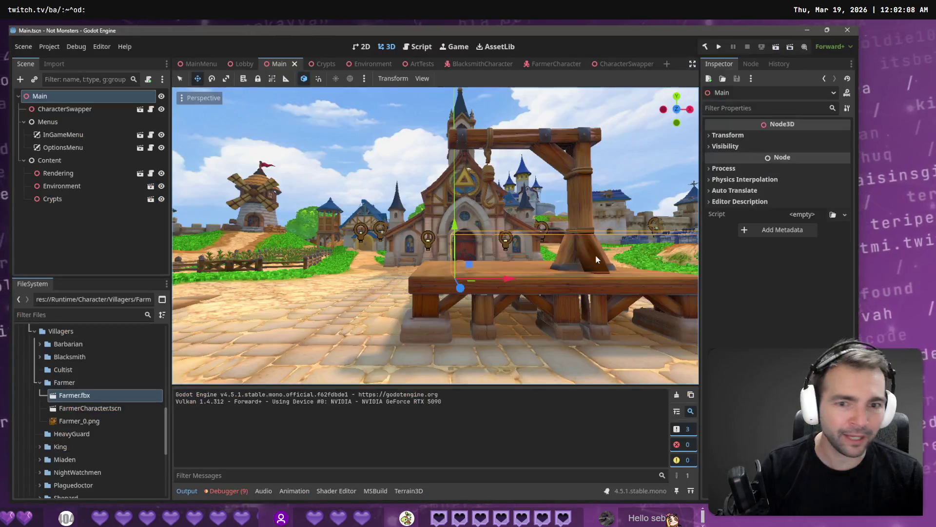
click(200, 64)
key(F5)
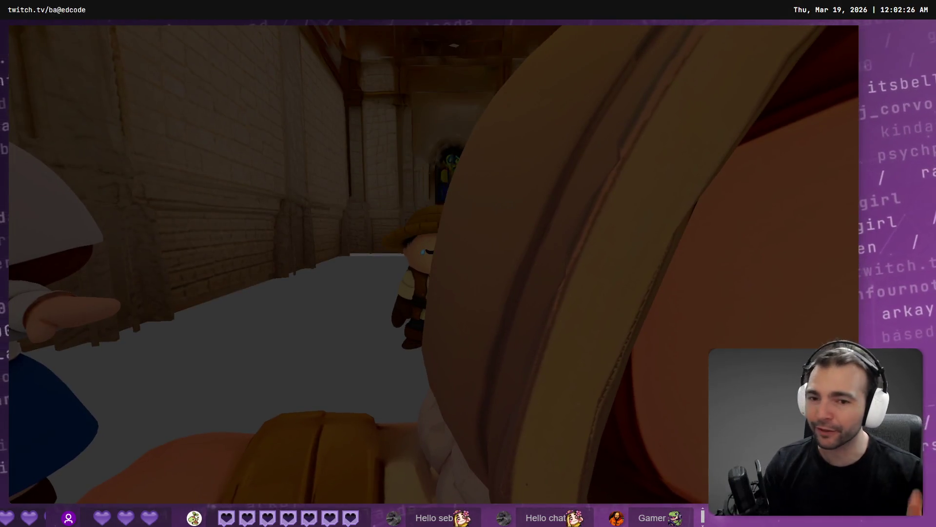
- Walk the hat-wearing character toward the cathedral door, then turn it back toward the camera
key(w)
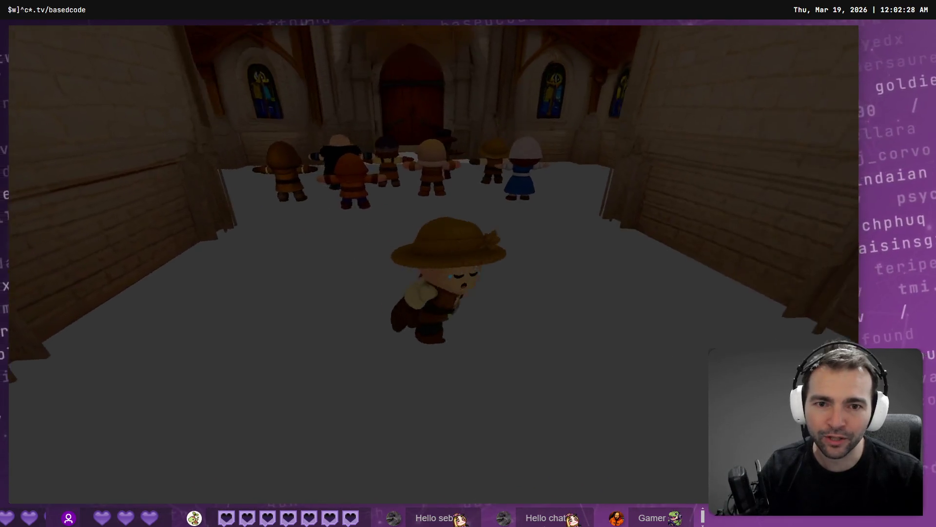
key(s)
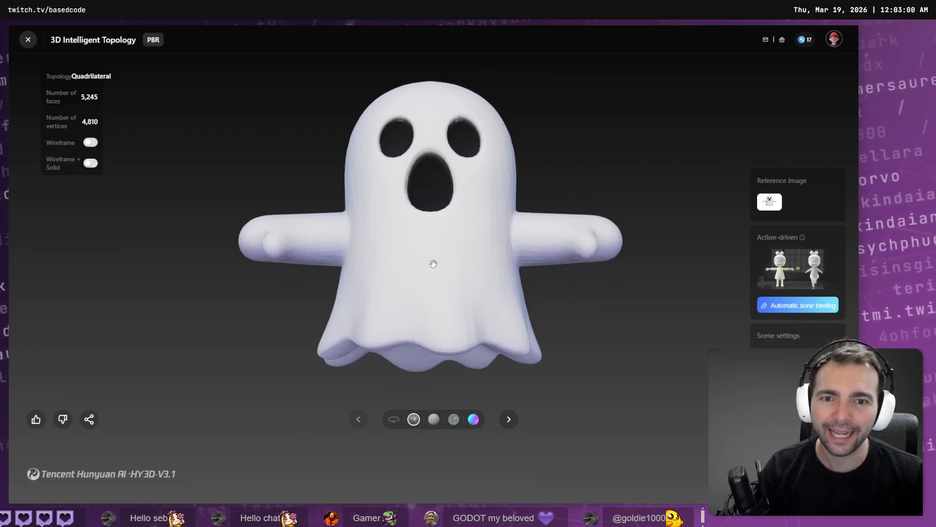
mouse_move(401, 268)
mouse_down()
mouse_move(470, 268)
mouse_move(470, 206)
mouse_up()
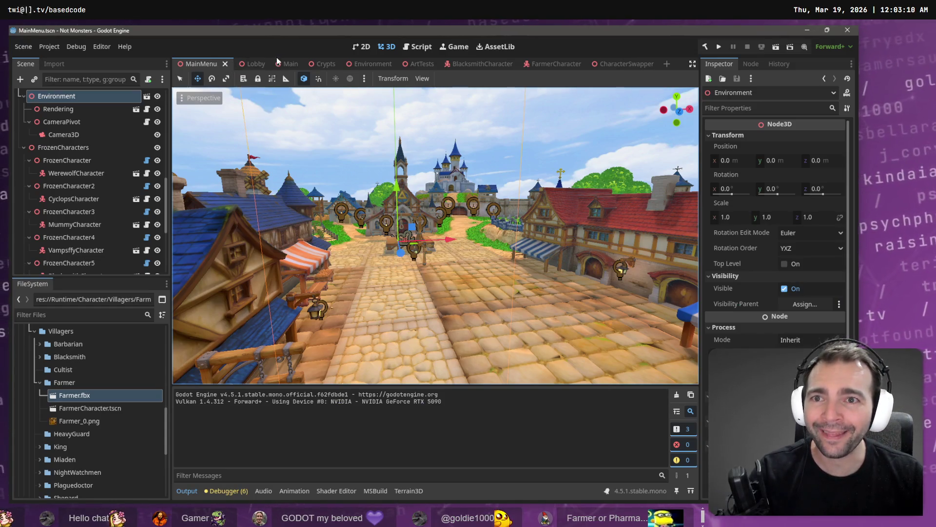
- Build and run the C# game with F5 from the Main scene
click(287, 64)
key(F5)
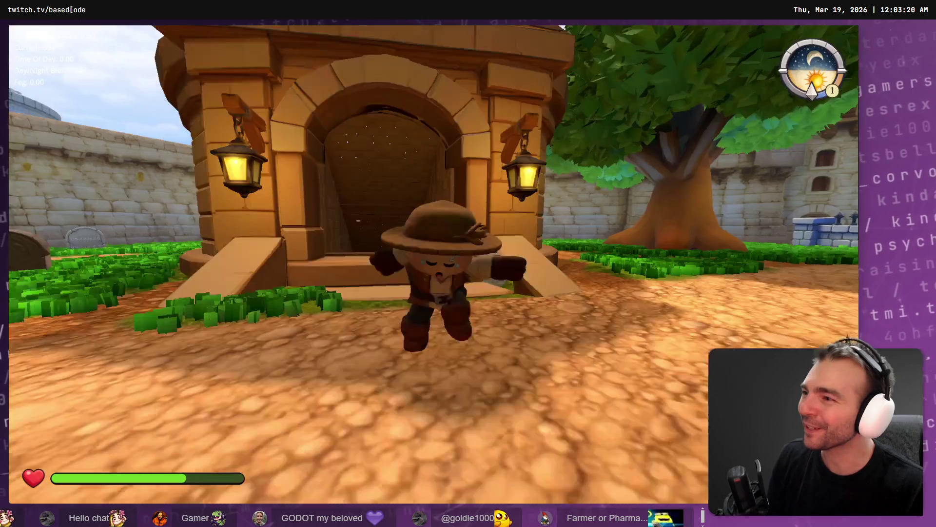
- Run the farmer left, swing the camera around, and run back toward the camera
key(a)
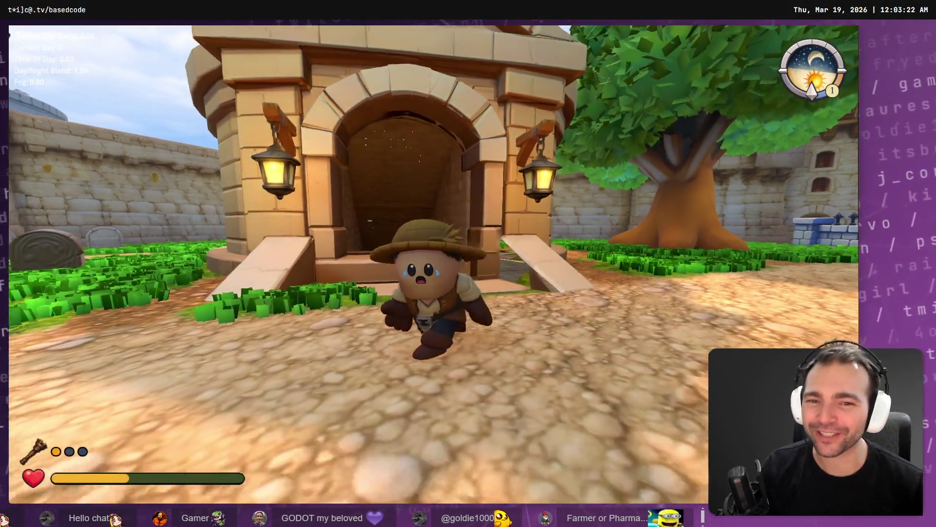
key(space)
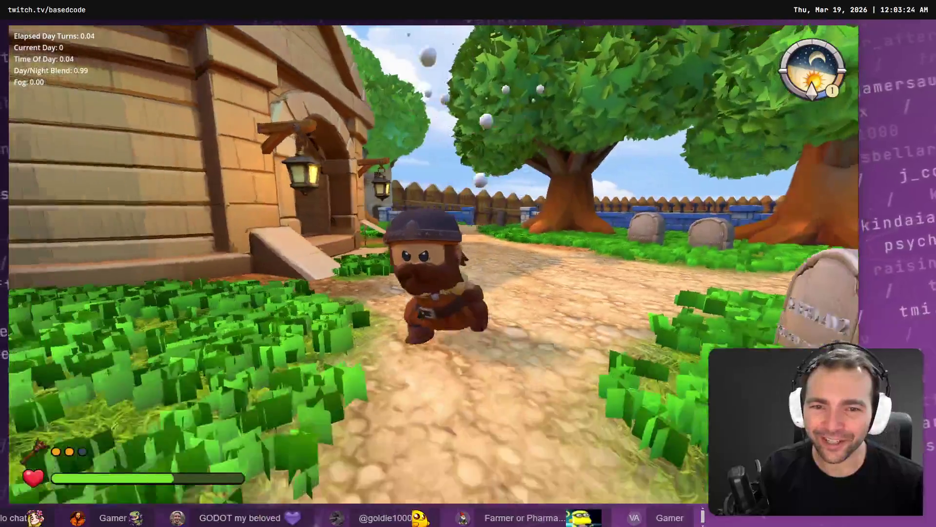
key(s)
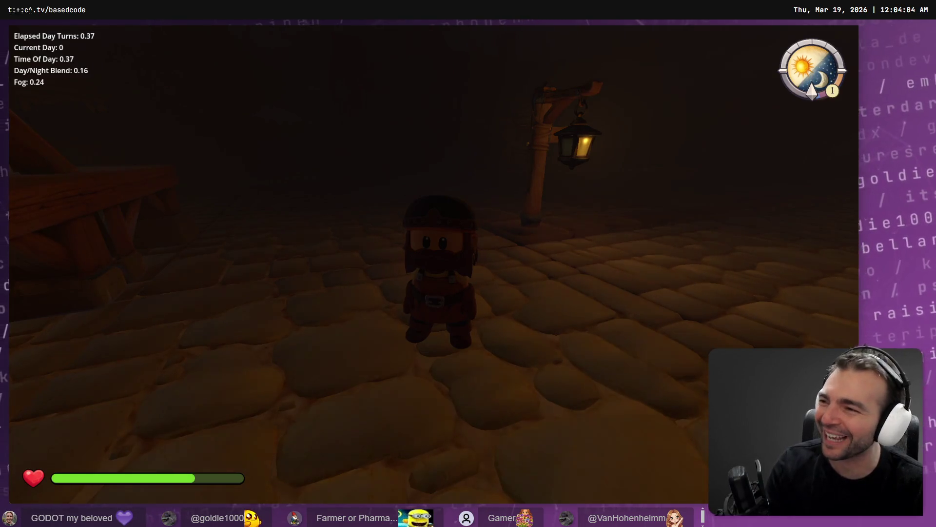
- Run the character left, then indoors through the dark room toward the camera
key(a)
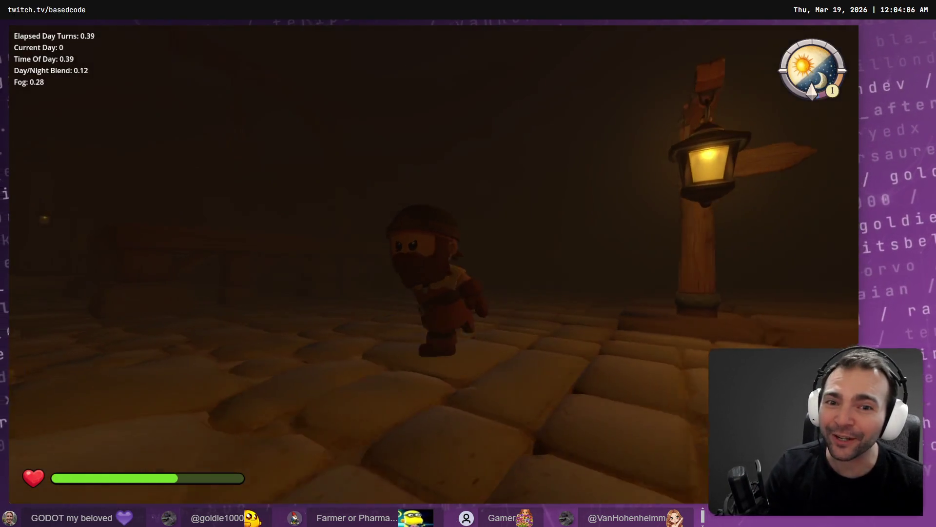
key(s)
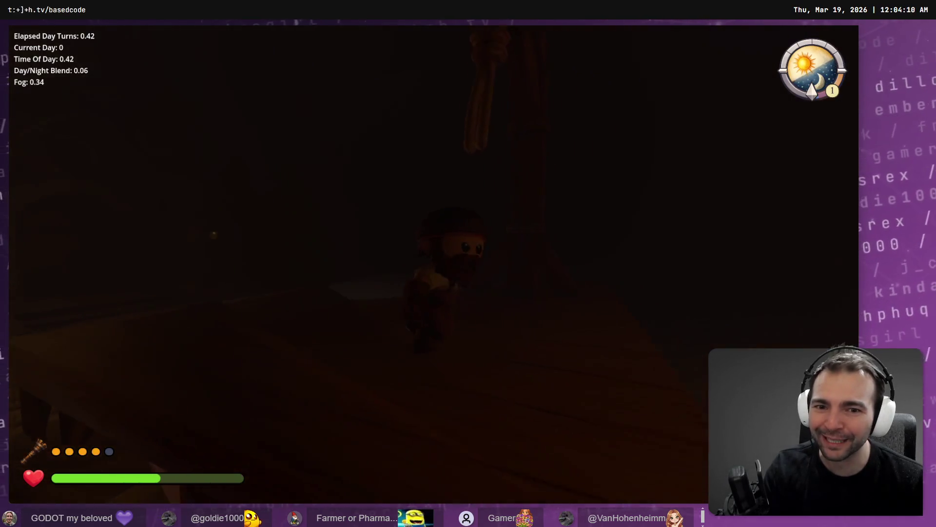
key(w)
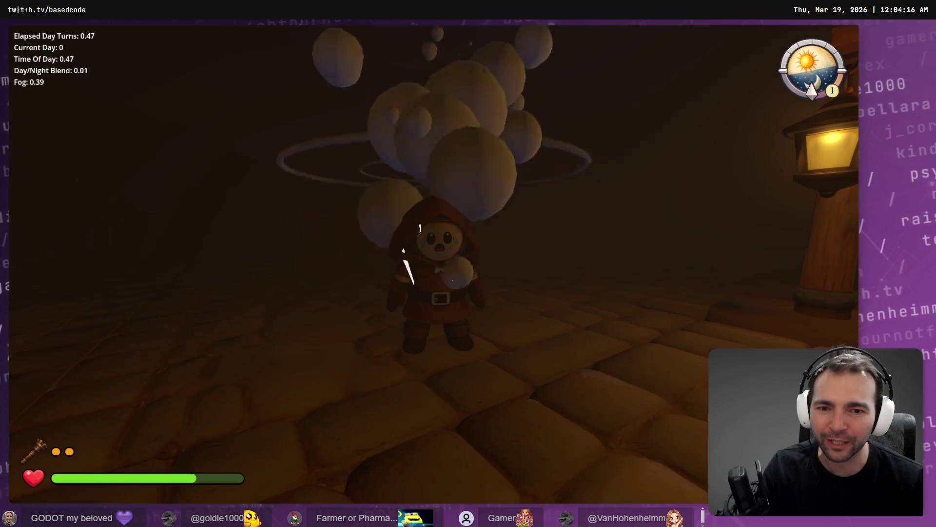
key(w)
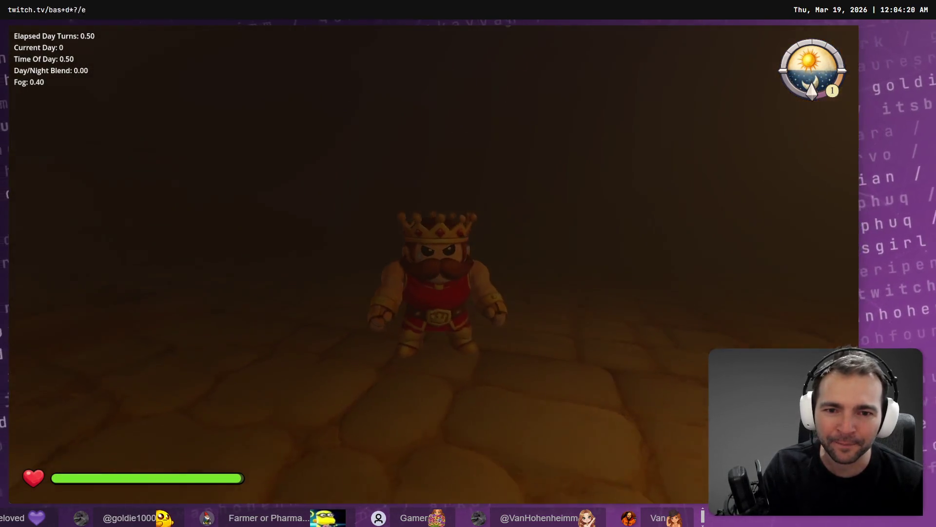
- Walk the king past the lantern to the gallows, then show Task View
key(w)
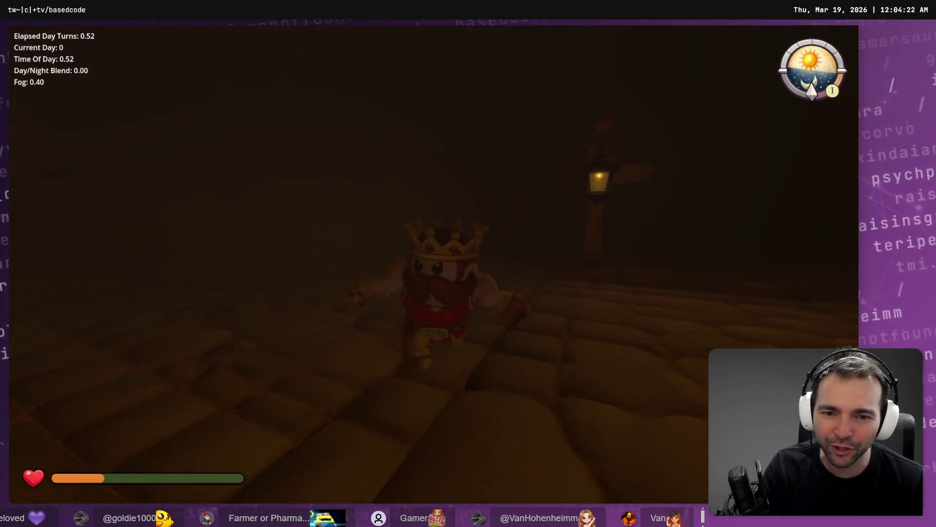
key(w)
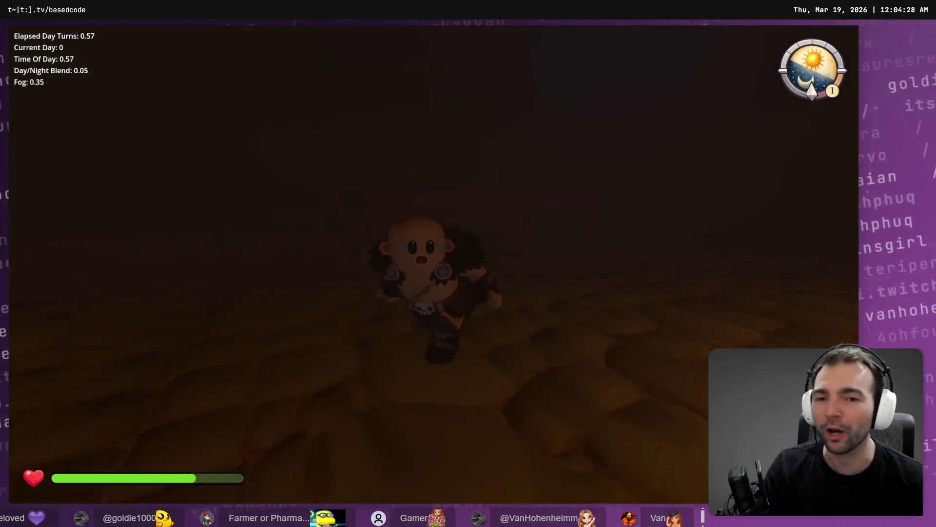
key(w)
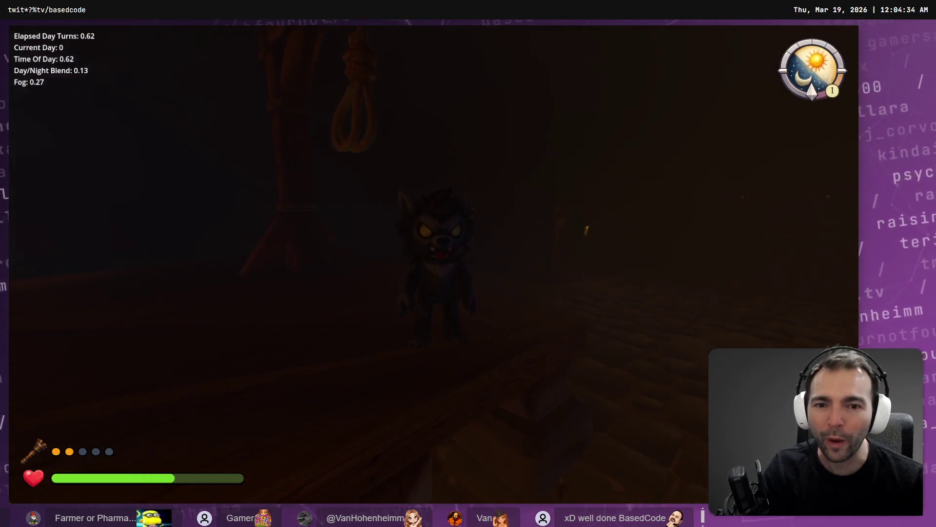
key(w)
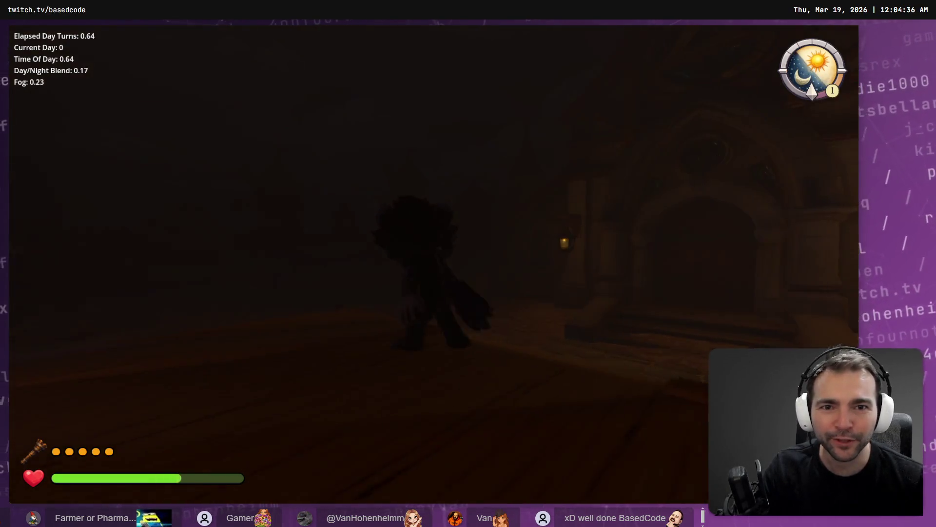
key(s)
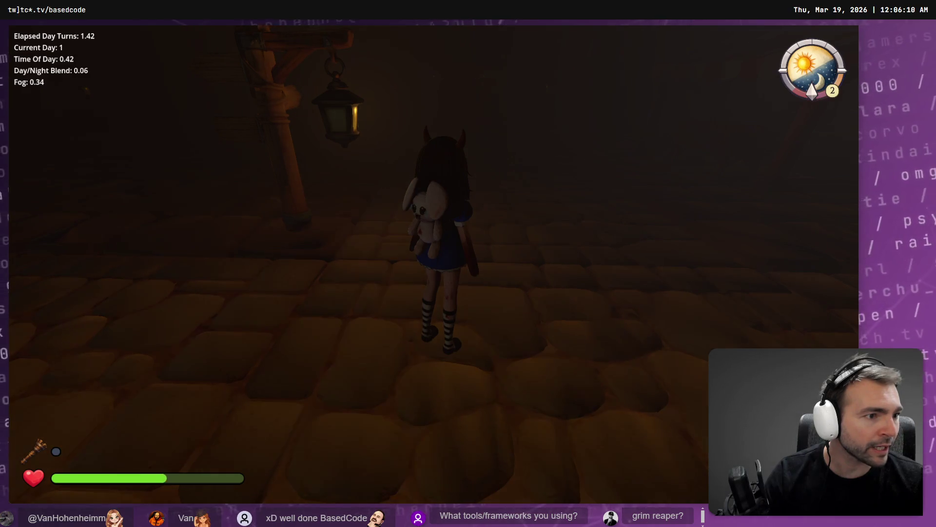
key(super+Tab)
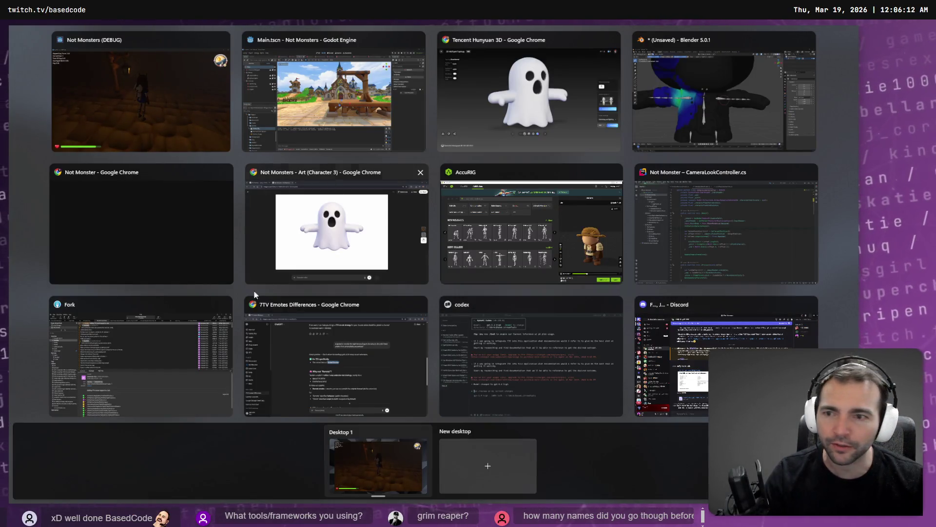
- Return to the Not Monster board, zoom out to 5%, pan, and zoom in on the logo
click(153, 221)
scroll(469, 232, down, 3)
scroll(470, 232, down, 3)
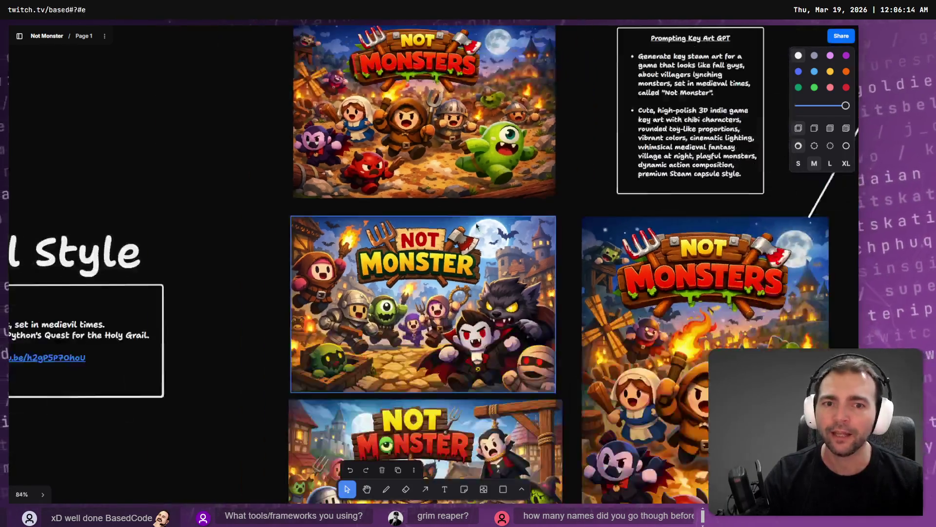
scroll(469, 232, down, 10)
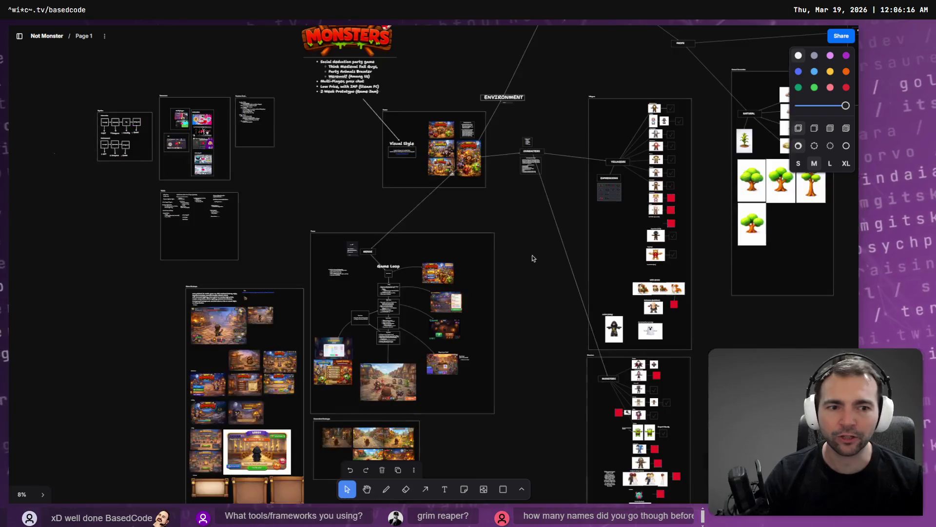
mouse_move(524, 302)
mouse_down()
mouse_move(460, 175)
mouse_move(192, 192)
mouse_move(143, 160)
mouse_move(711, 430)
mouse_up()
scroll(467, 263, up, 10)
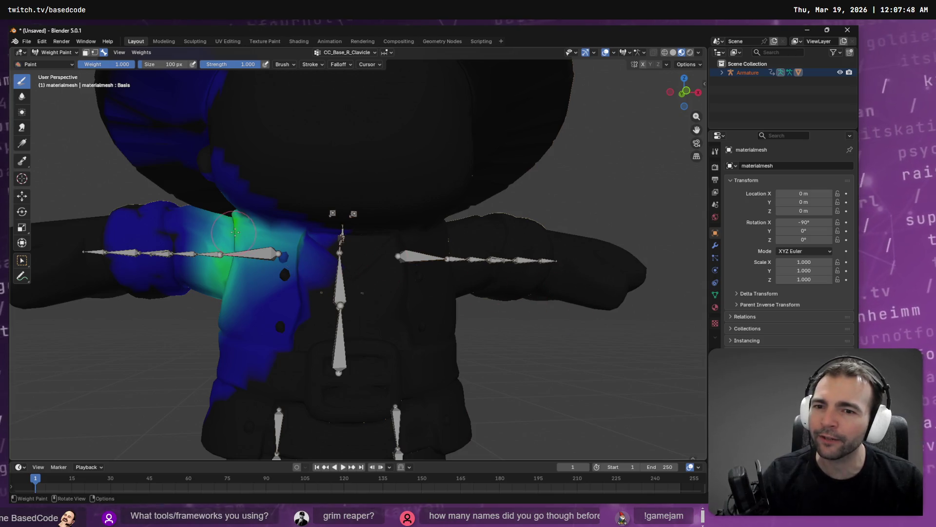
- Undo stray shoulder and hat-brim strokes and paint more weight near the neck and shoulder
mouse_move(247, 310)
mouse_down()
mouse_move(303, 286)
mouse_move(298, 243)
mouse_move(334, 252)
mouse_up()
key(ctrl+z)
key(ctrl+z)
key(ctrl+z)
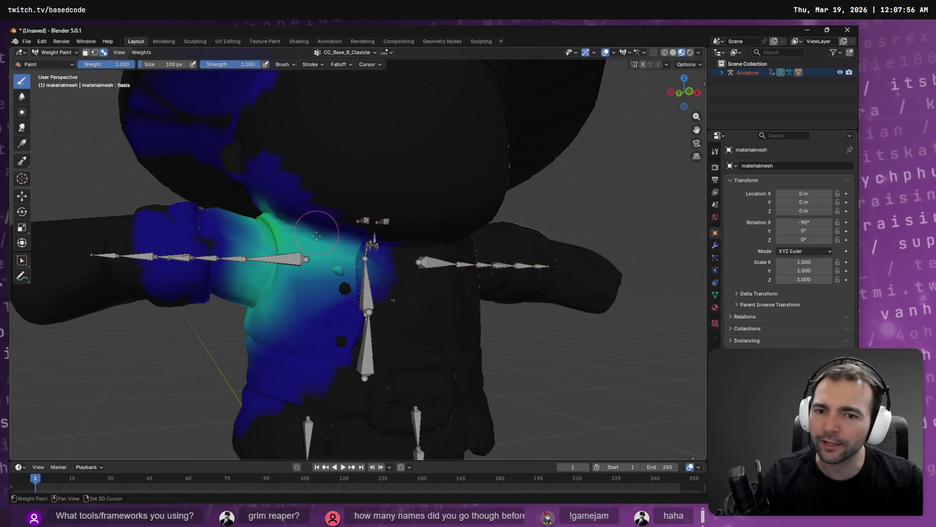
scroll(493, 279, down, 5)
mouse_move(420, 291)
mouse_down()
mouse_move(439, 286)
mouse_move(446, 255)
mouse_move(408, 188)
mouse_up()
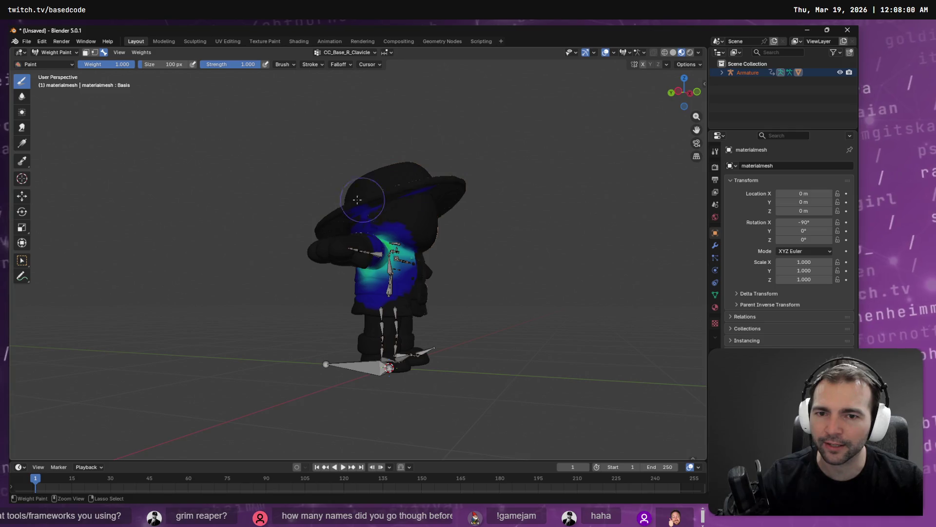
key(ctrl+z)
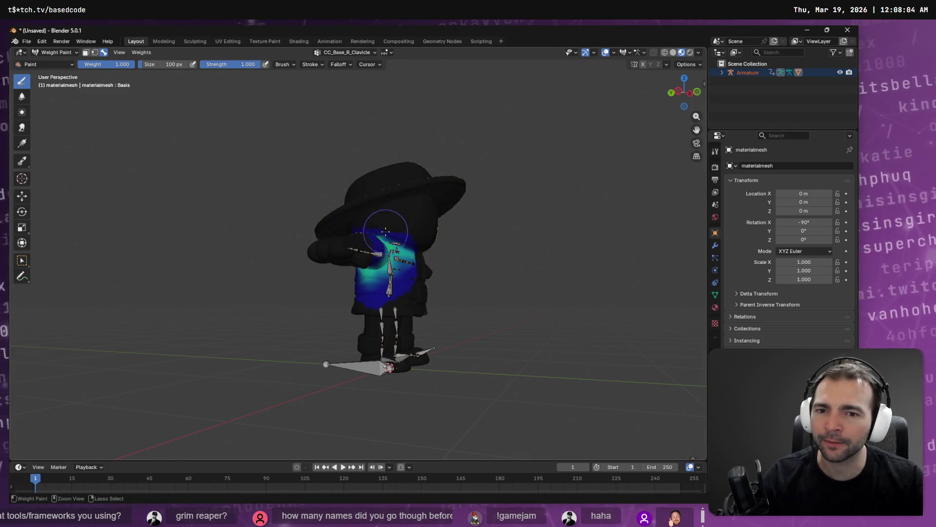
drag(374, 222, 416, 239)
mouse_move(344, 213)
mouse_down()
mouse_move(539, 265)
mouse_move(415, 242)
mouse_up()
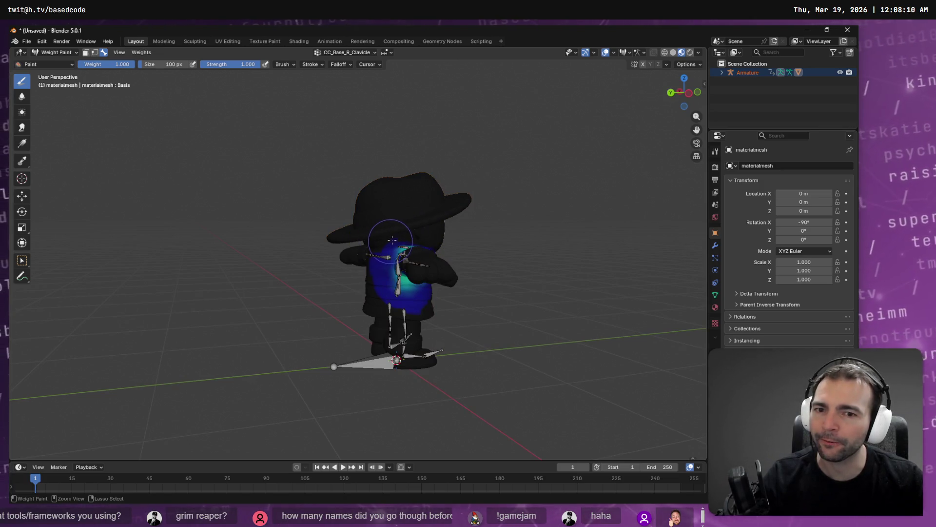
drag(434, 230, 383, 227)
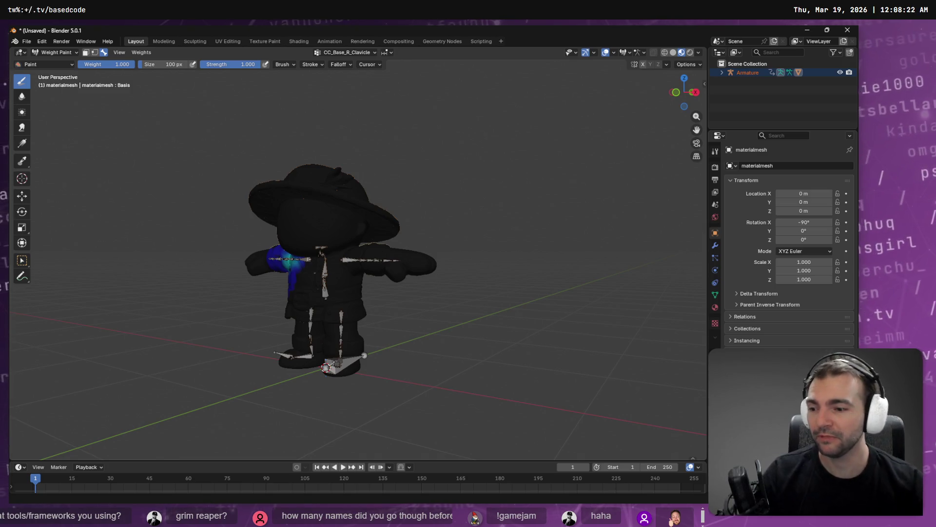
mouse_move(331, 126)
mouse_down()
mouse_move(446, 141)
mouse_move(403, 142)
mouse_up()
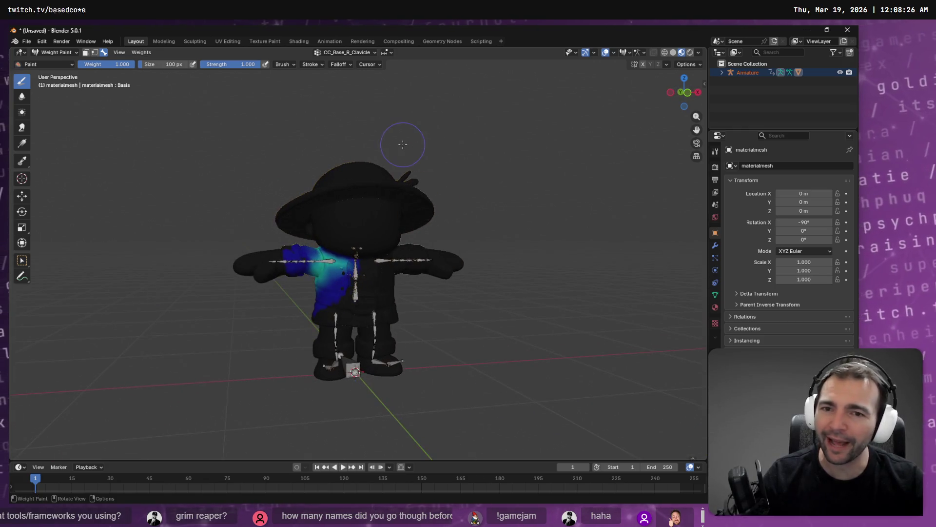
- Open the FBX (.fbx) export browser, plus a File Explorer window
click(26, 41)
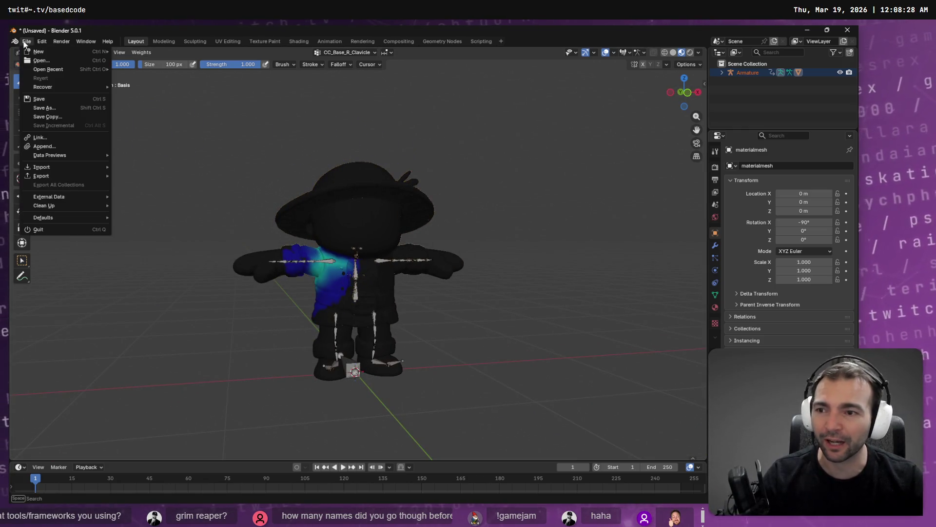
mouse_move(85, 176)
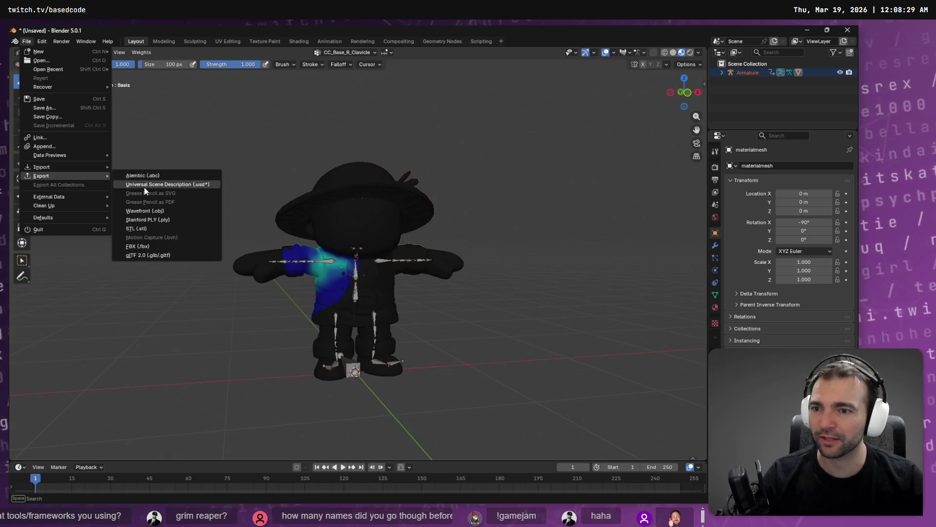
click(156, 244)
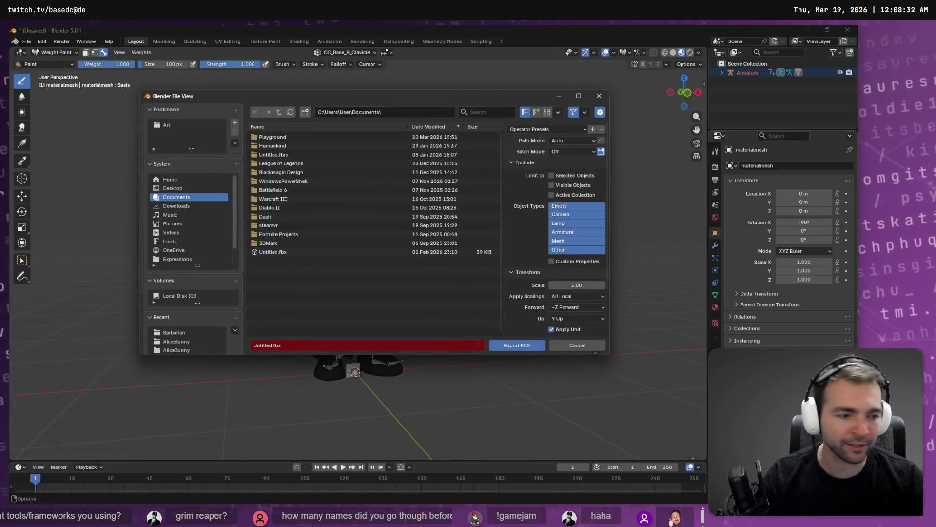
key(super+e)
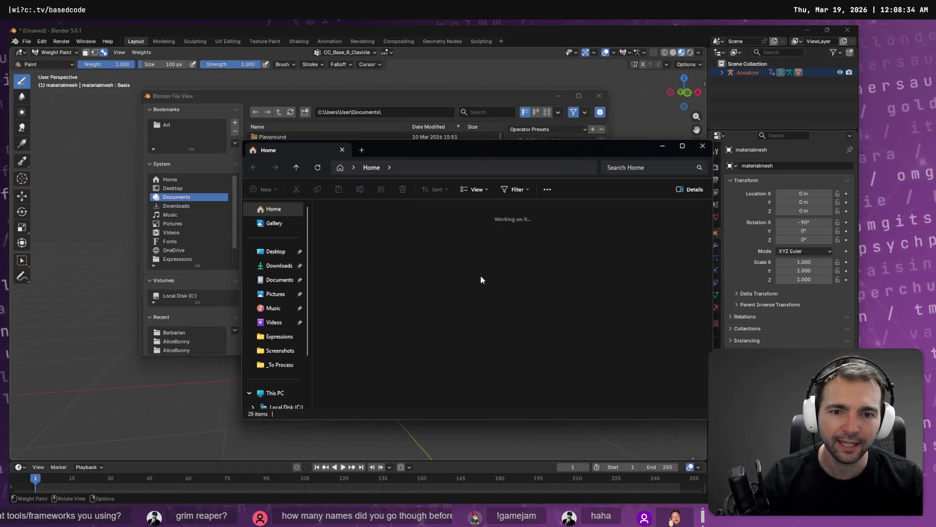
- Open Farmer_Rigged.fbx's file location, grab the Farmer folder path, and return to Blender
right_click(434, 359)
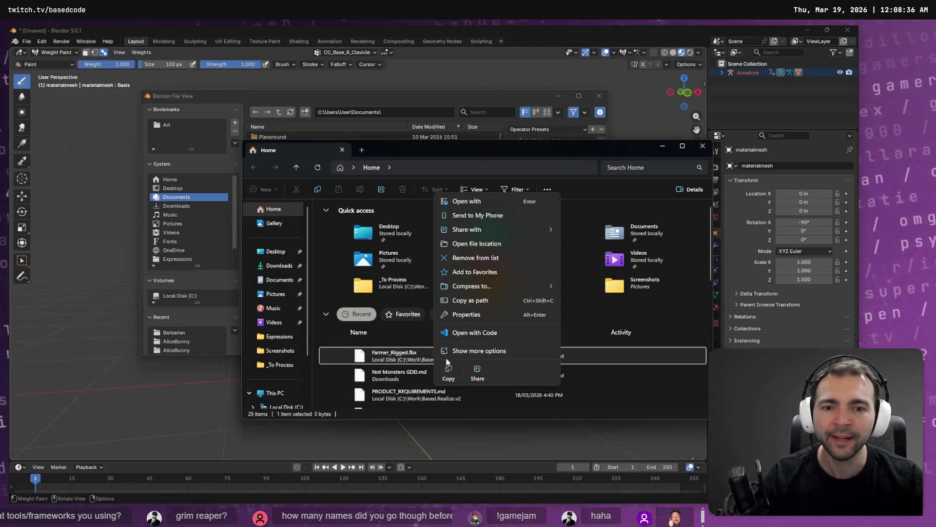
click(509, 245)
click(358, 243)
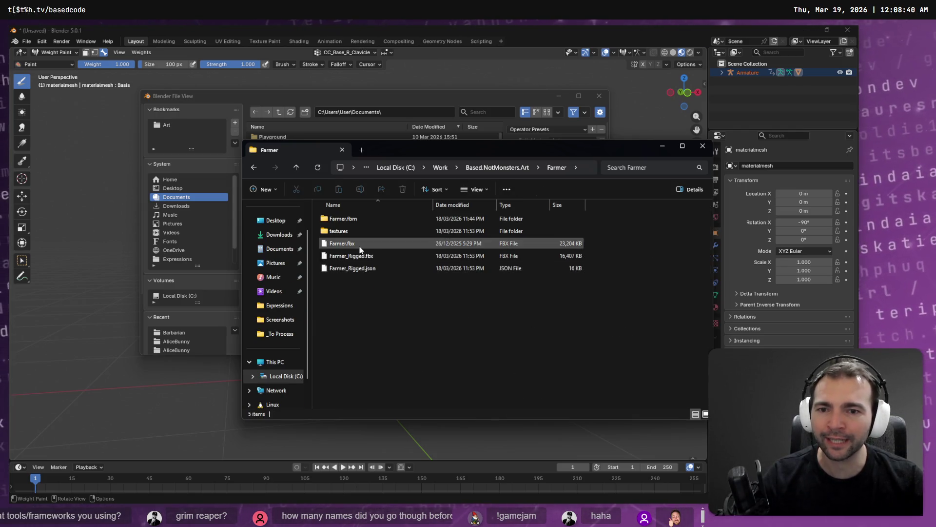
click(395, 320)
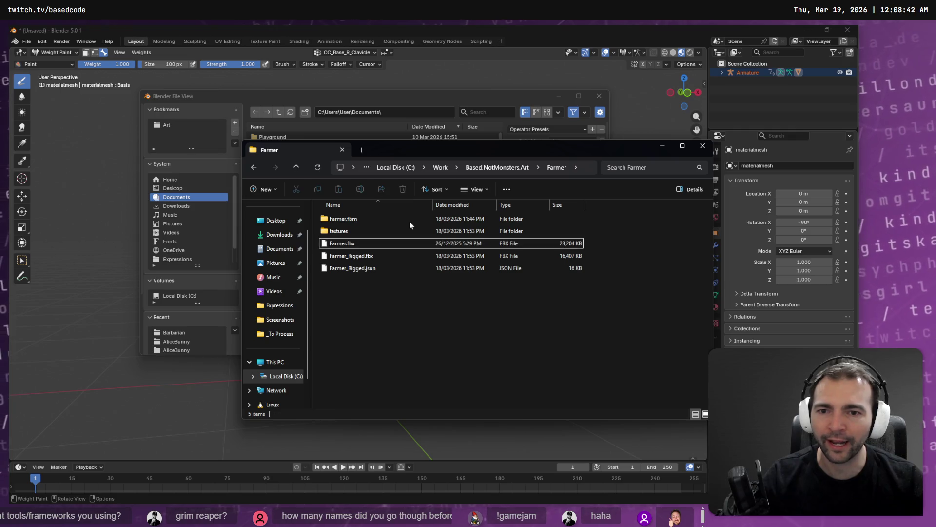
click(587, 165)
click(332, 136)
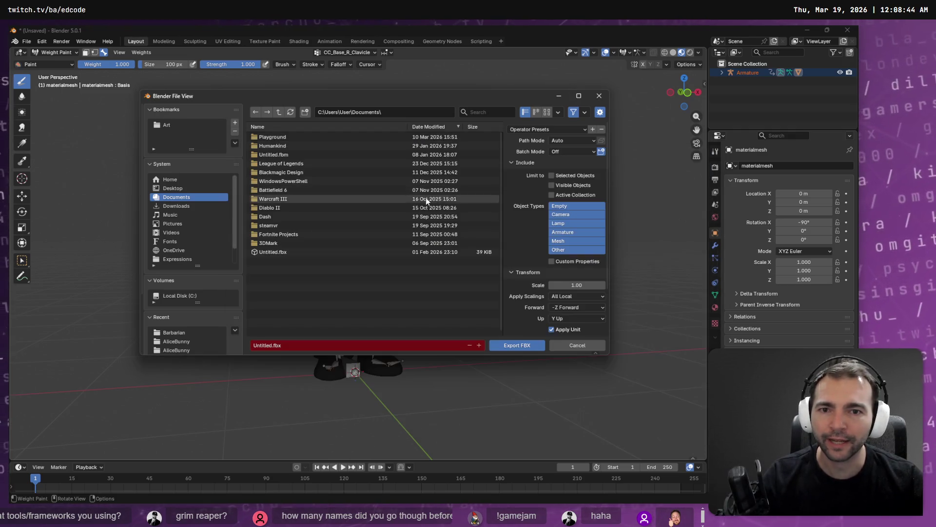
- Paste the Farmer folder path as the export destination
click(405, 113)
key(ctrl+v)
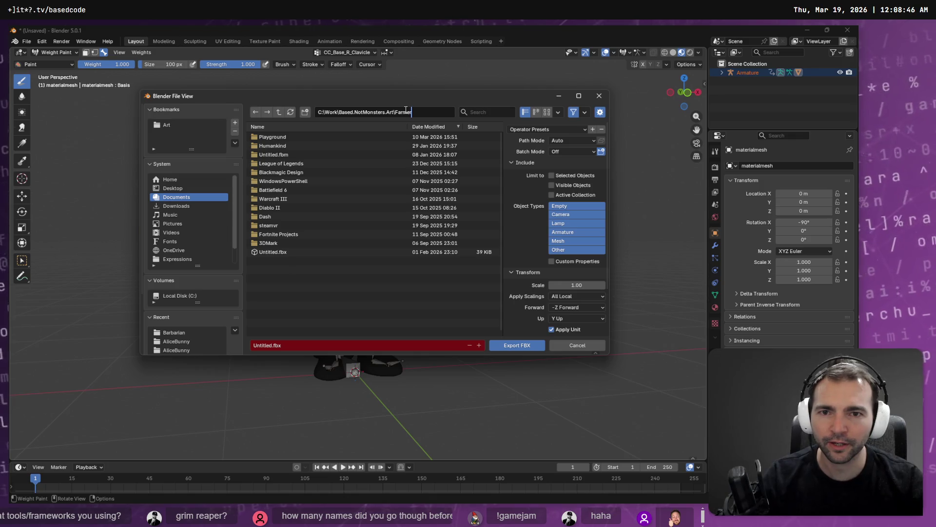
key(Return)
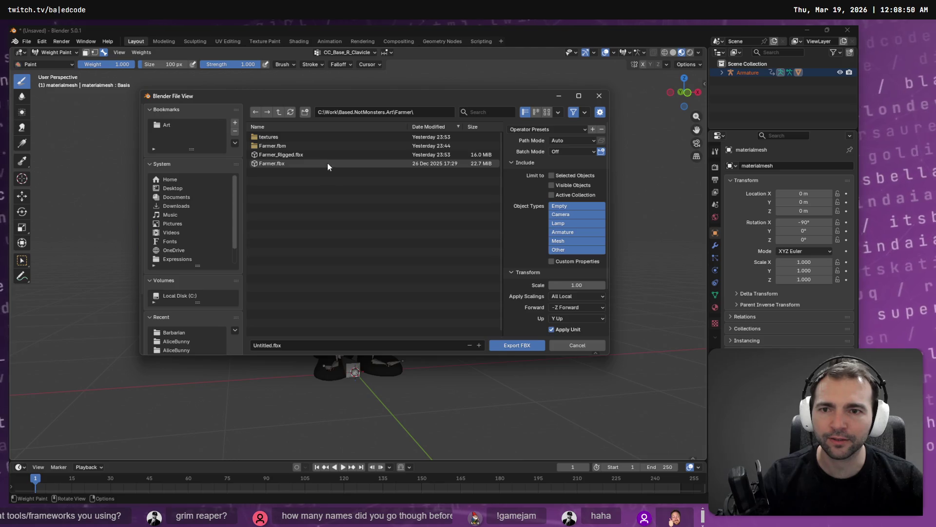
- Rename the existing Farmer.fbx to Farmer_Mesh.fbx
right_click(295, 165)
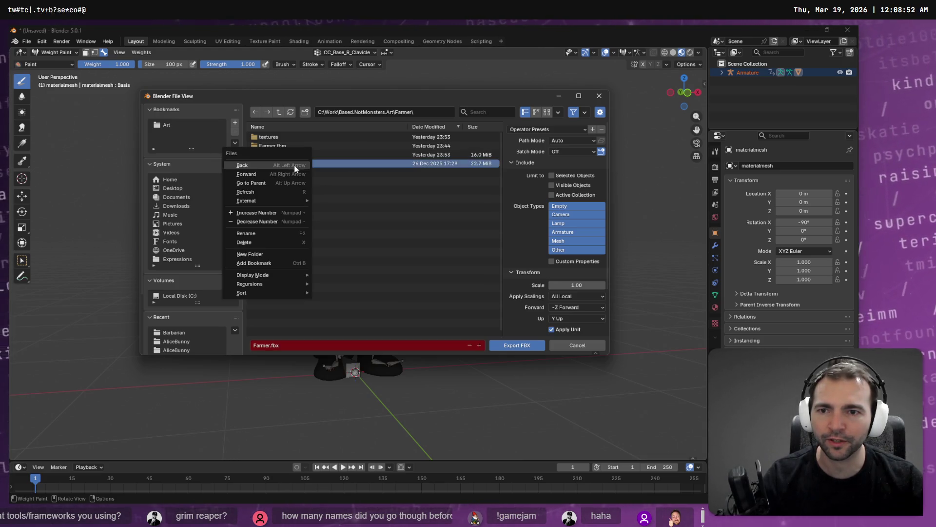
click(265, 233)
key(End)
key(Left)
key(Left)
key(Left)
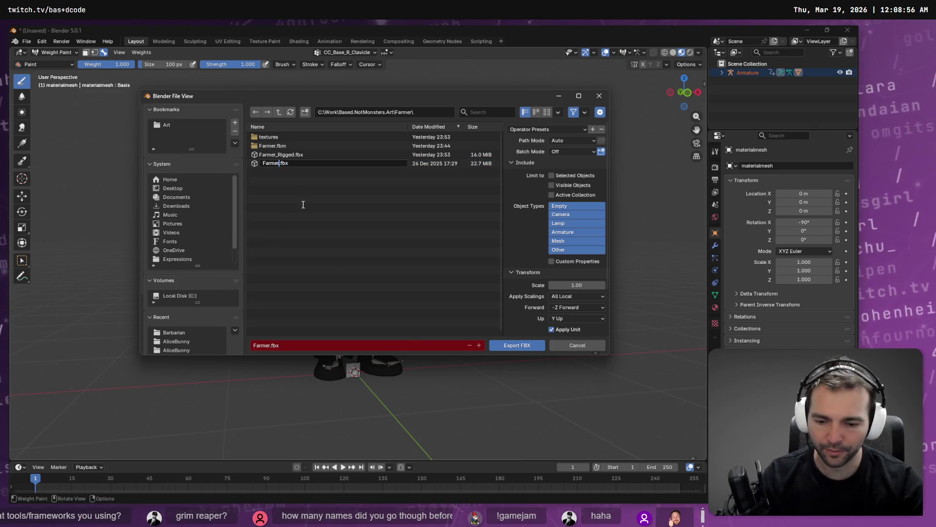
text(_Ge)
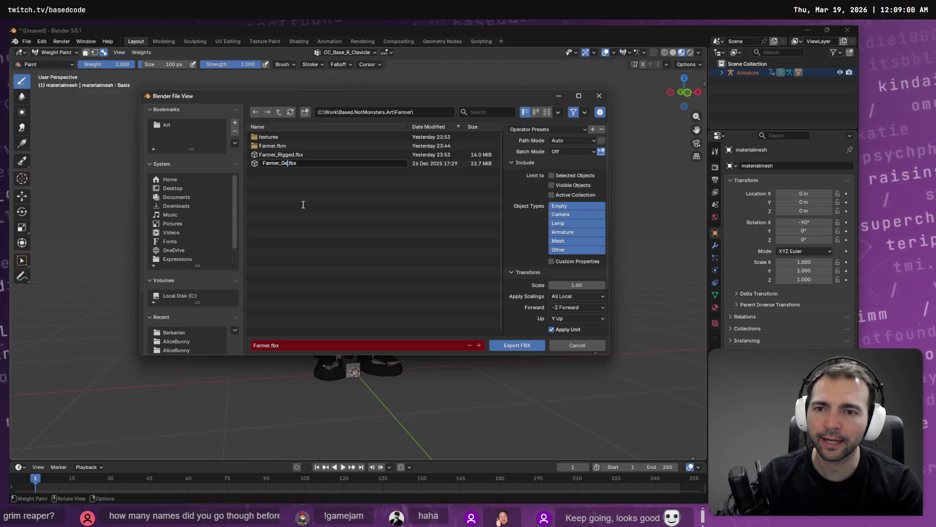
text(Mesh)
key(Return)
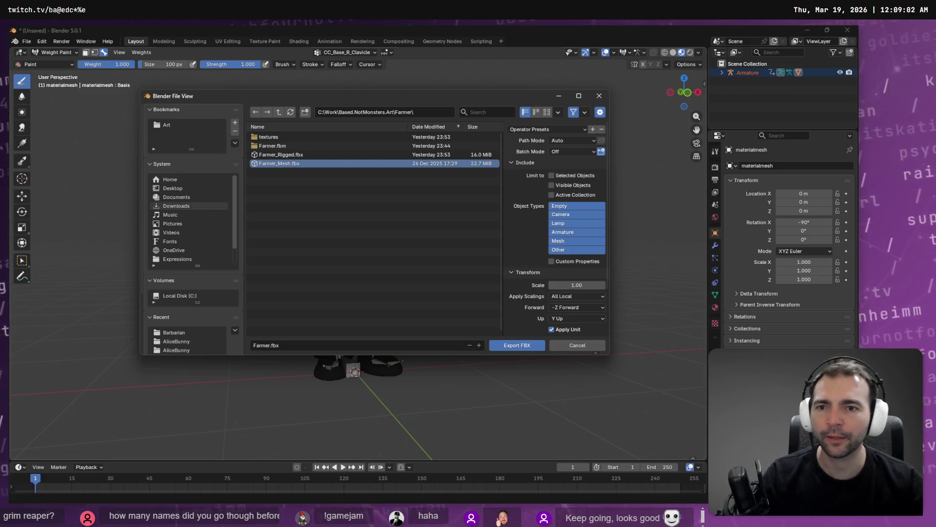
- Export the character as a new Farmer.fbx and check the Farmer folder
click(372, 171)
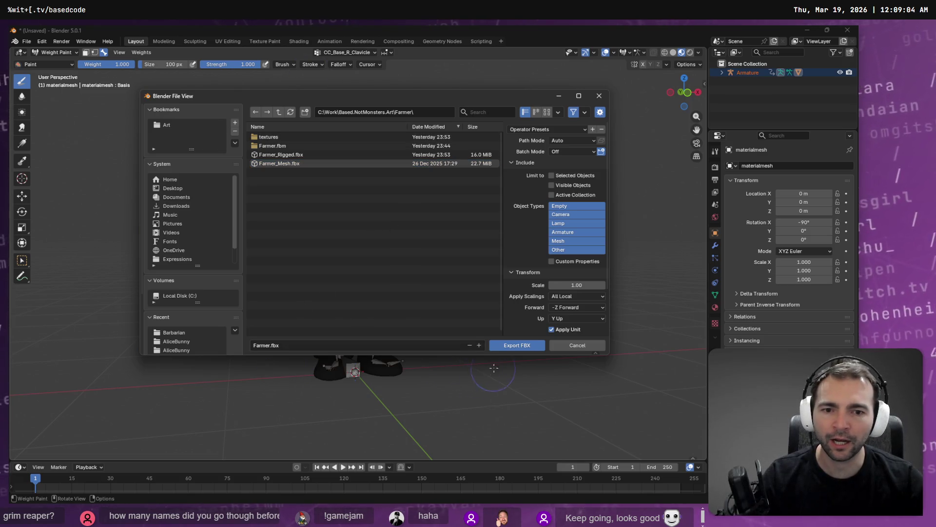
click(508, 346)
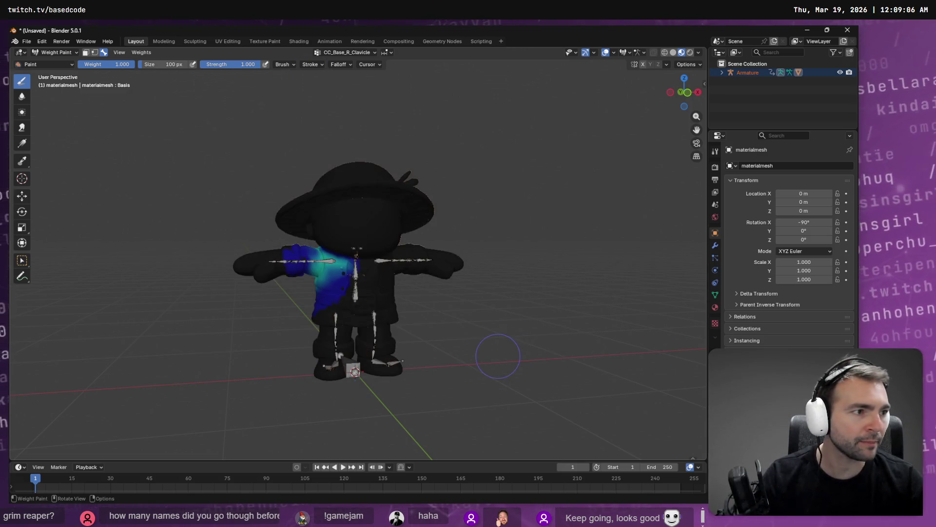
key(alt+Tab)
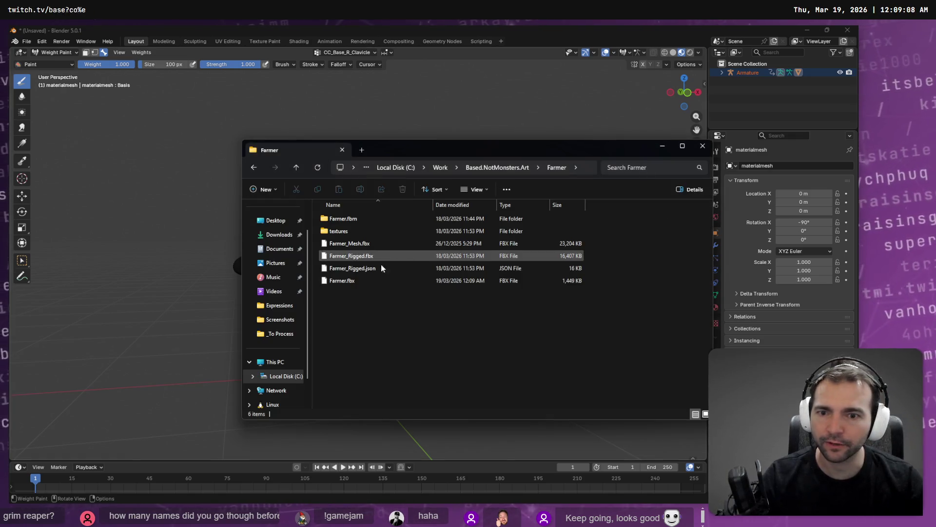
- Back in Blender, open the FBX (.fbx) export browser again
key(alt+Tab)
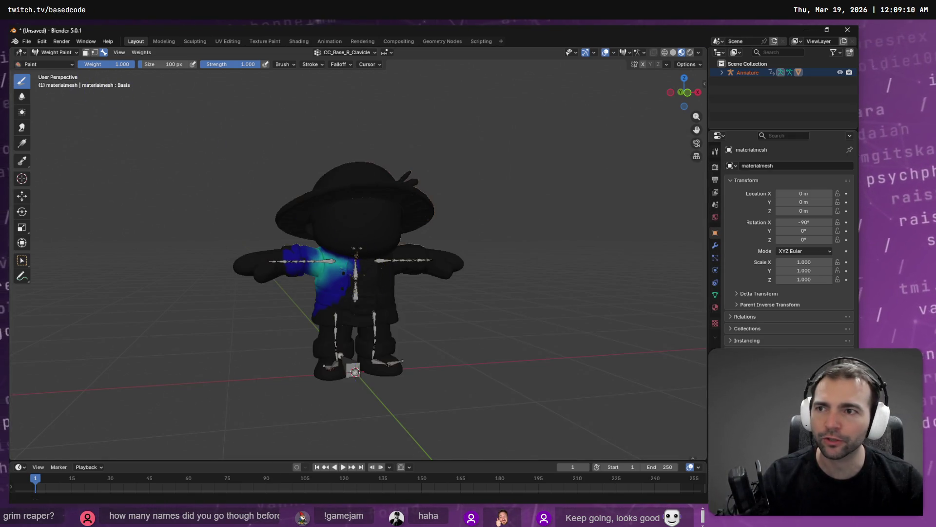
click(24, 41)
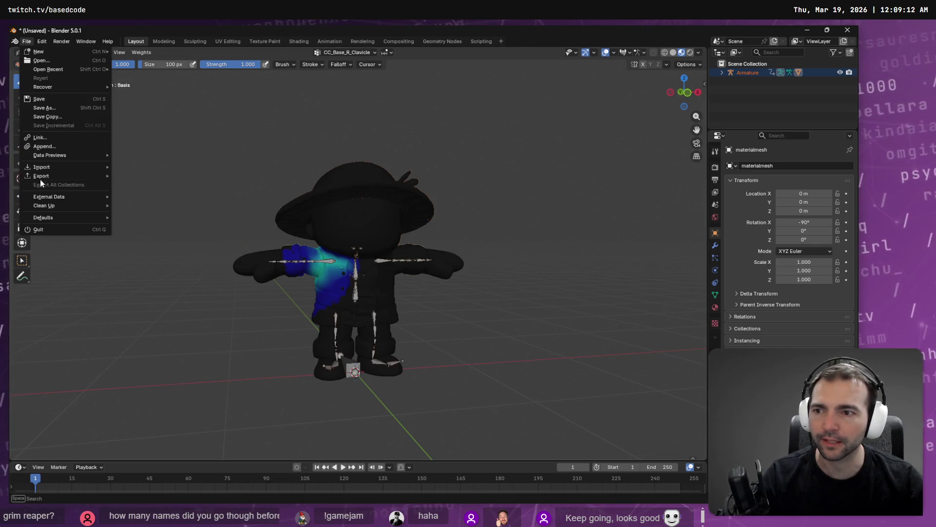
mouse_move(61, 177)
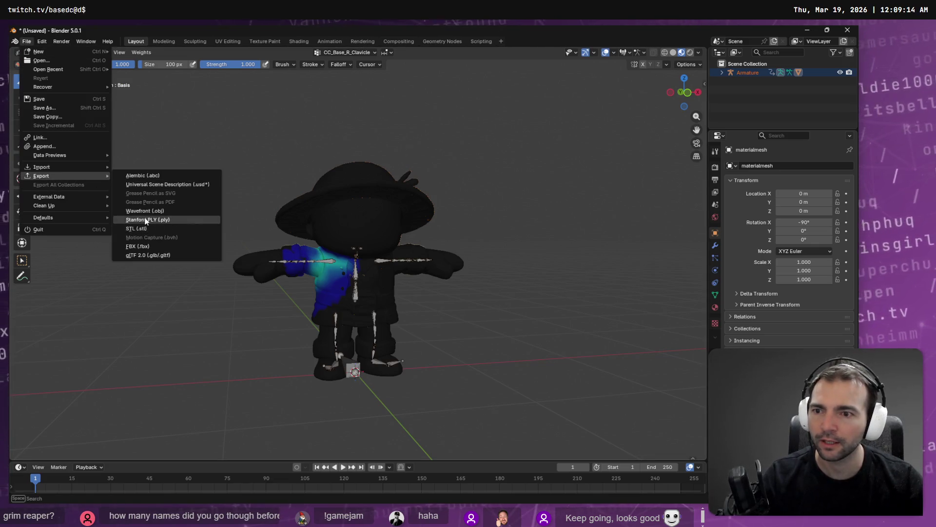
click(161, 246)
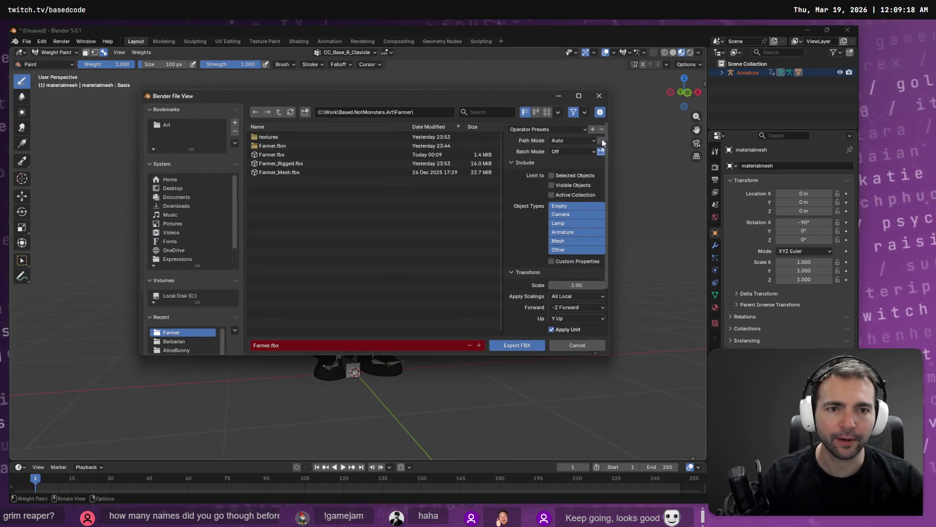
- Export Farmer.fbx with Path Mode Copy and only Armature, Mesh and Other object types
click(575, 140)
click(559, 200)
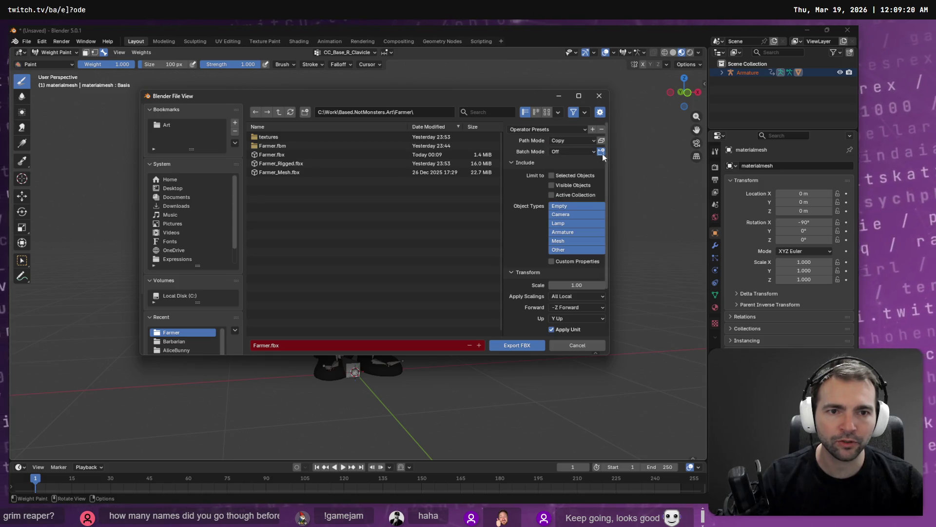
click(562, 207)
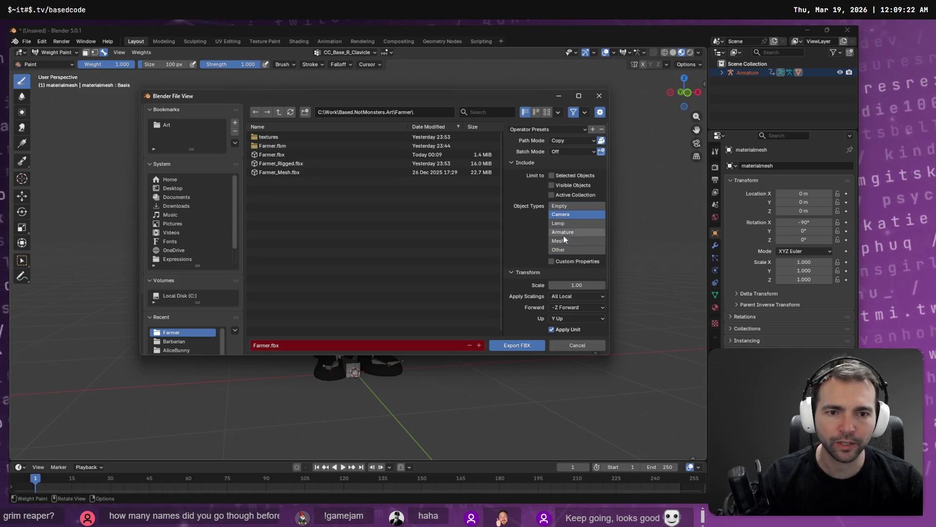
click(570, 232)
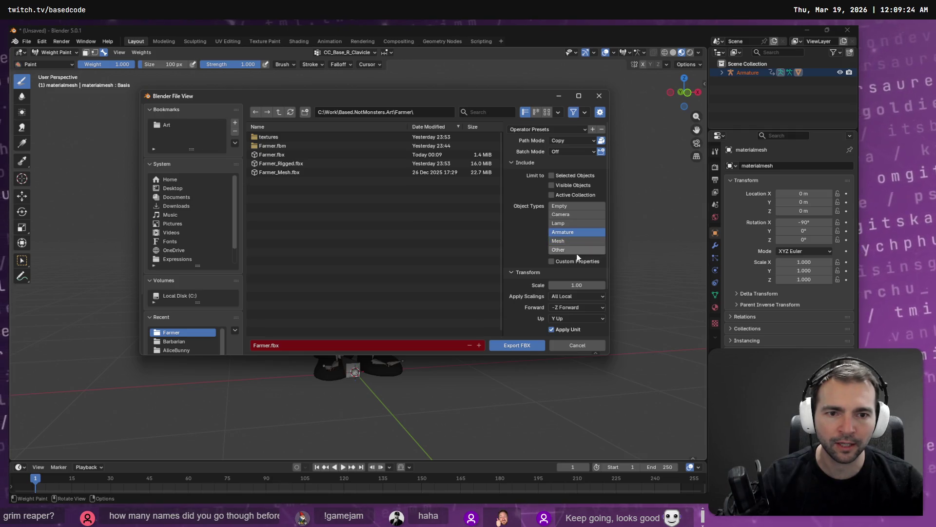
shift+click(565, 241)
shift+click(567, 250)
scroll(592, 197, down, 3)
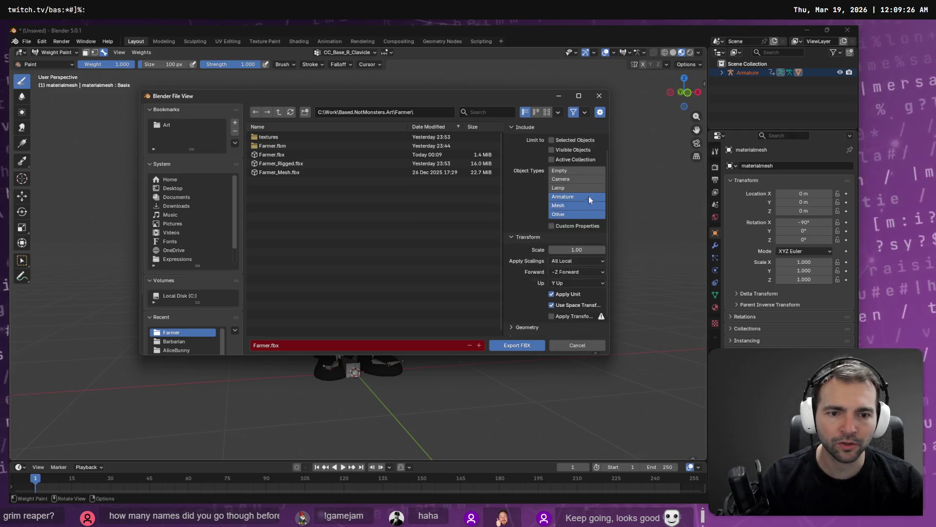
click(520, 346)
key(alt+Tab)
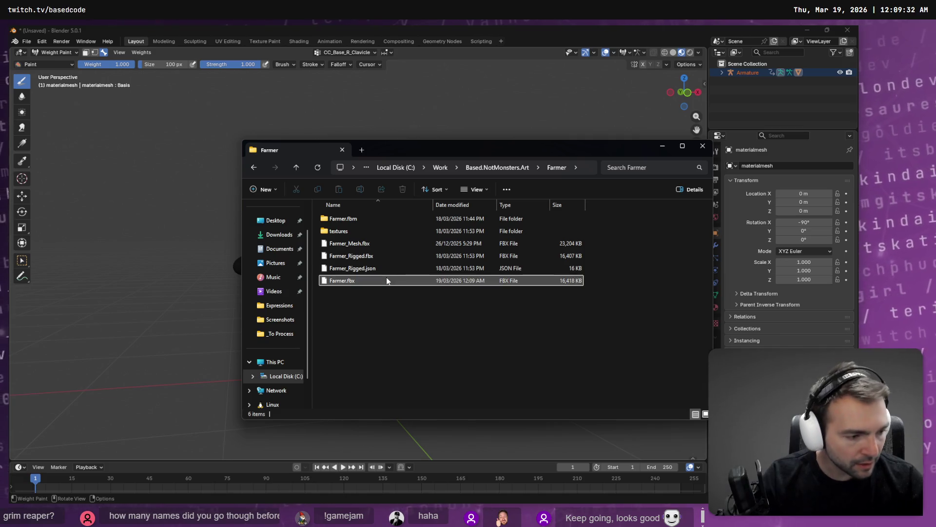
- Copy the newly exported 16,418 KB Farmer.fbx from the Farmer folder to the clipboard
mouse_move(386, 277)
mouse_down()
mouse_move(405, 346)
mouse_move(370, 348)
mouse_move(360, 283)
mouse_up()
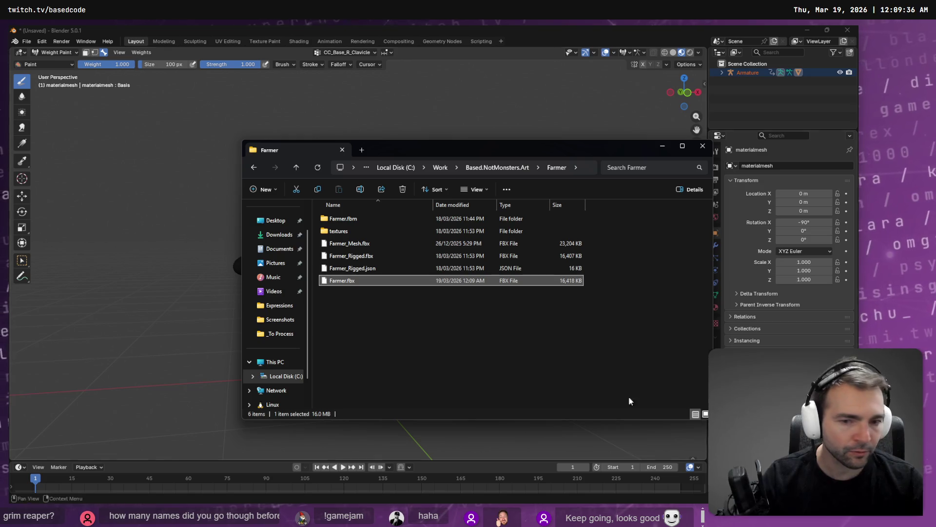
key(ctrl+c)
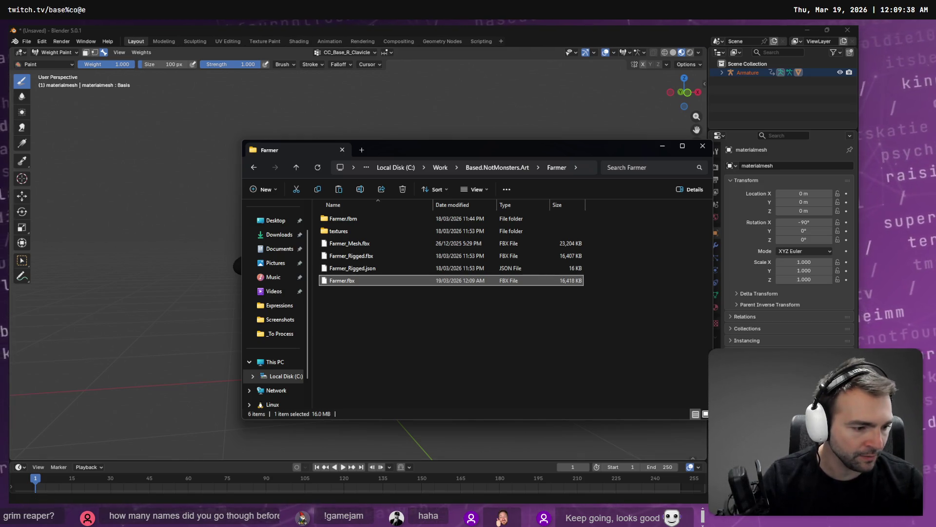
key(alt+Tab)
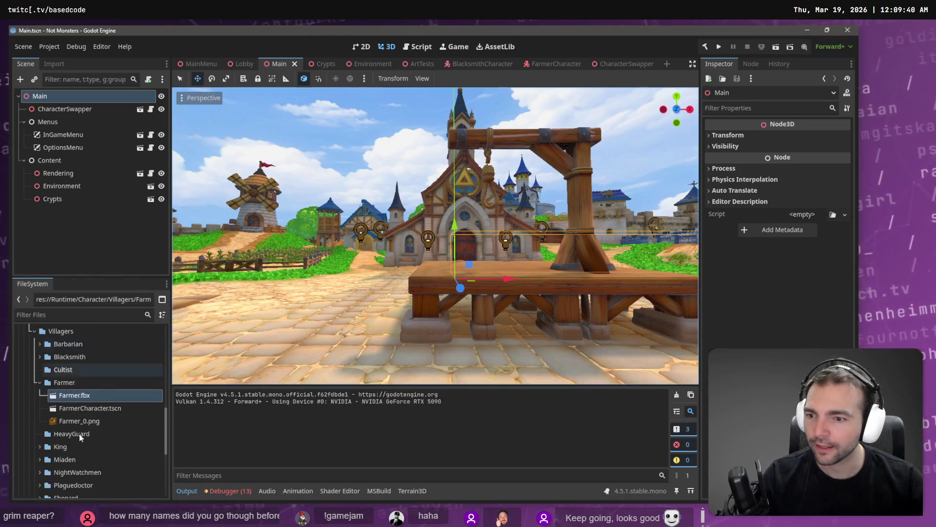
- Paste the new Farmer.fbx into Godot's Farmer folder, replacing the old file, and let it reimport
right_click(72, 382)
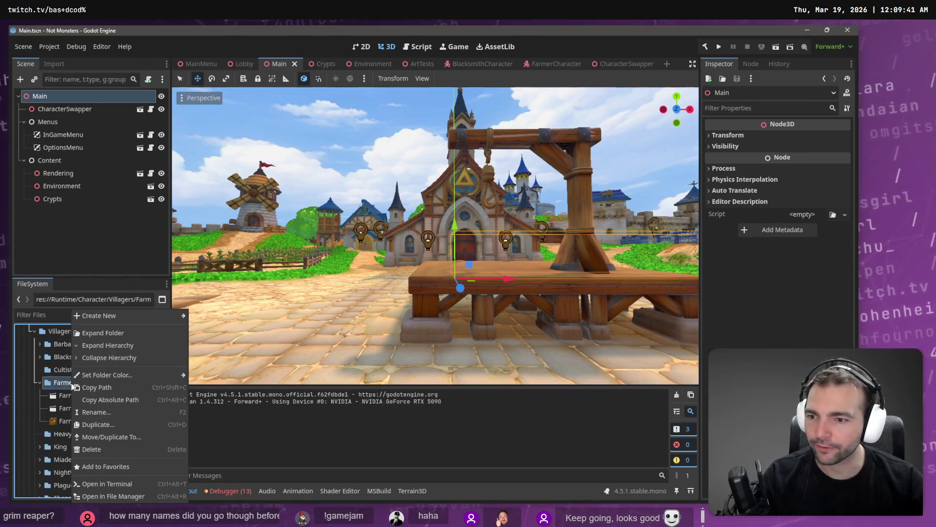
click(145, 496)
key(ctrl+v)
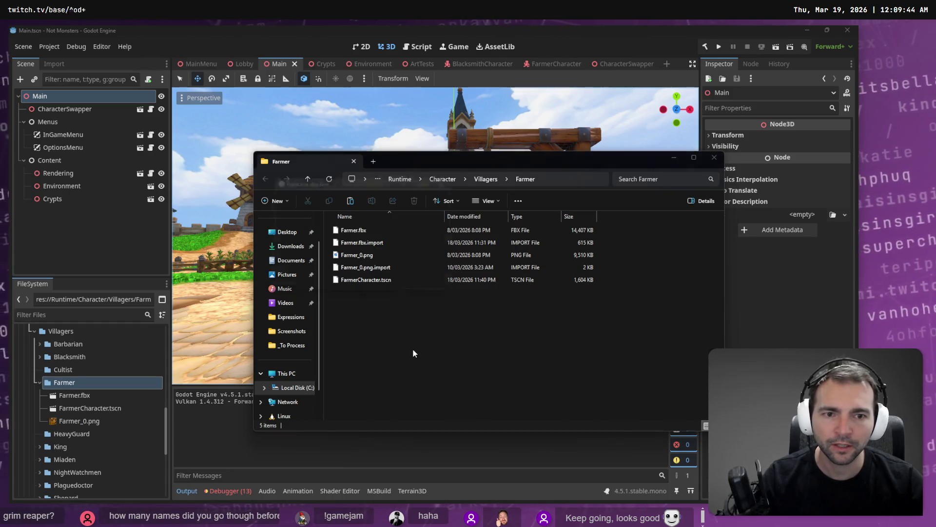
click(320, 197)
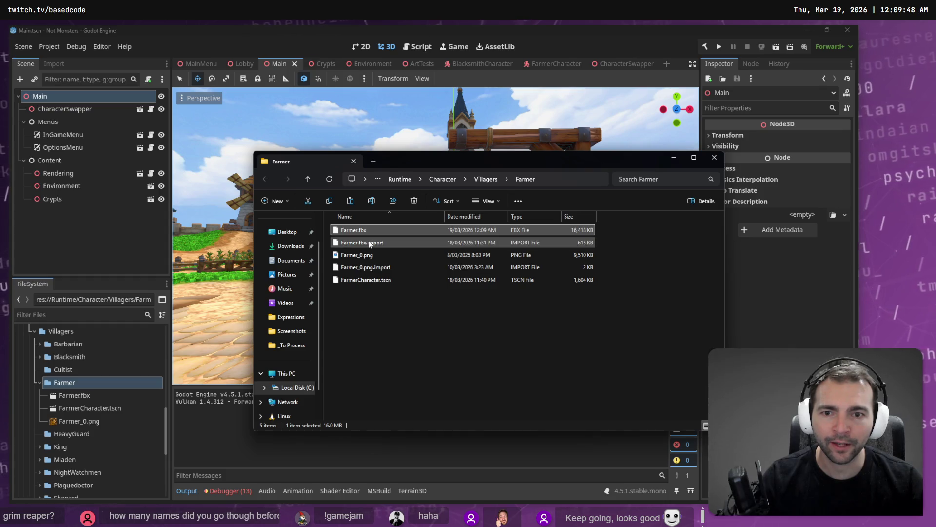
click(302, 61)
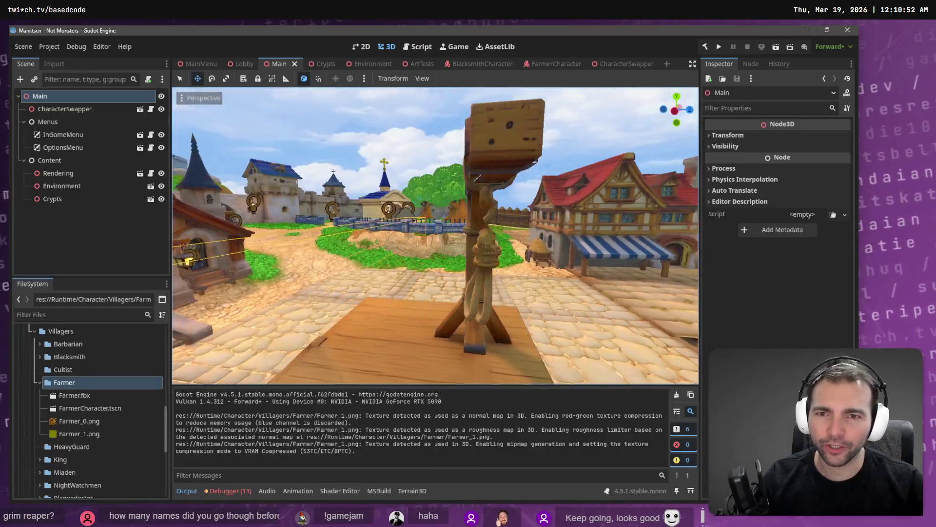
click(98, 400)
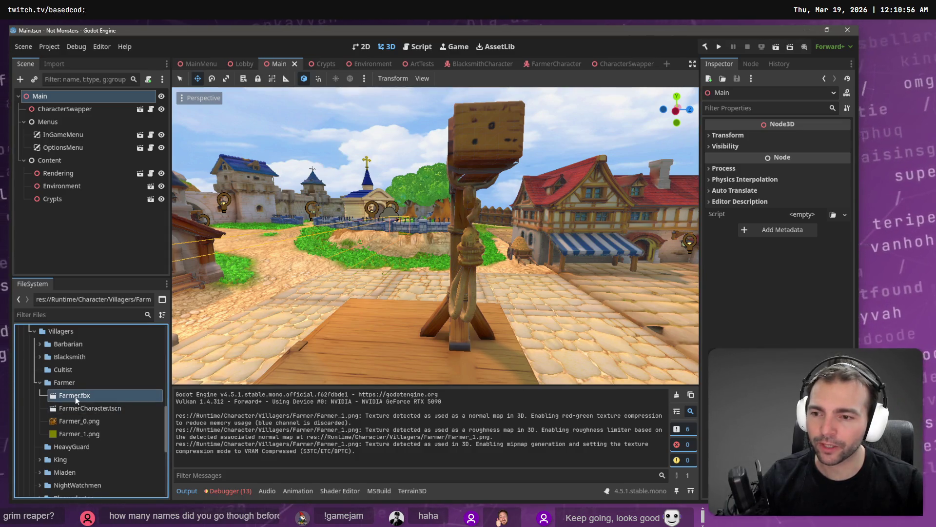
- Give Farmer.fbx's Skeleton3D a new BoneMap with SkeletonProfileHumanoid in Advanced import settings, then reimport
click(54, 64)
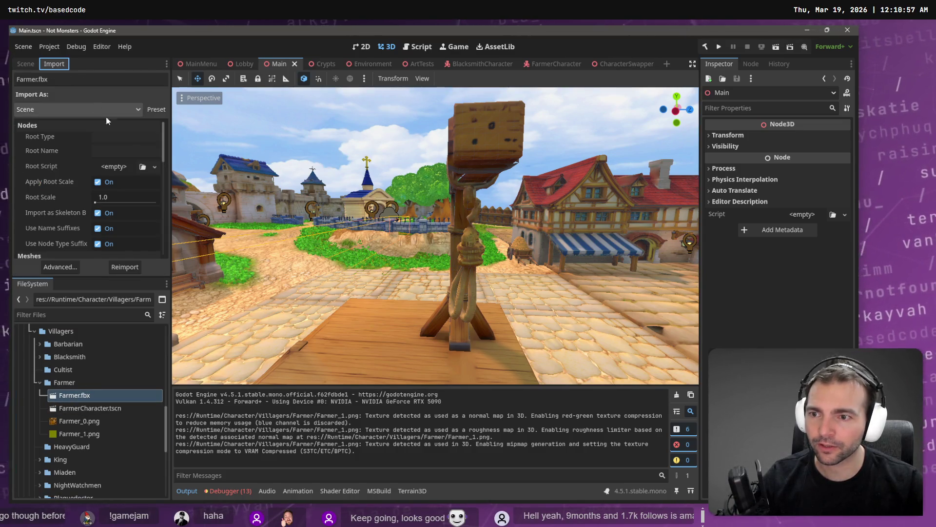
click(61, 267)
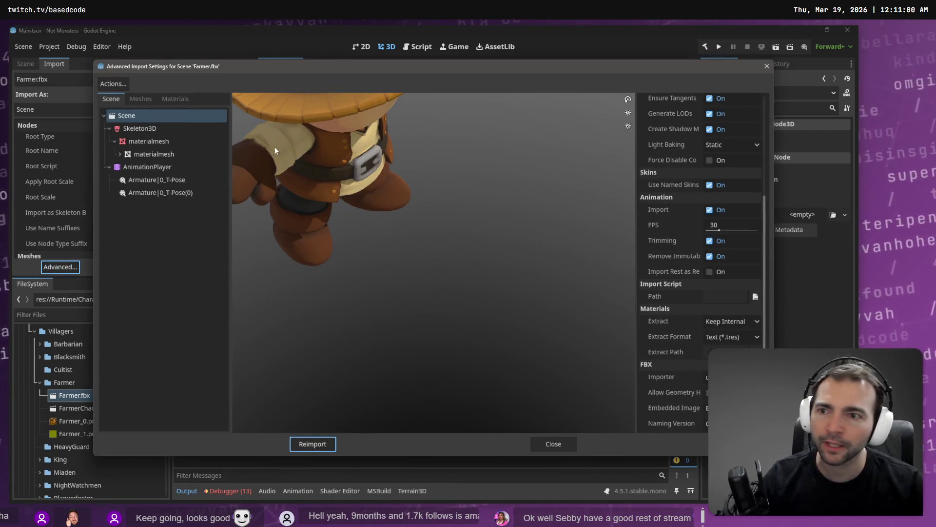
click(136, 128)
click(755, 183)
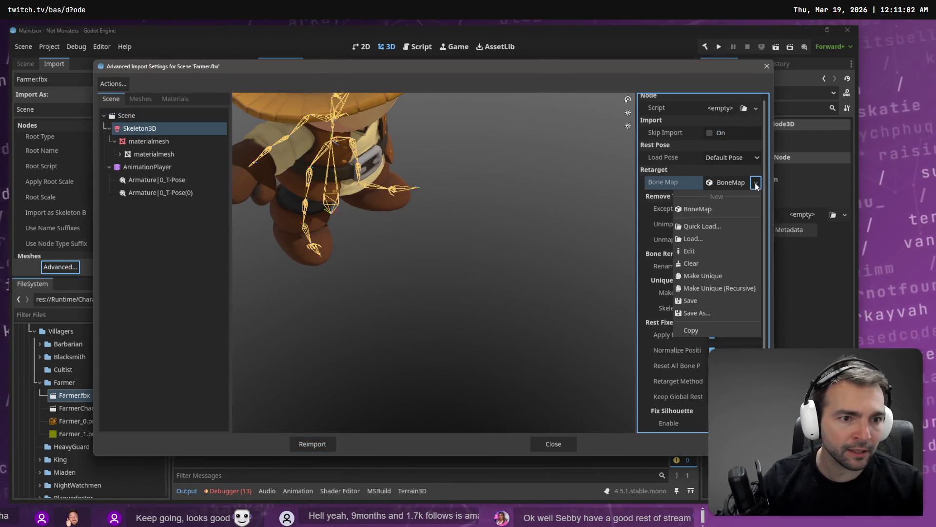
click(741, 208)
click(732, 183)
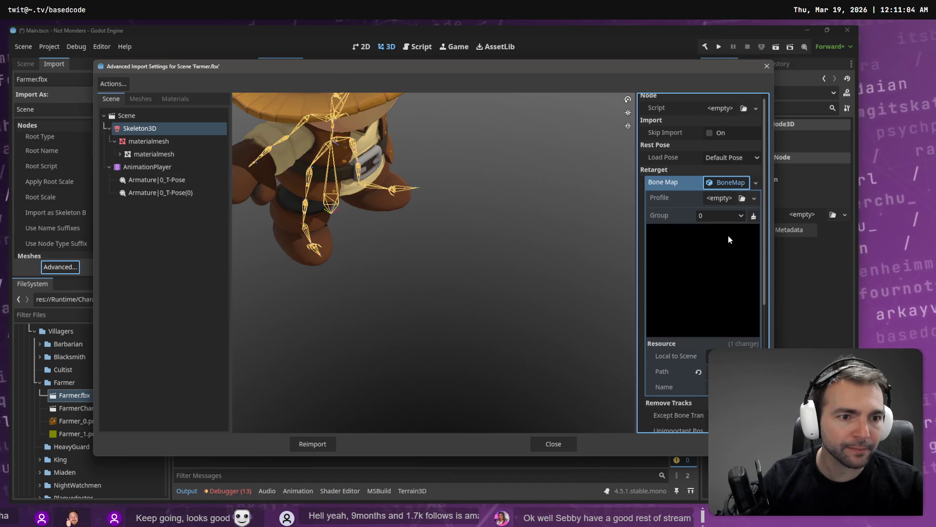
click(754, 198)
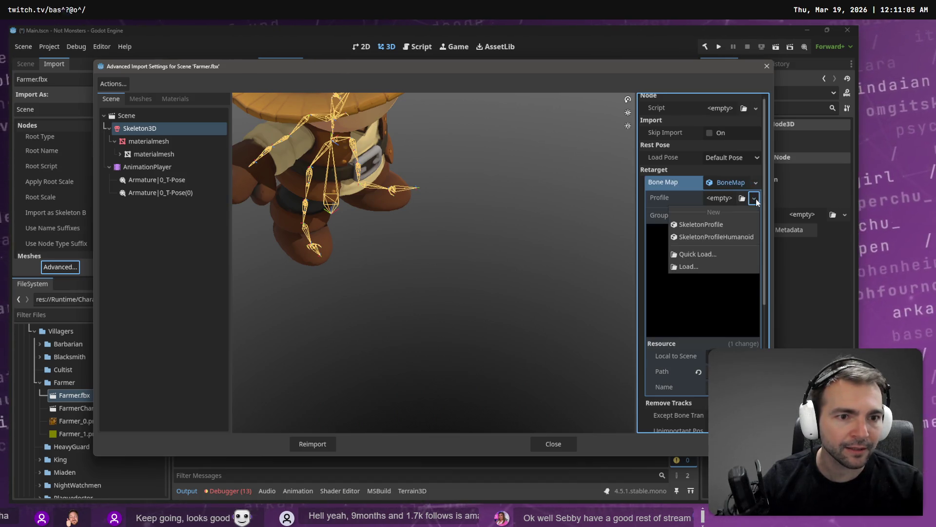
click(742, 236)
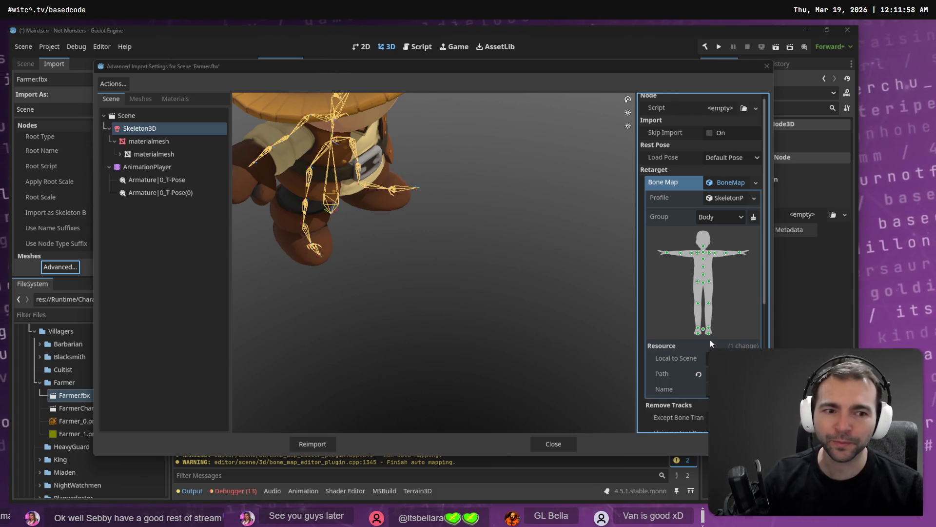
scroll(719, 321, down, 5)
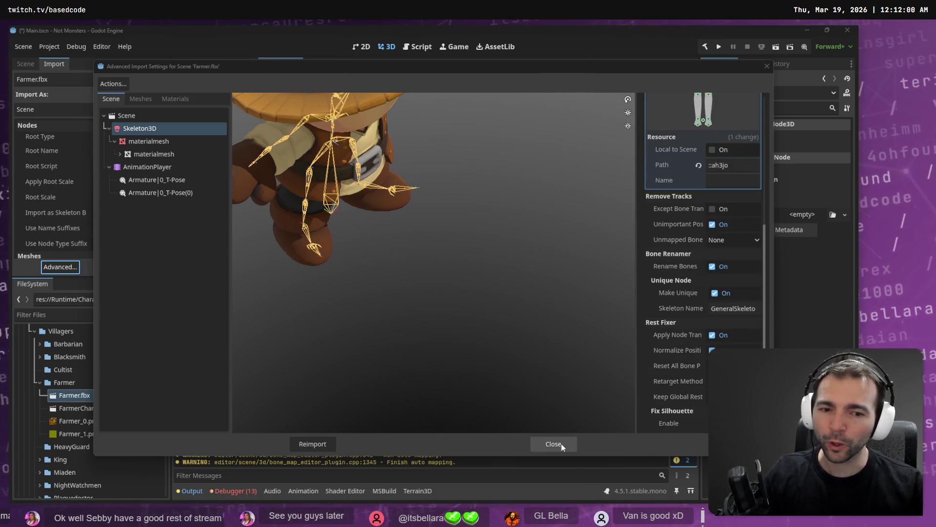
click(317, 444)
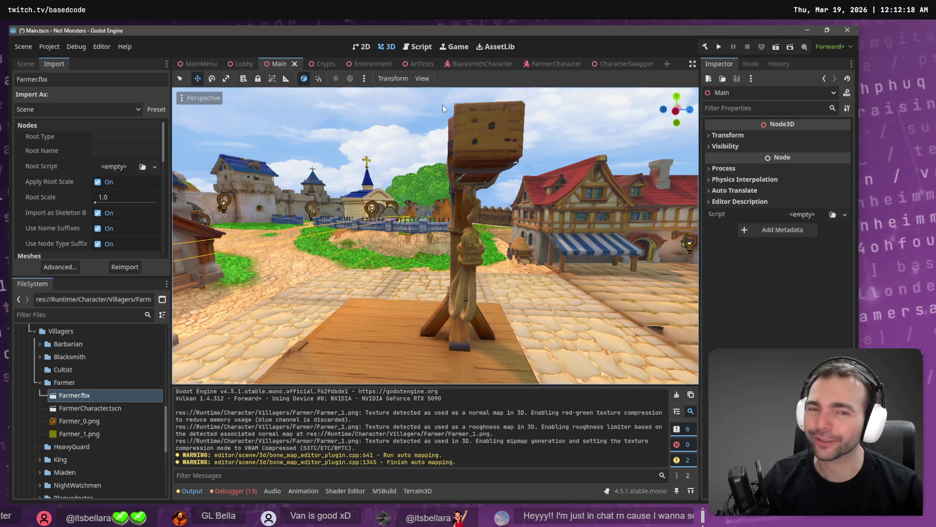
- In FarmerCharacter, move AnimationTree and Face out of the old CharacterNode3D, then delete it
click(555, 64)
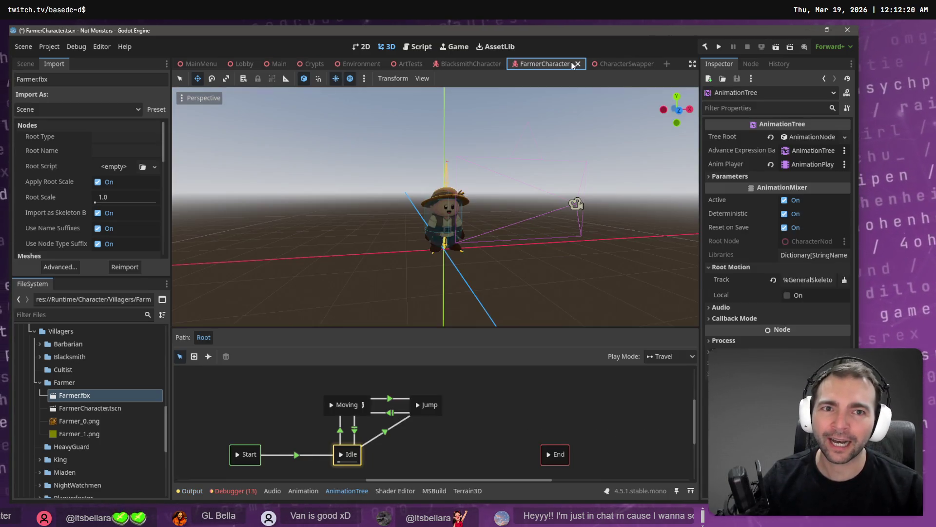
scroll(435, 206, up, 5)
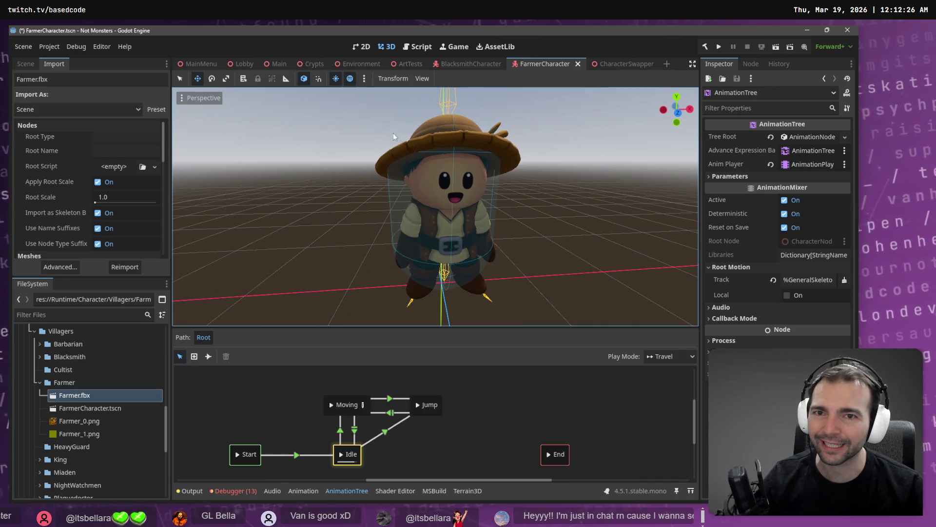
click(25, 64)
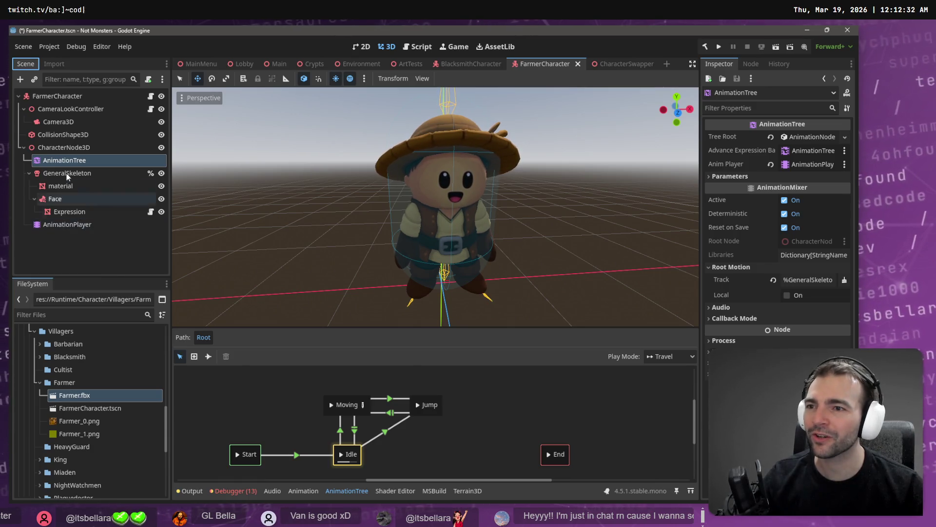
mouse_move(64, 161)
mouse_down()
mouse_move(37, 135)
mouse_move(21, 142)
mouse_up()
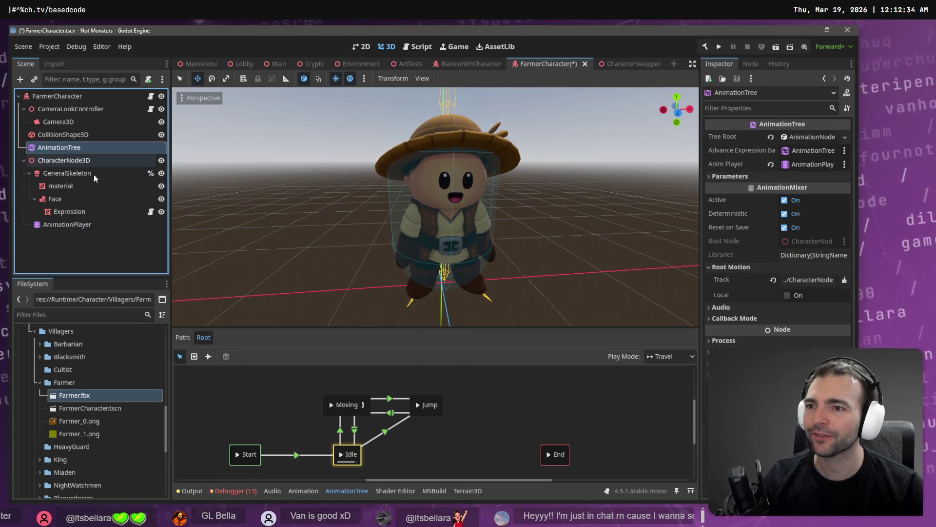
click(63, 161)
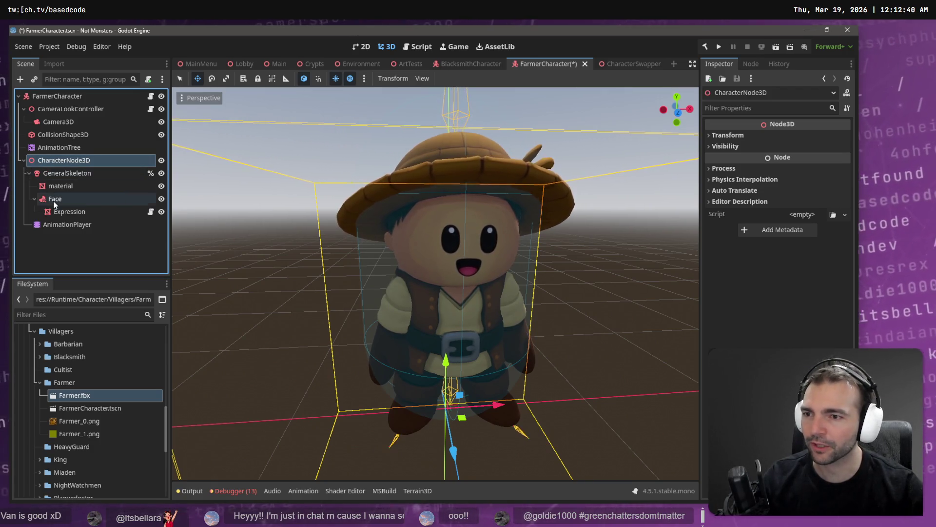
drag(54, 201, 20, 157)
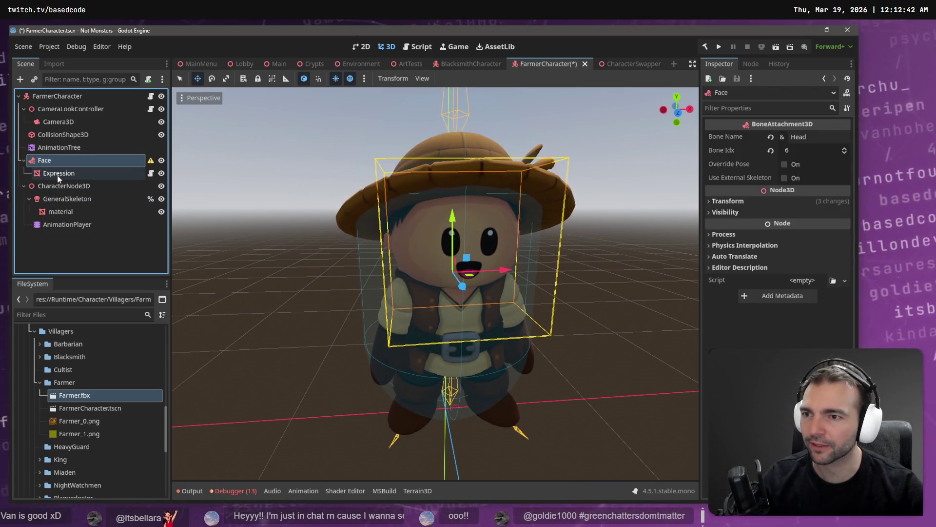
double_click(59, 185)
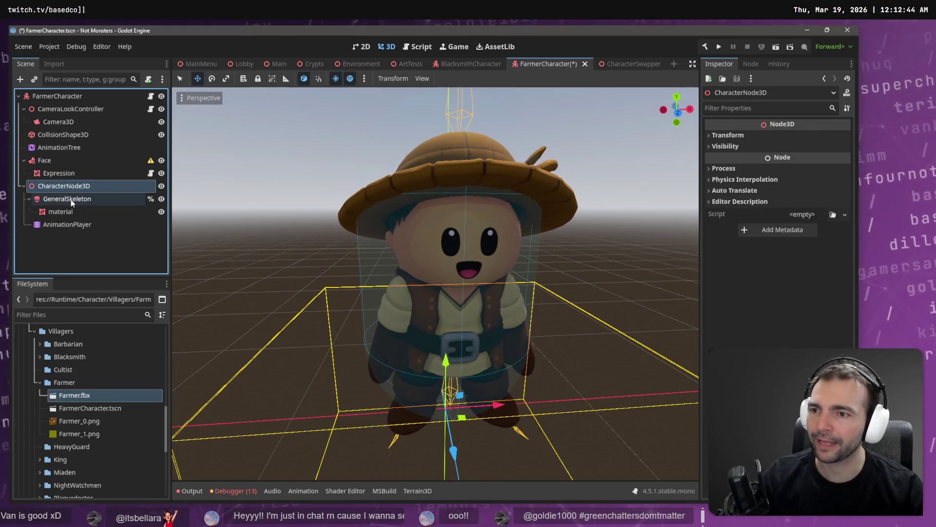
key(Delete)
key(Return)
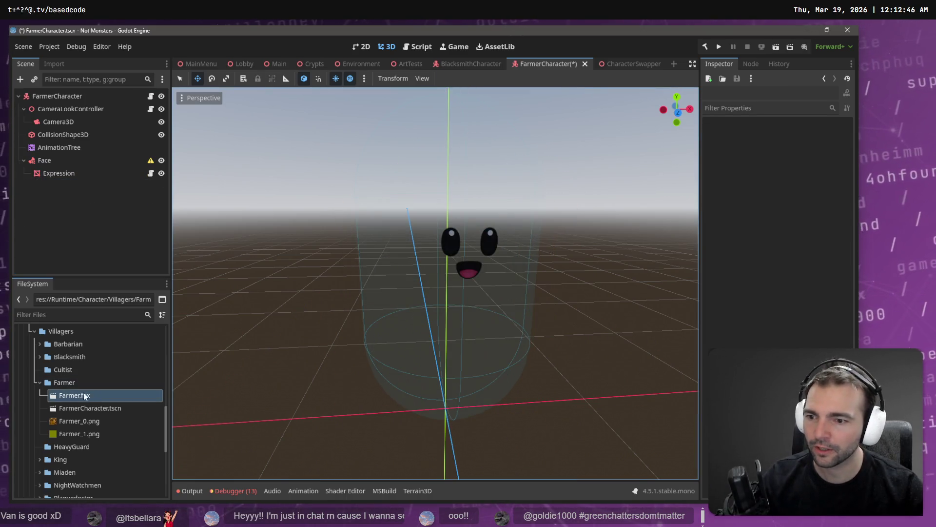
- Add Farmer.fbx with editable children, put Face under GeneralSkeleton and AnimationTree inside, rename it CharacterNode3D
mouse_move(74, 396)
mouse_down()
mouse_move(53, 194)
mouse_move(15, 131)
mouse_move(55, 98)
mouse_up()
right_click(54, 190)
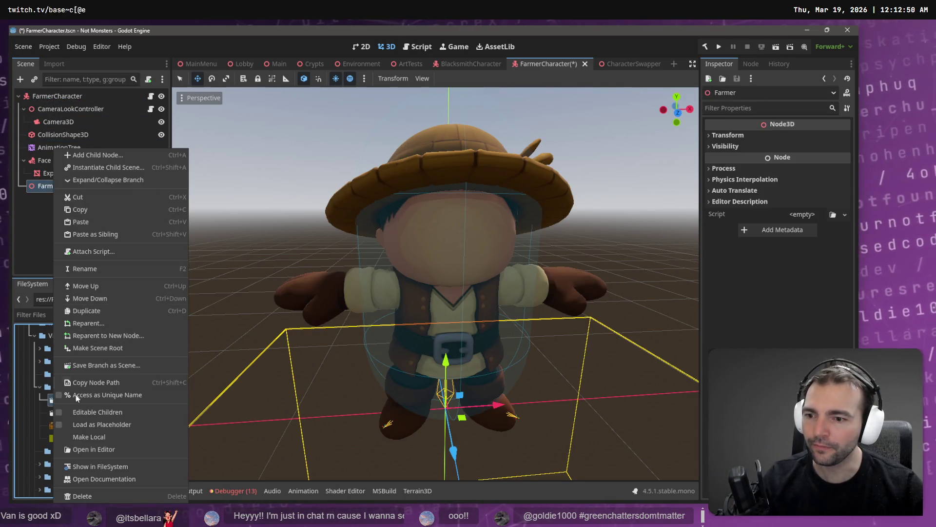
click(87, 431)
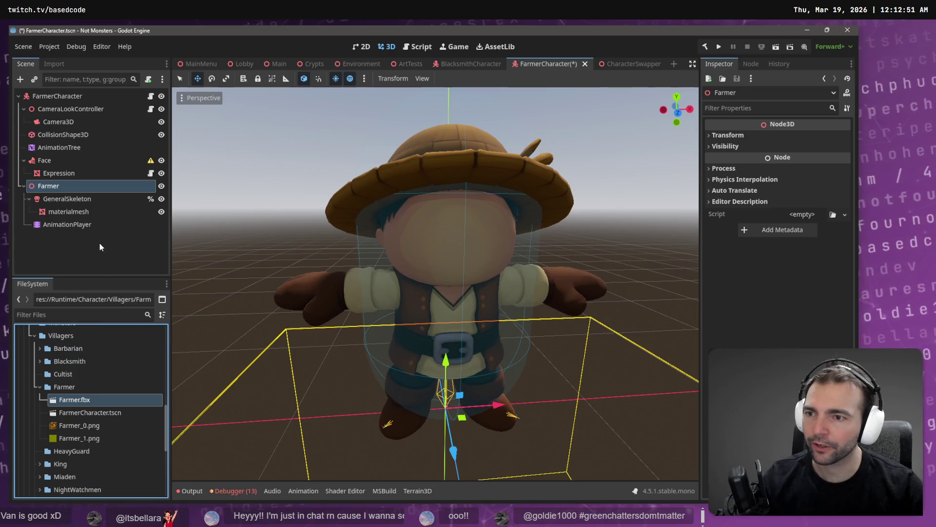
click(60, 148)
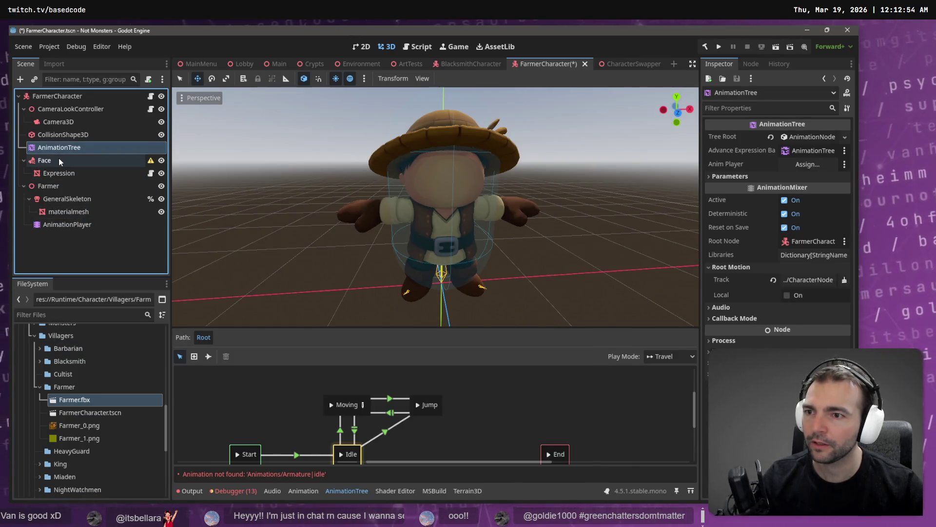
drag(58, 159, 72, 200)
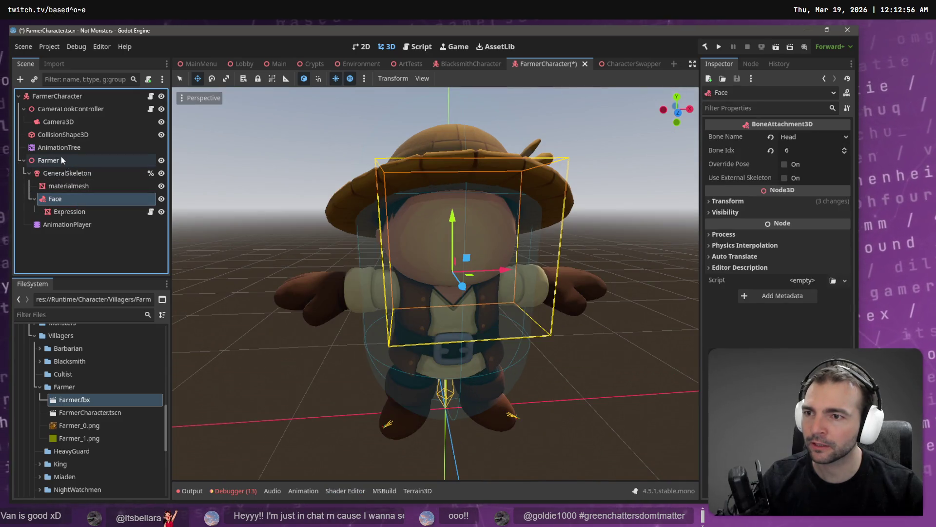
mouse_move(61, 149)
mouse_down()
mouse_move(63, 196)
mouse_move(55, 163)
mouse_up()
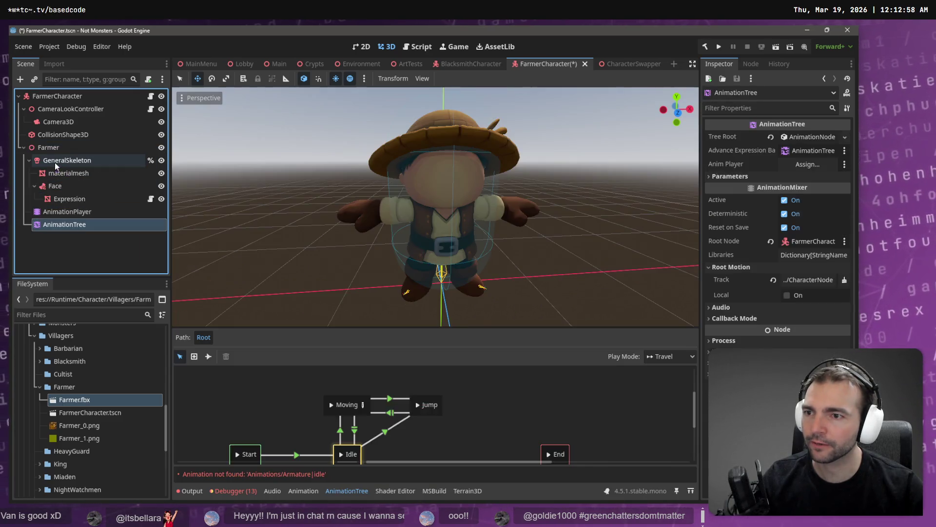
double_click(59, 148)
text(CharacterNode3D)
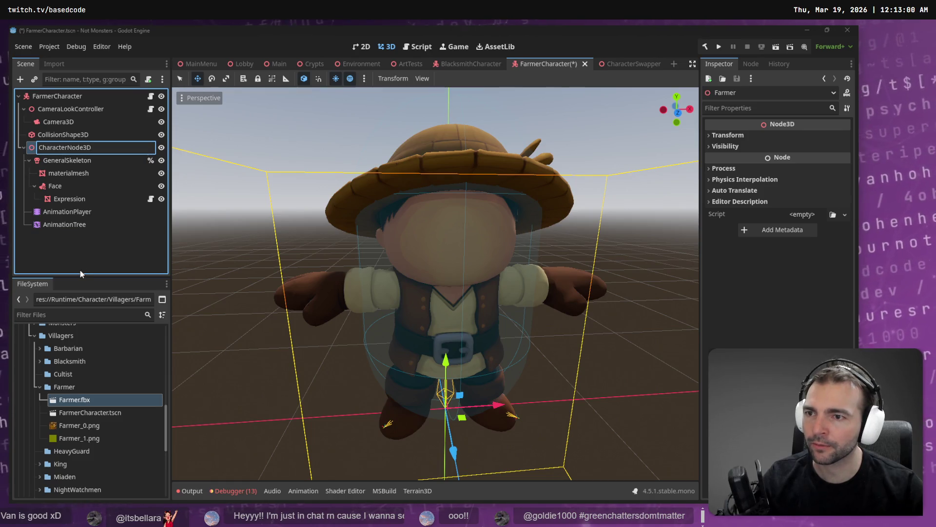
key(Return)
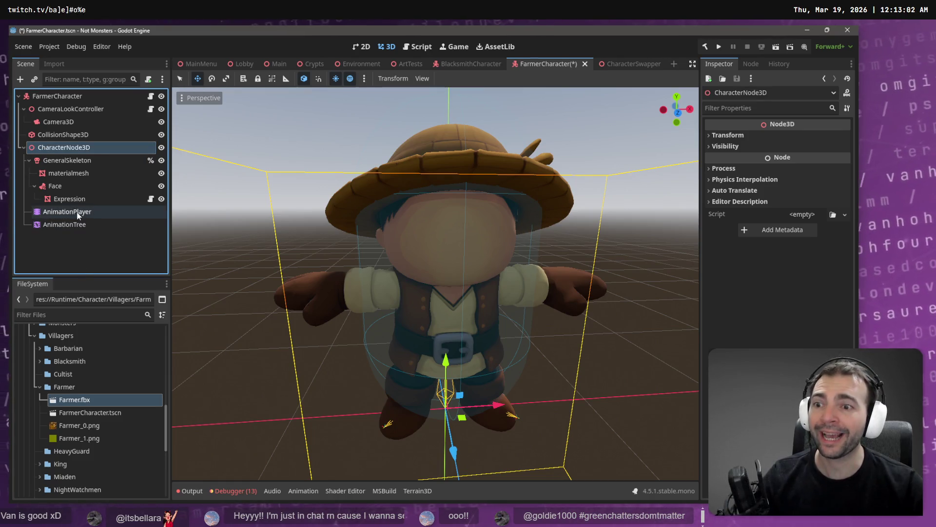
click(68, 212)
click(303, 374)
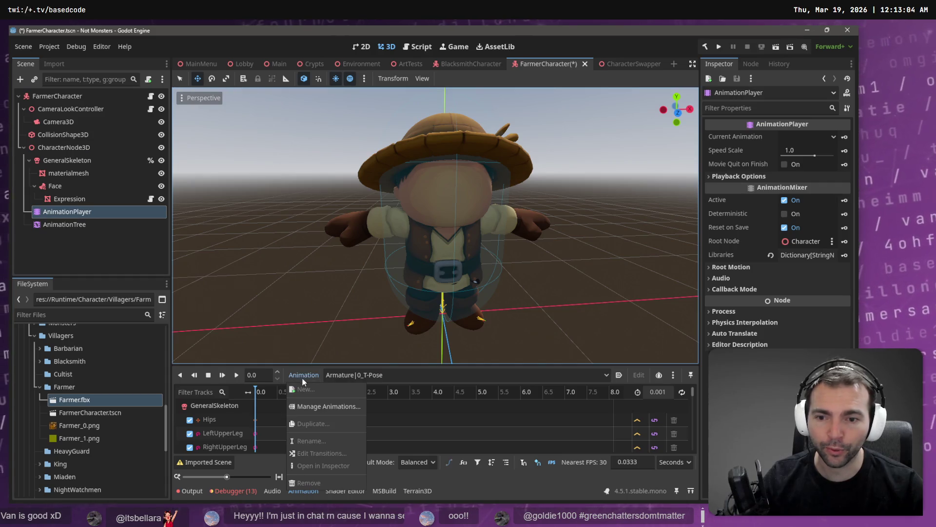
- Load the Farmer FBX as an animation library in the character's AnimationPlayer
click(329, 402)
click(607, 157)
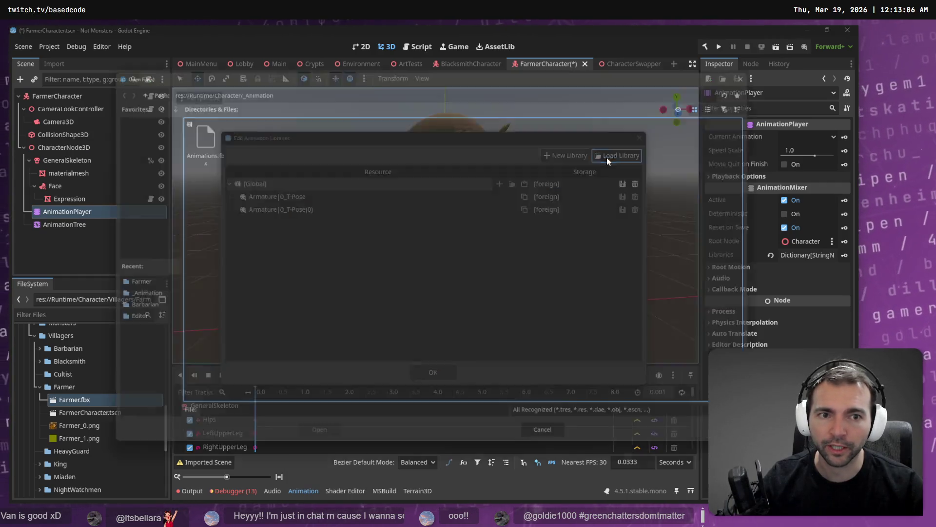
double_click(190, 132)
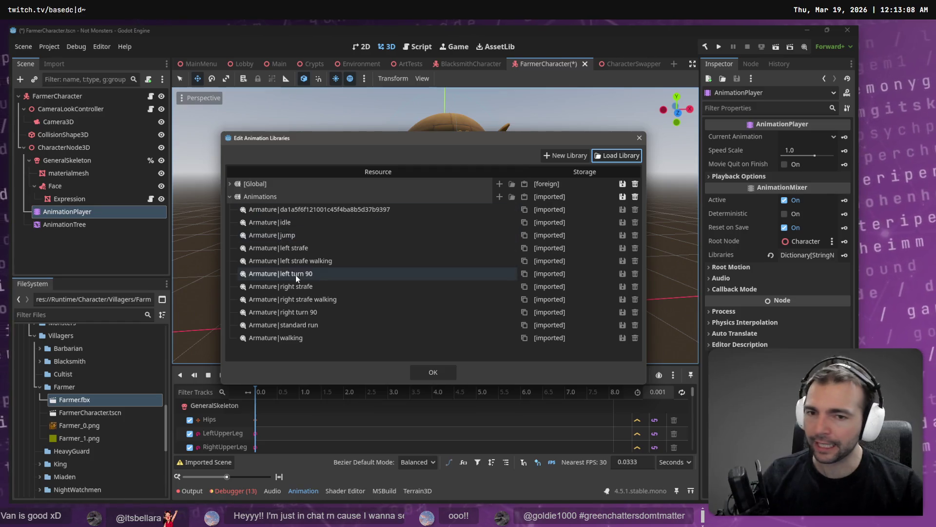
click(433, 374)
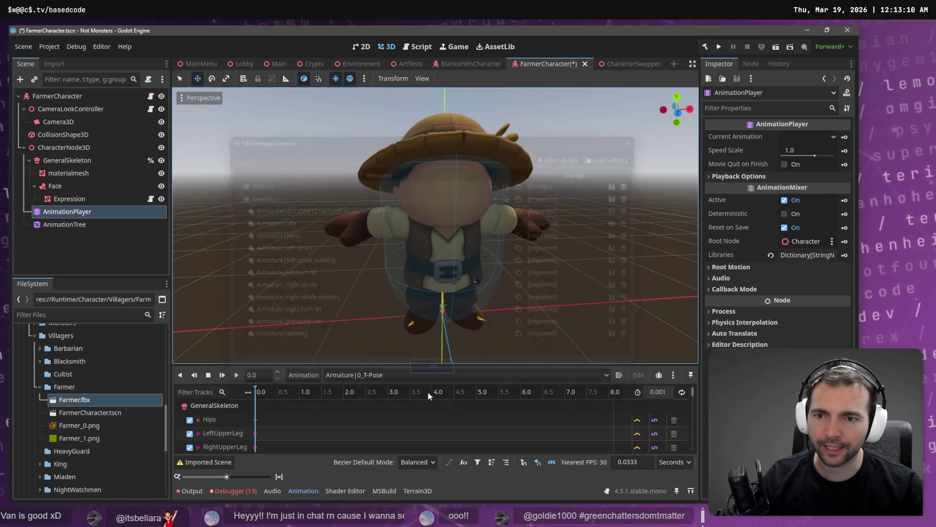
- Preview the Armature|walking animation on the new model
click(402, 375)
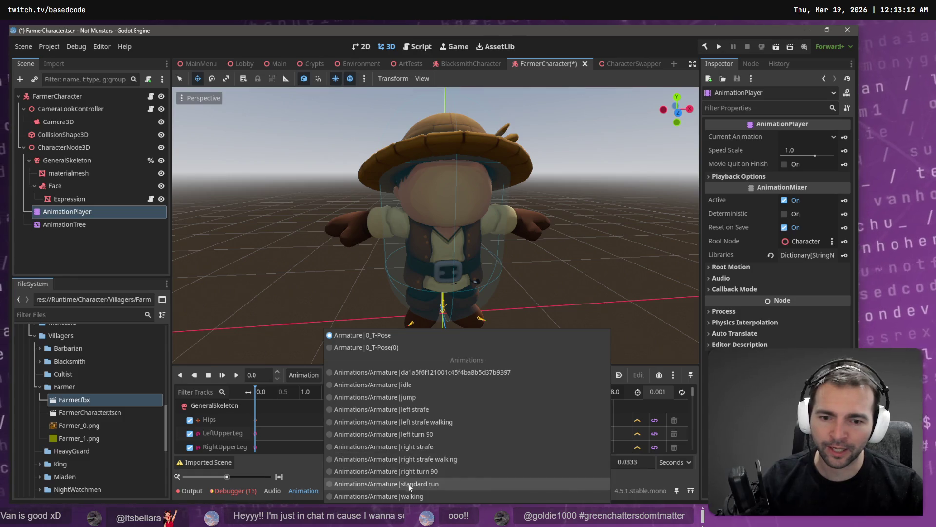
click(415, 497)
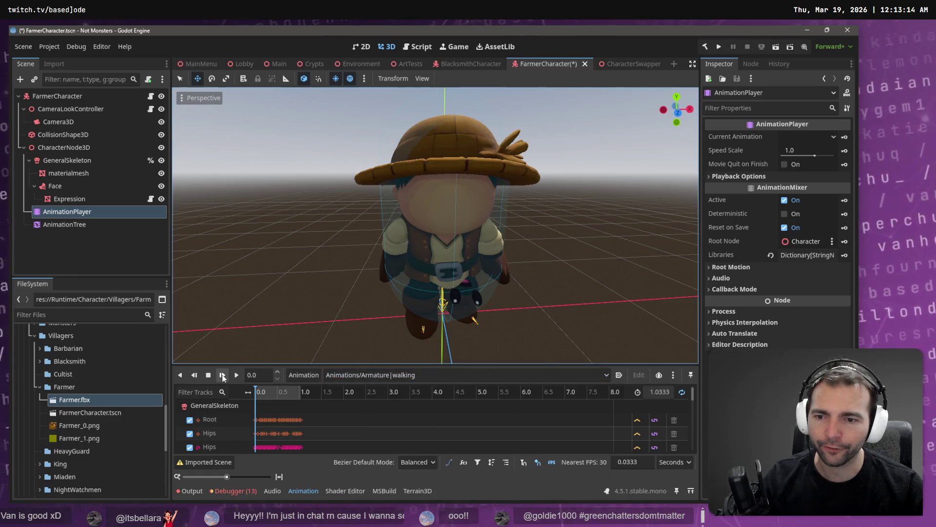
click(237, 376)
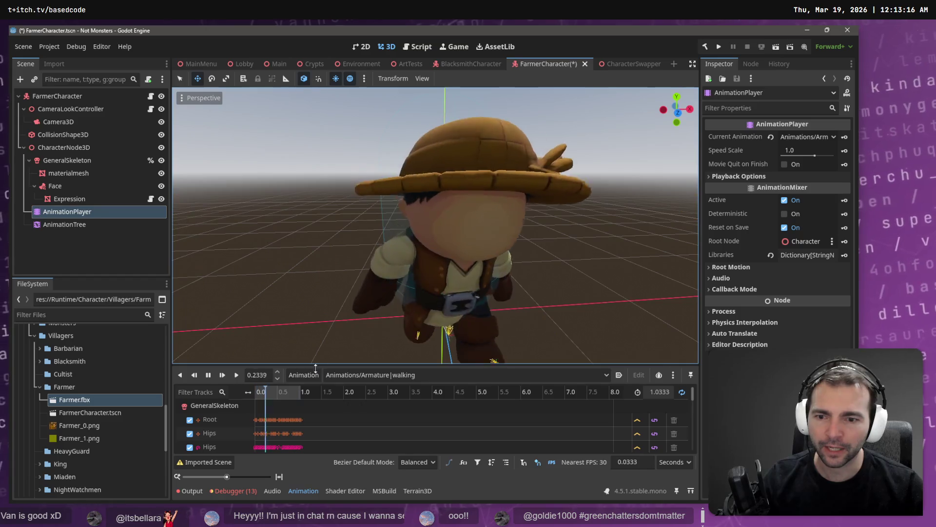
click(236, 379)
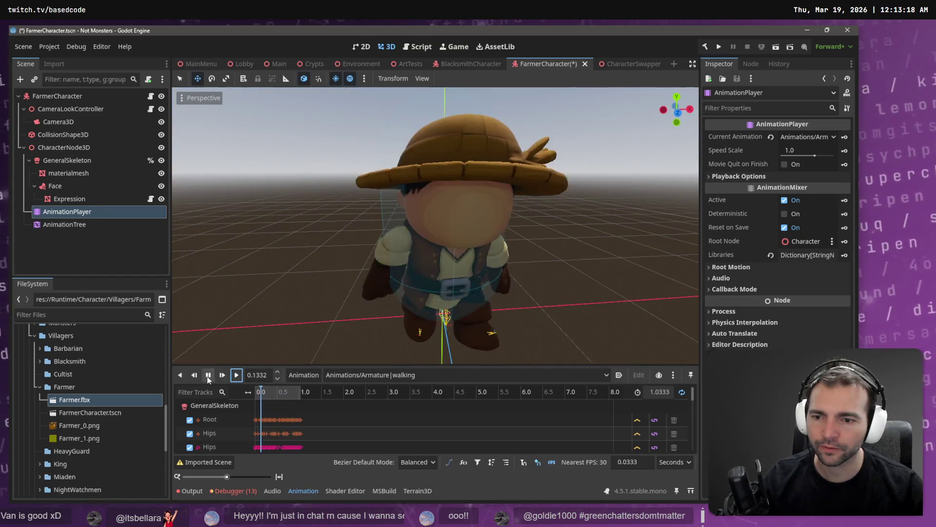
click(80, 259)
- Save FarmerCharacter, close the BlacksmithCharacter tab and switch to ArtTests
key(ctrl+s)
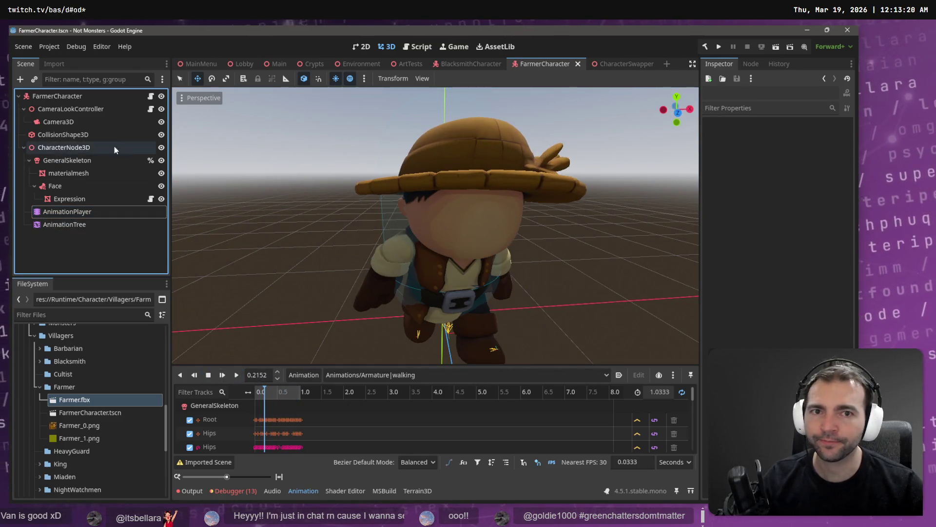
middle_click(469, 63)
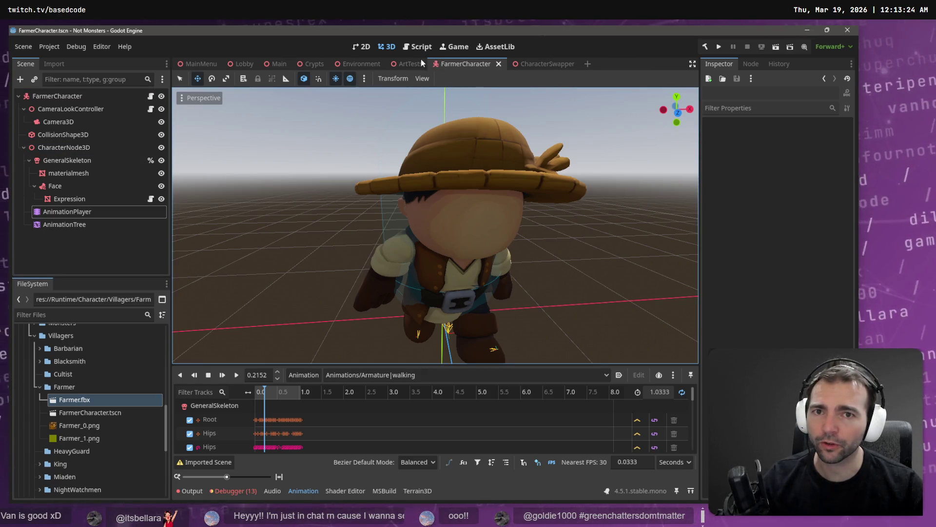
click(405, 64)
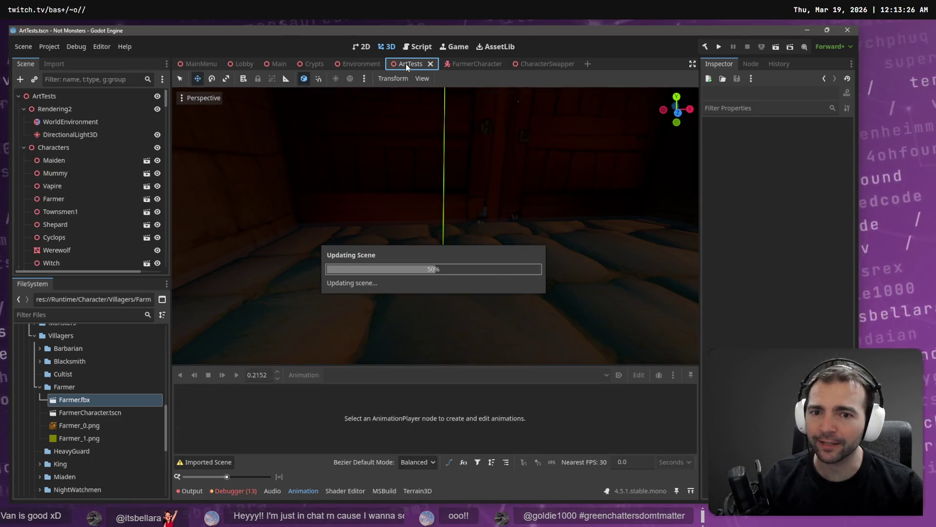
- Close ArtTests, clear the Debugger errors and Output log, and end on the Main scene
middle_click(395, 63)
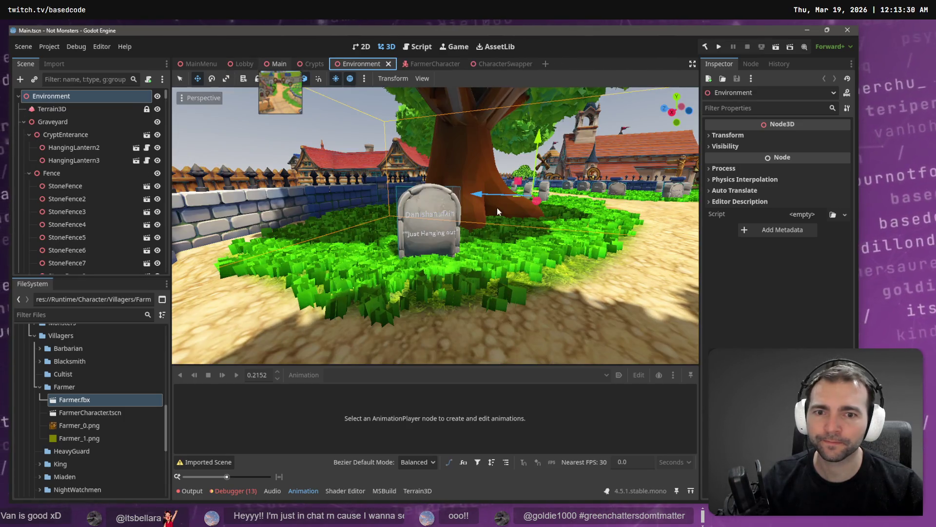
key(ctrl+shift+Tab)
key(ctrl+shift+Tab)
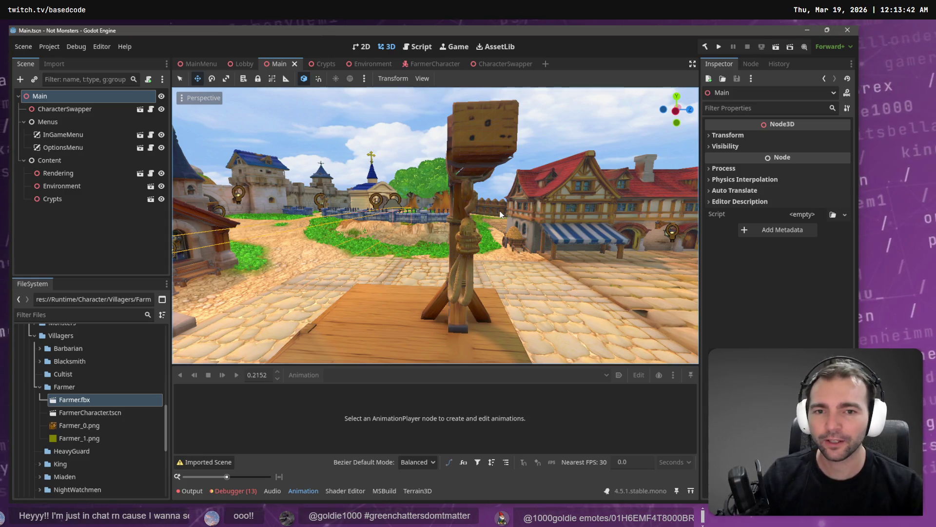
click(234, 491)
click(687, 395)
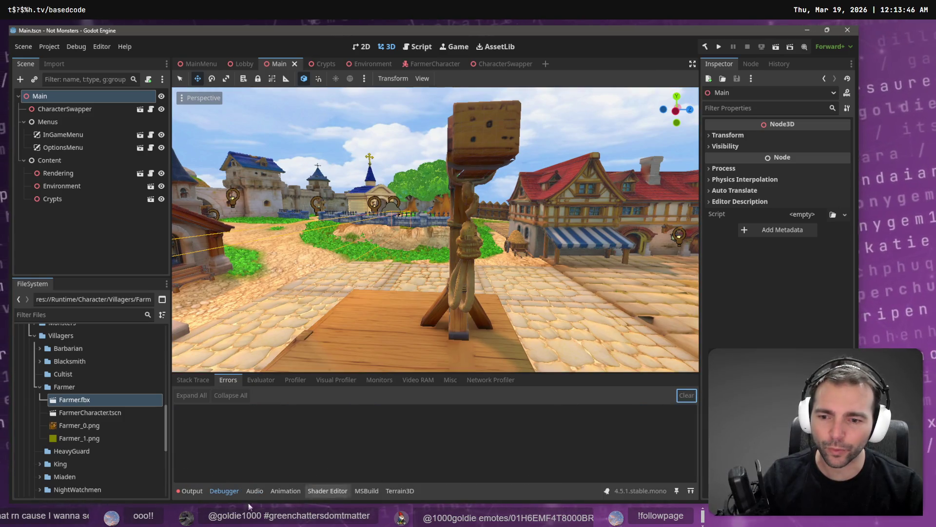
click(190, 491)
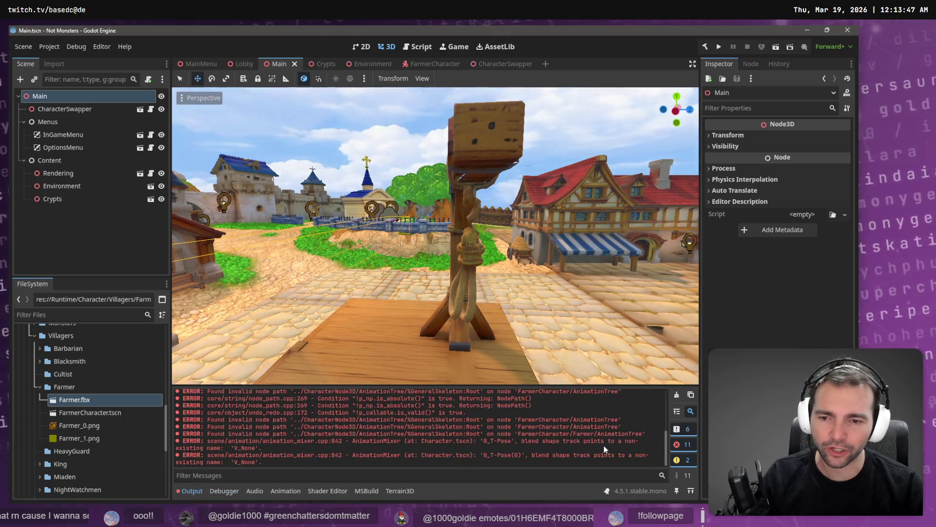
click(677, 394)
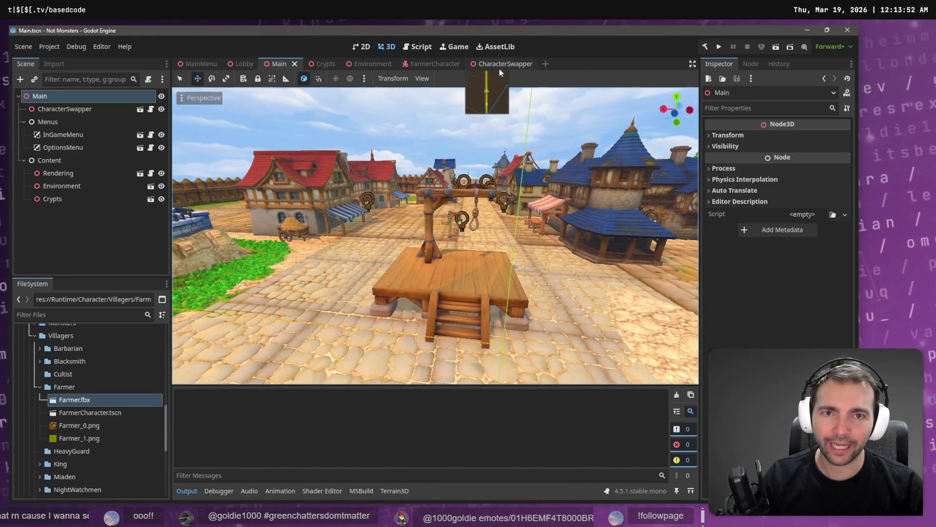
click(434, 65)
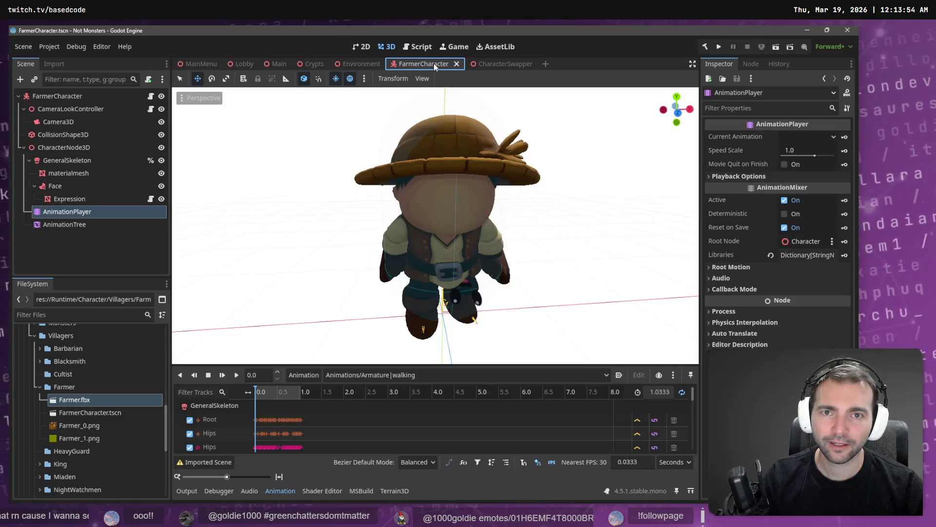
click(279, 64)
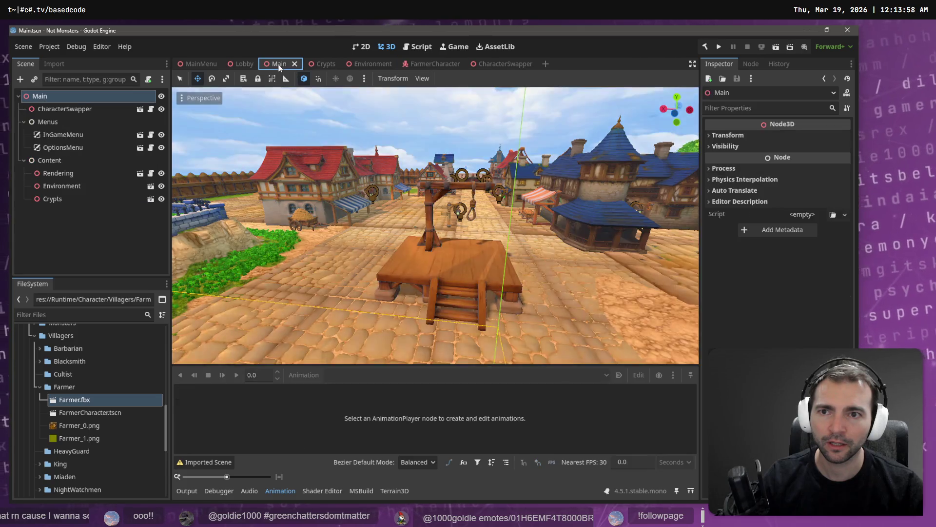
key(F5)
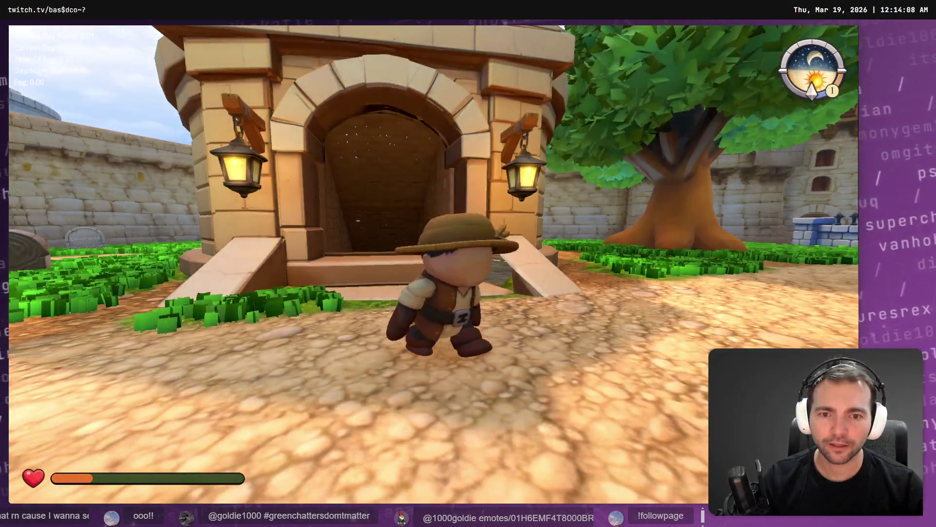
key(F8)
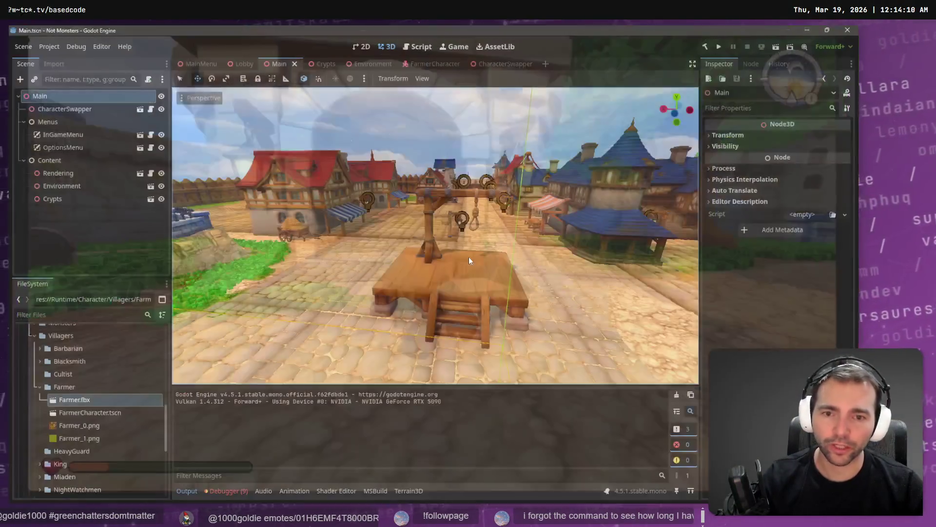
click(411, 64)
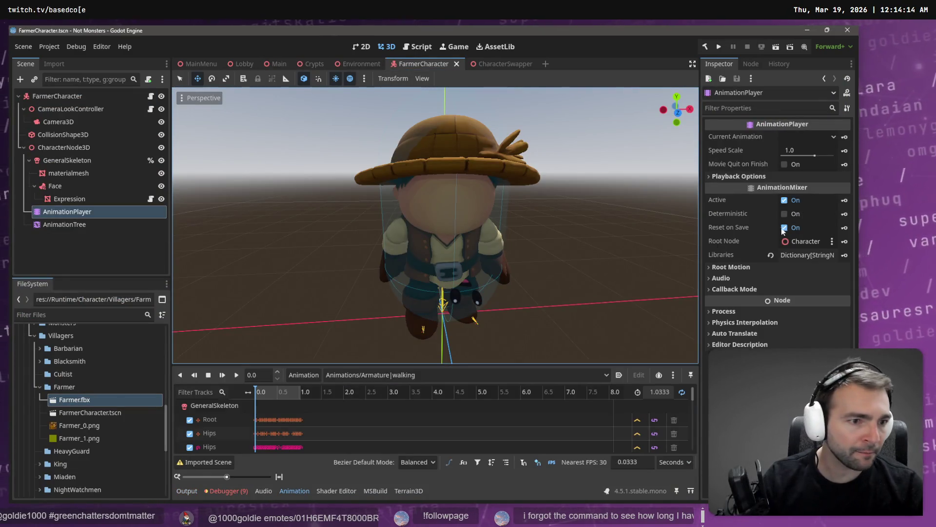
- Assign the AnimationPlayer to the AnimationTree and set root motion to the GeneralSkeleton Root bone
click(86, 225)
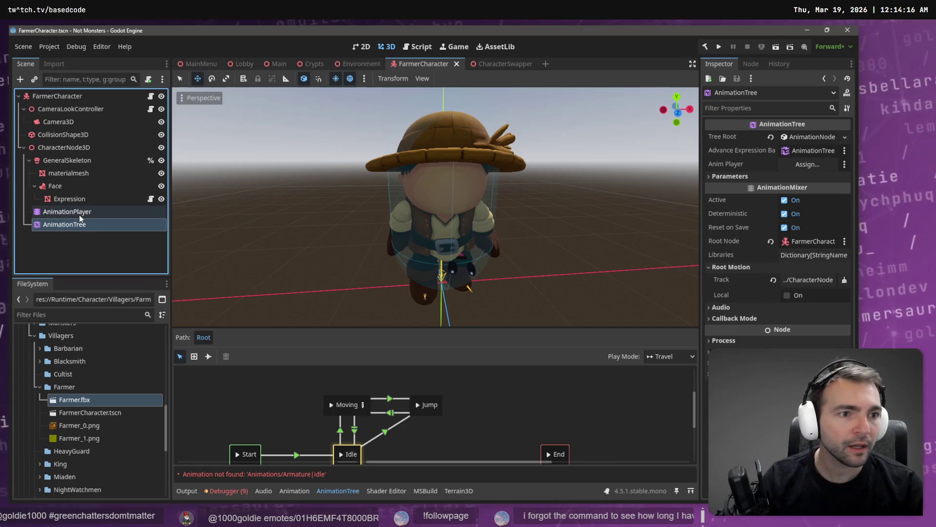
drag(79, 215, 799, 164)
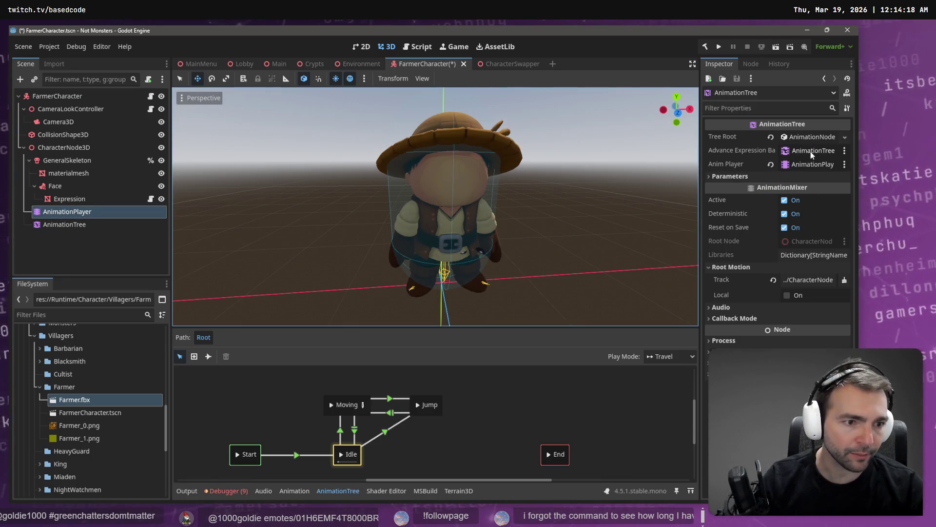
click(809, 281)
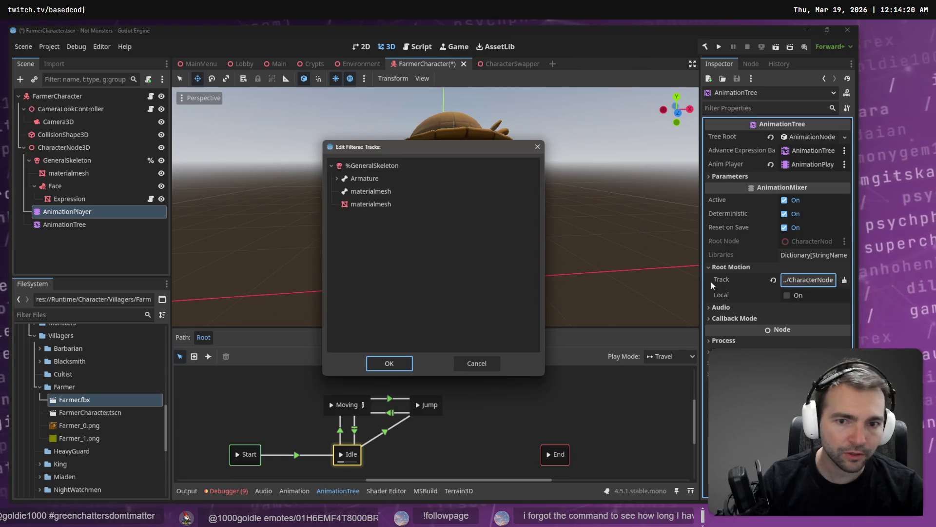
click(337, 178)
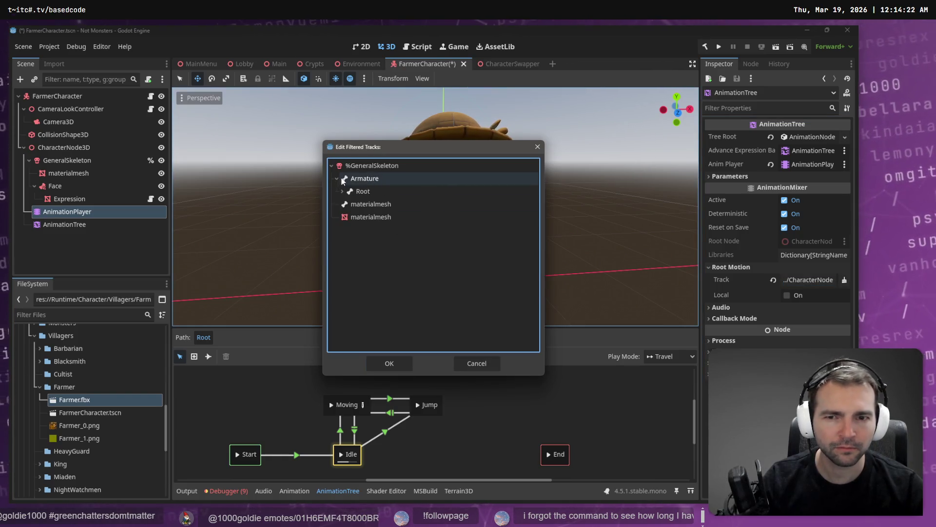
click(373, 192)
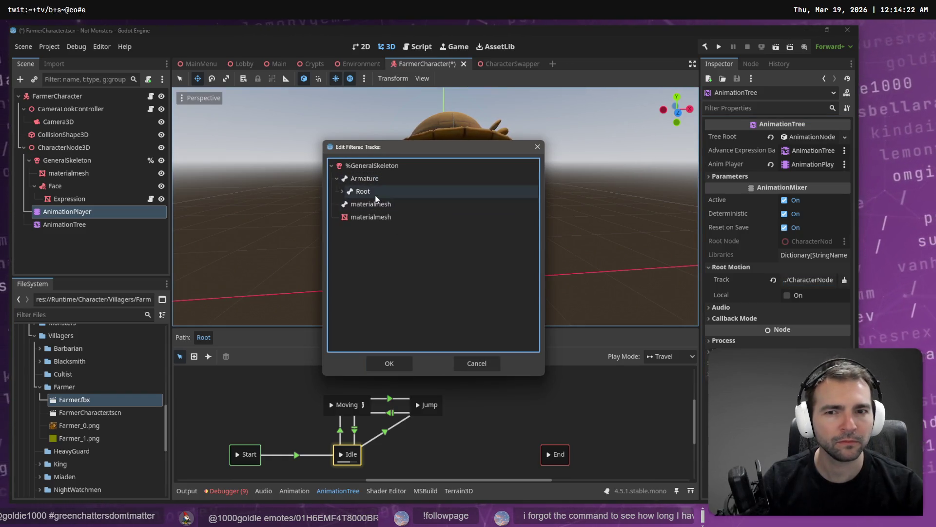
click(390, 364)
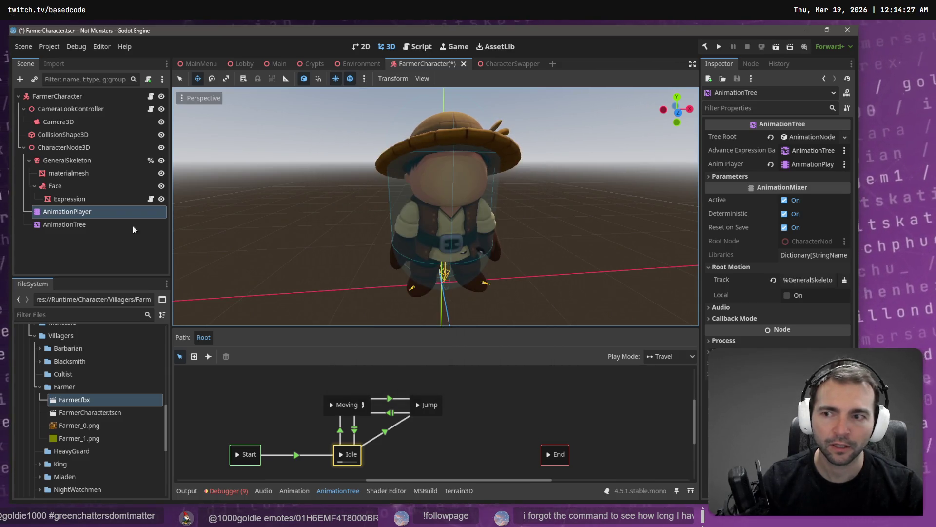
- Re-pick the AnimationTree's root motion track, then save FarmerCharacter and switch to Main
click(90, 228)
click(808, 280)
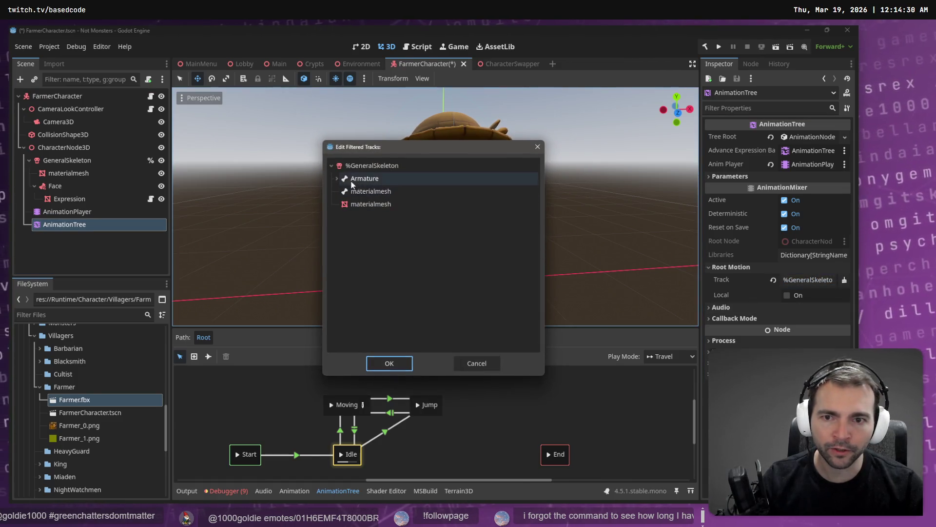
click(363, 192)
click(389, 364)
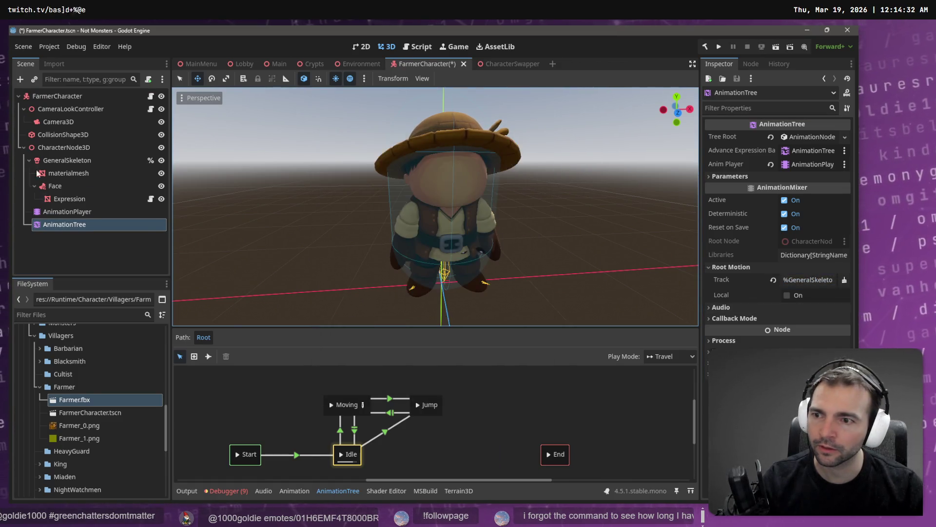
key(ctrl+s)
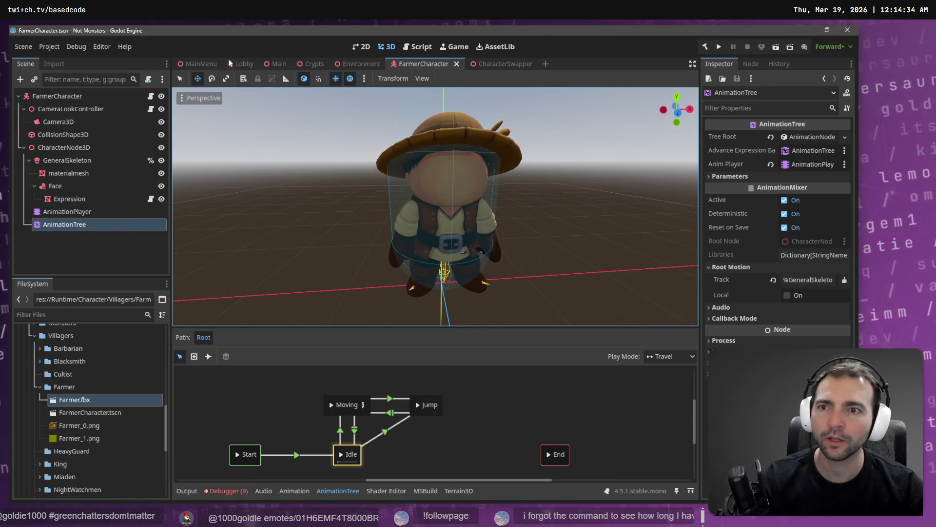
click(279, 64)
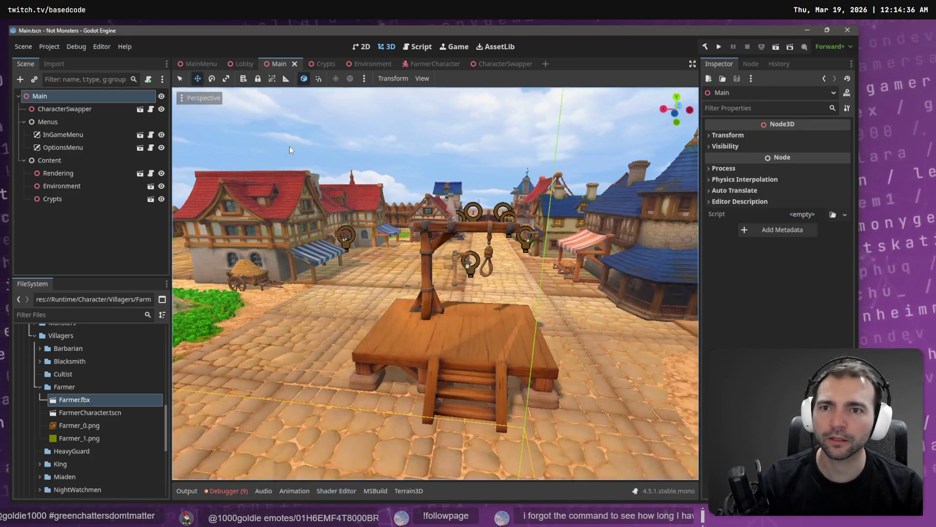
- Launch the game with F6 and run the farmer up the graveyard path, past the chapel onto the gallows
key(F6)
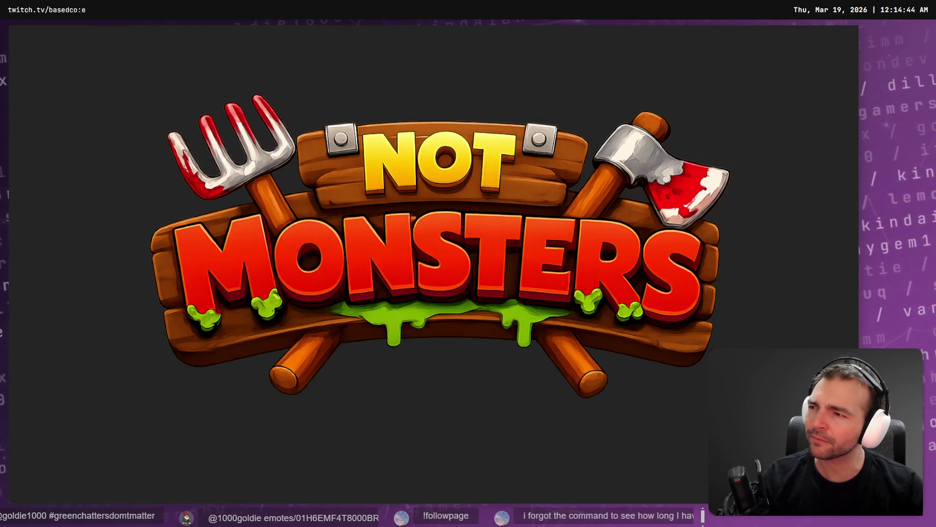
key(w)
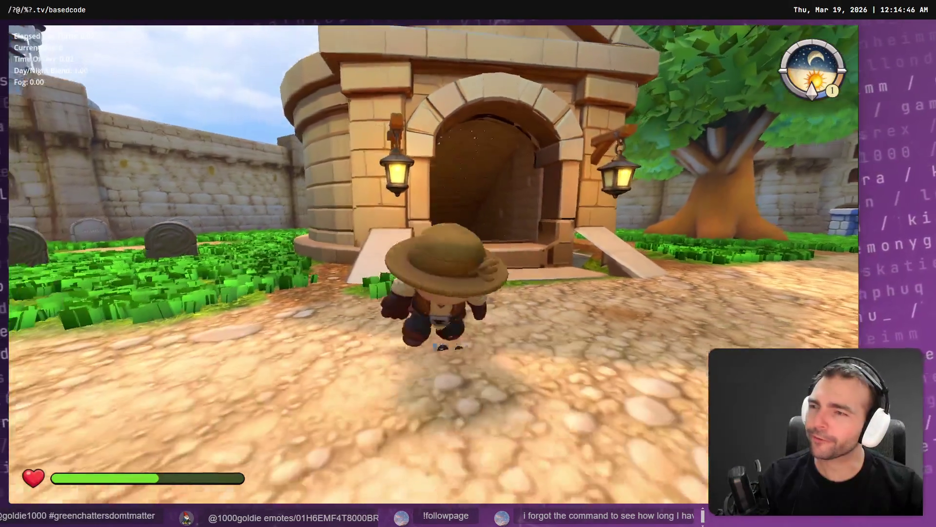
key(a)
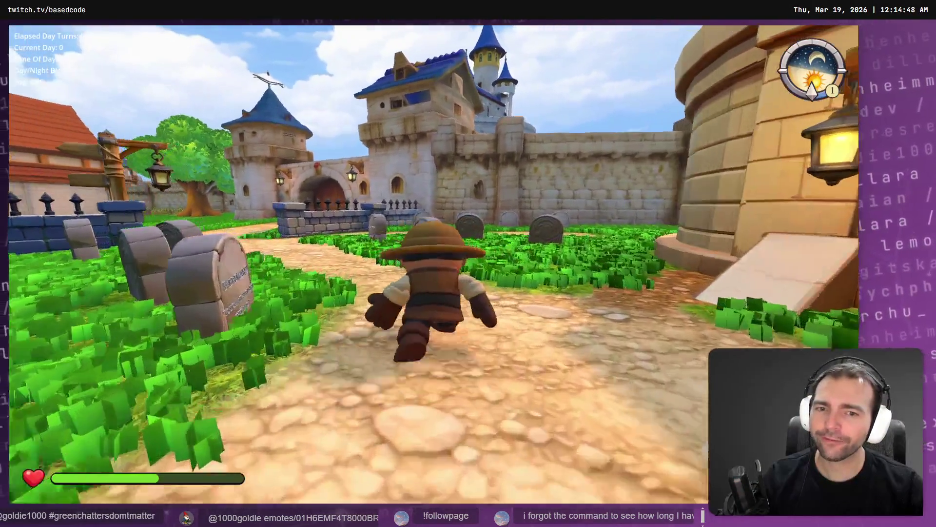
key(a)
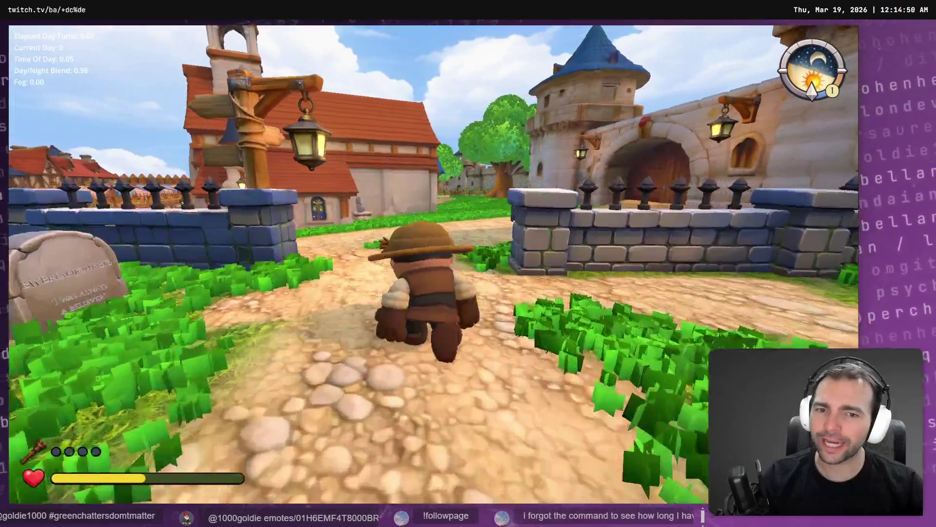
key(d)
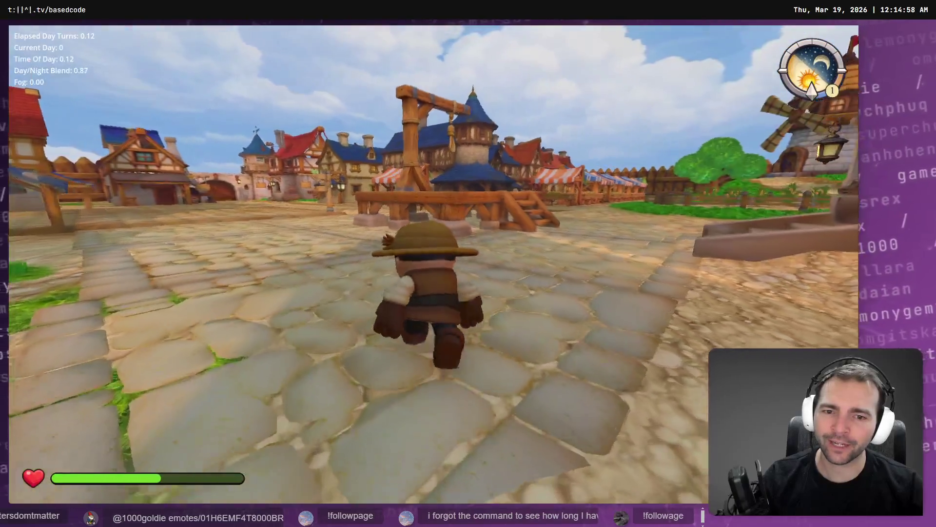
key(w)
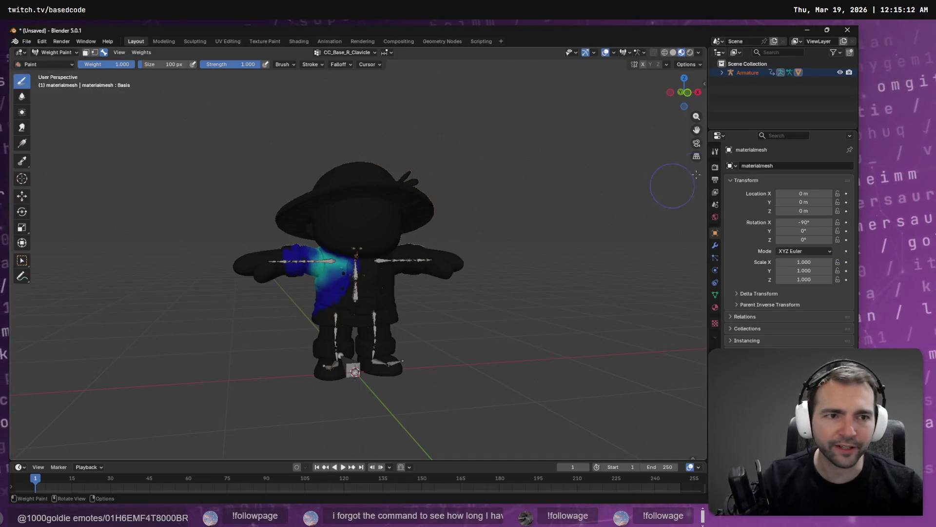
- Select the CC_Base_Head group, enlarge the brush to 226 px, and paint weight over the hat and head
click(350, 52)
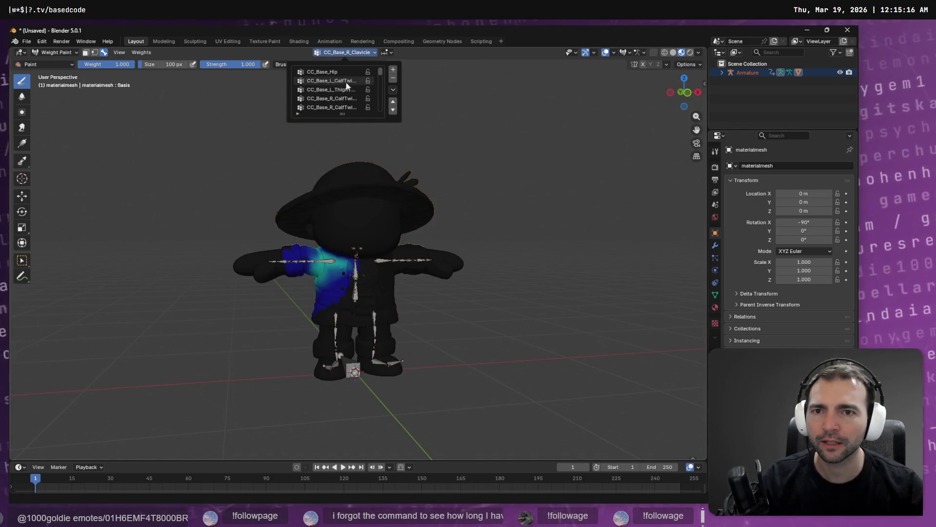
scroll(347, 89, down, 5)
scroll(347, 91, down, 3)
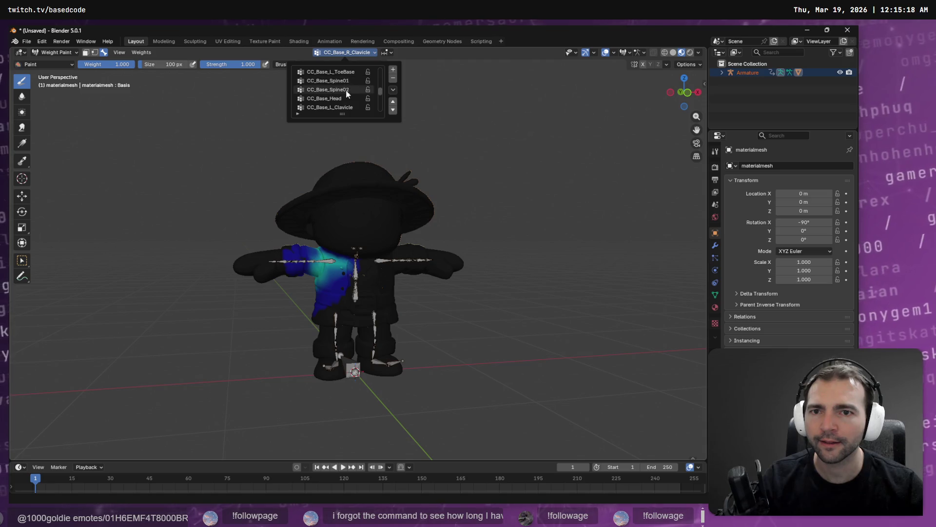
click(332, 98)
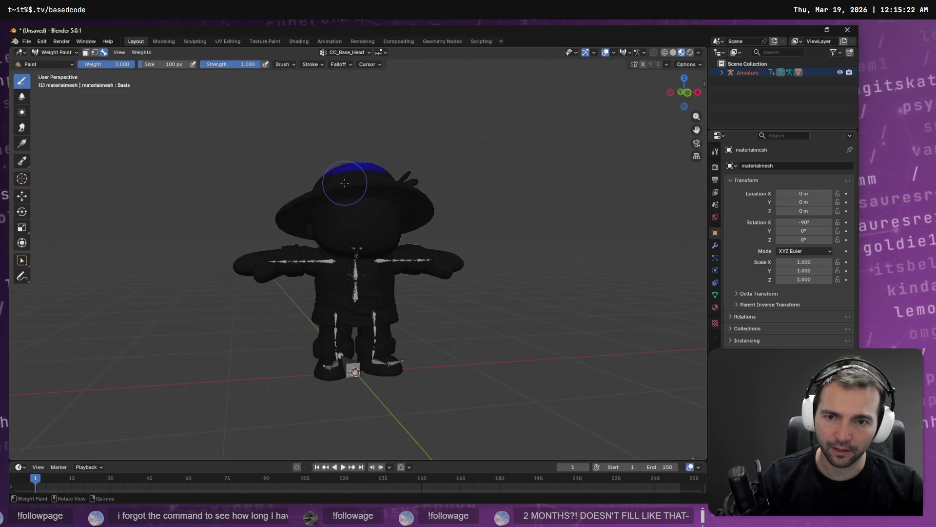
key(f)
click(342, 147)
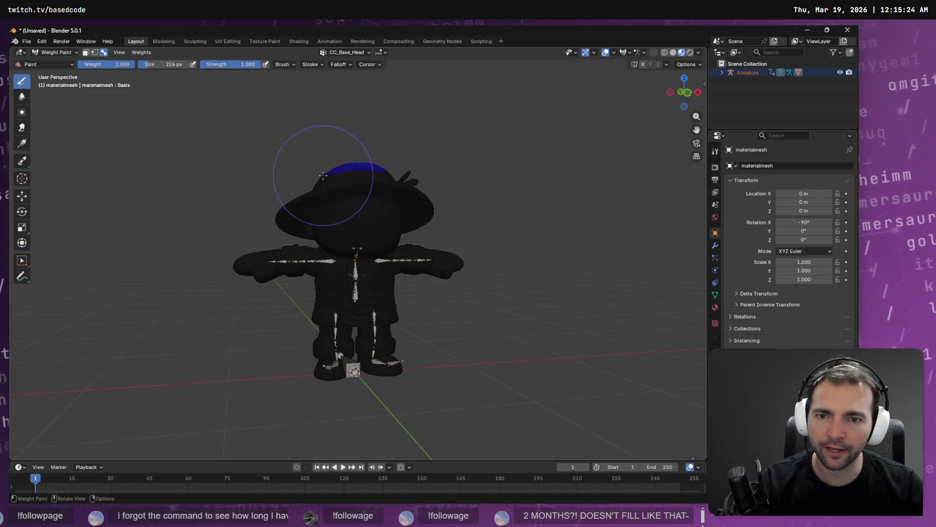
drag(335, 151, 422, 175)
mouse_move(345, 209)
mouse_down()
mouse_move(342, 195)
mouse_move(298, 192)
mouse_up()
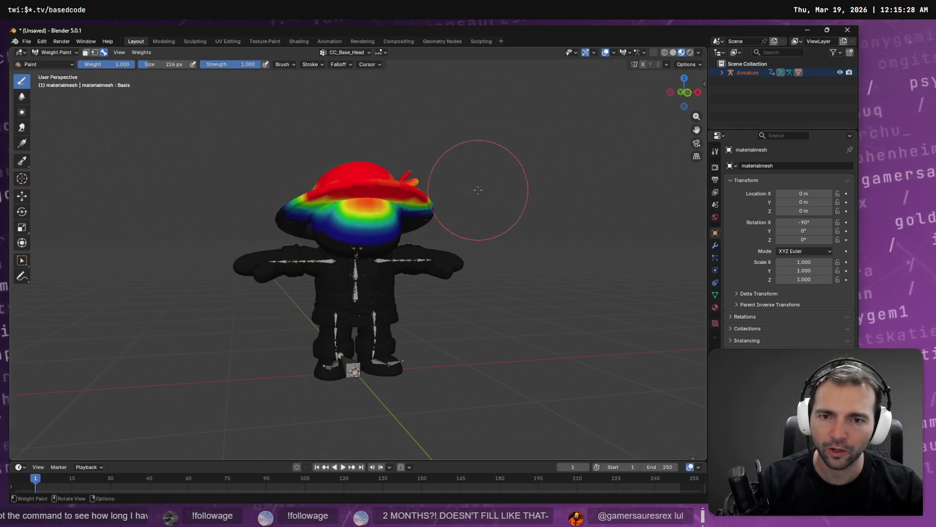
- Paint head weight onto the hat brim and lower head, then shrink the brush and inspect from all sides
mouse_move(537, 203)
mouse_down()
mouse_move(429, 198)
mouse_move(476, 194)
mouse_up()
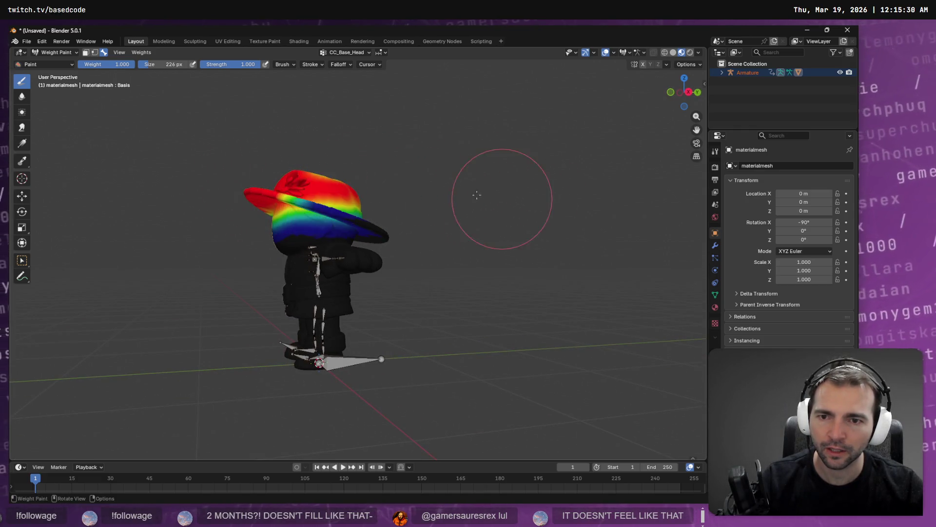
mouse_move(397, 183)
mouse_down()
mouse_move(429, 220)
mouse_move(338, 235)
mouse_up()
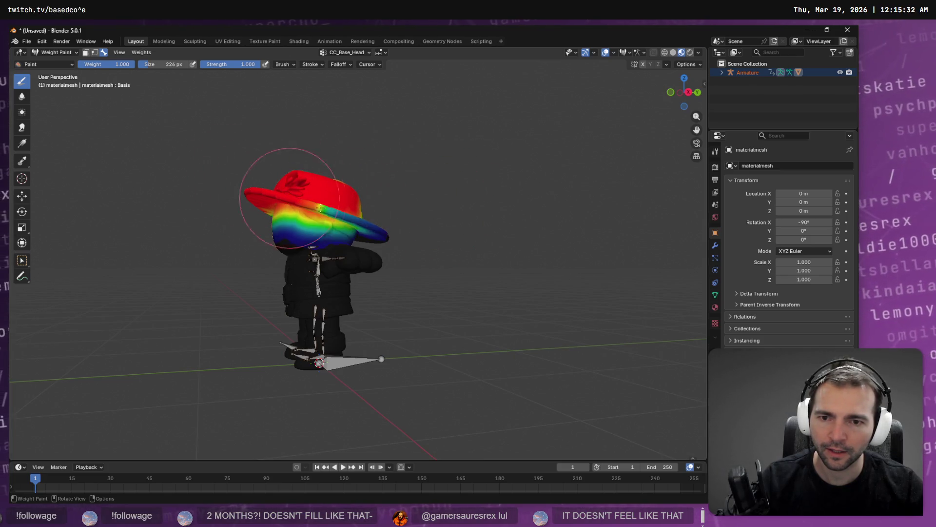
drag(541, 236, 255, 191)
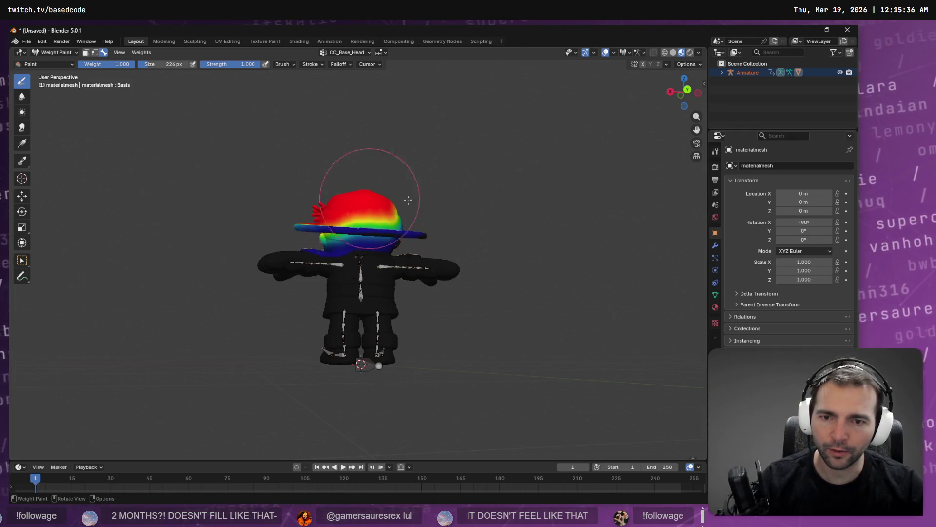
drag(523, 184, 420, 209)
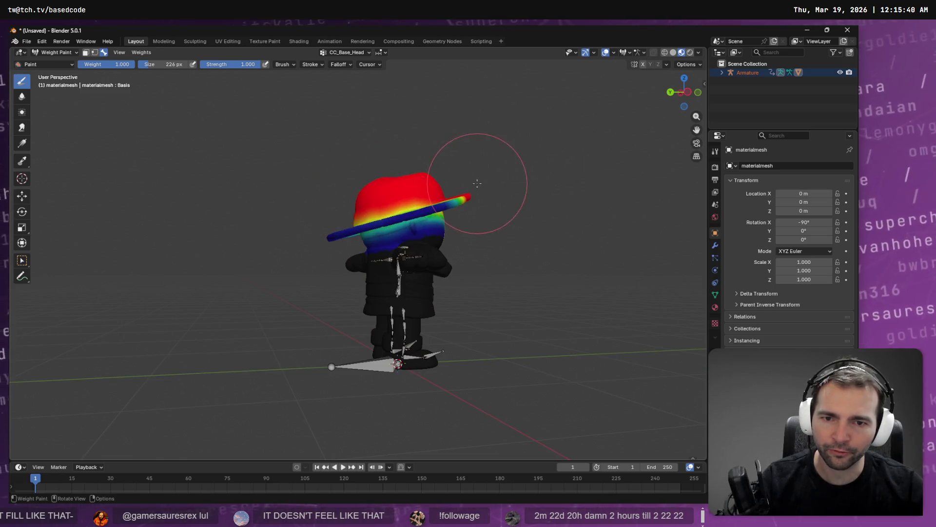
drag(617, 178, 496, 195)
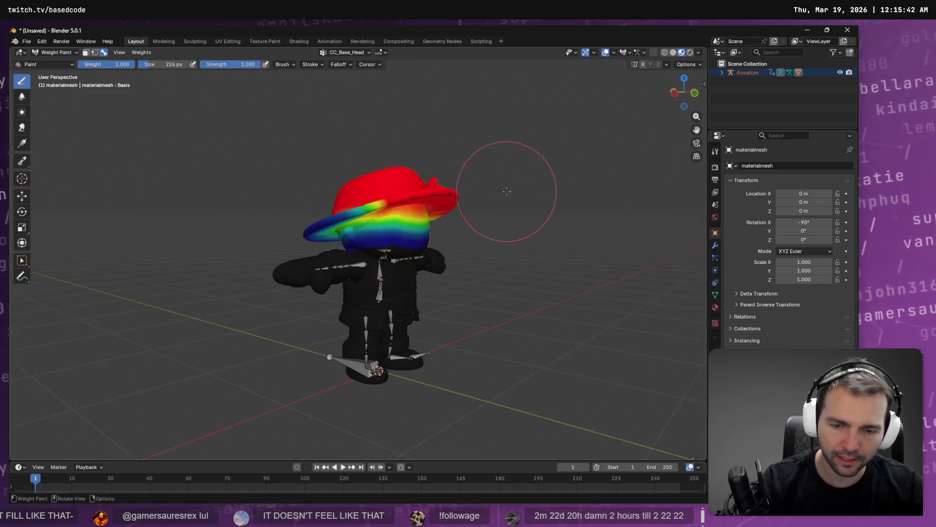
key(bracketleft)
key(bracketleft)
key(bracketleft)
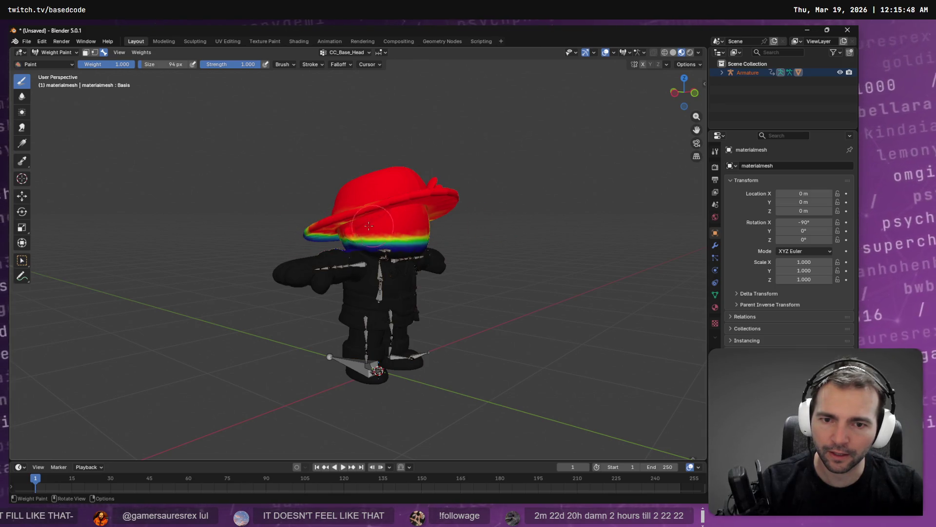
mouse_move(582, 218)
mouse_down()
mouse_move(471, 222)
mouse_move(330, 206)
mouse_up()
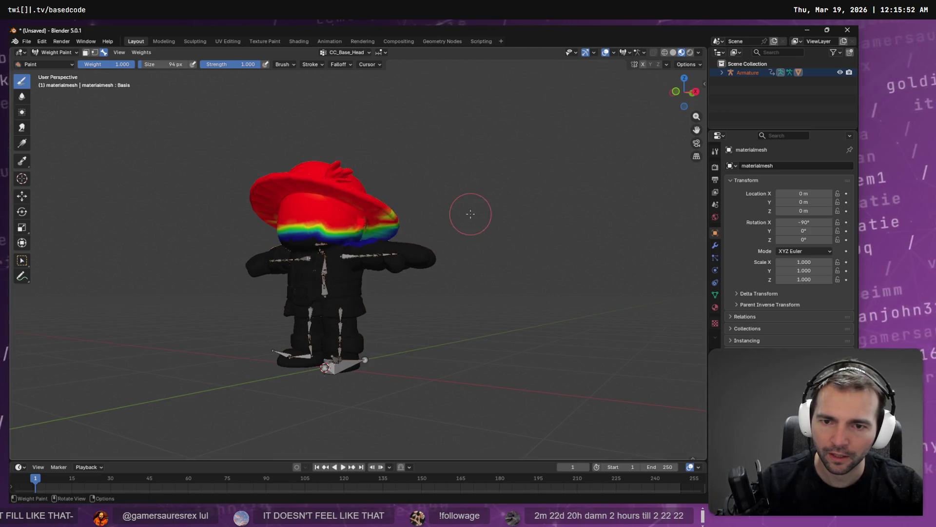
drag(464, 215, 357, 213)
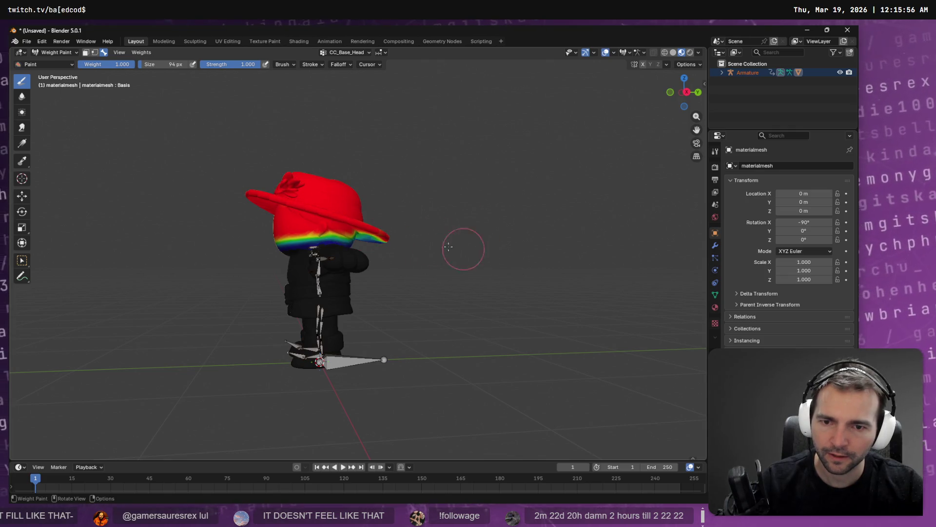
drag(448, 246, 427, 259)
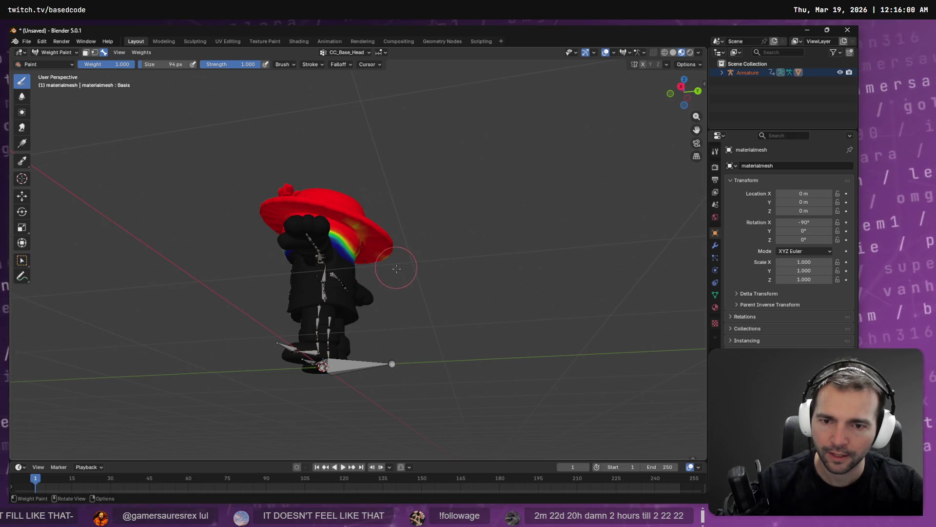
drag(397, 251, 309, 291)
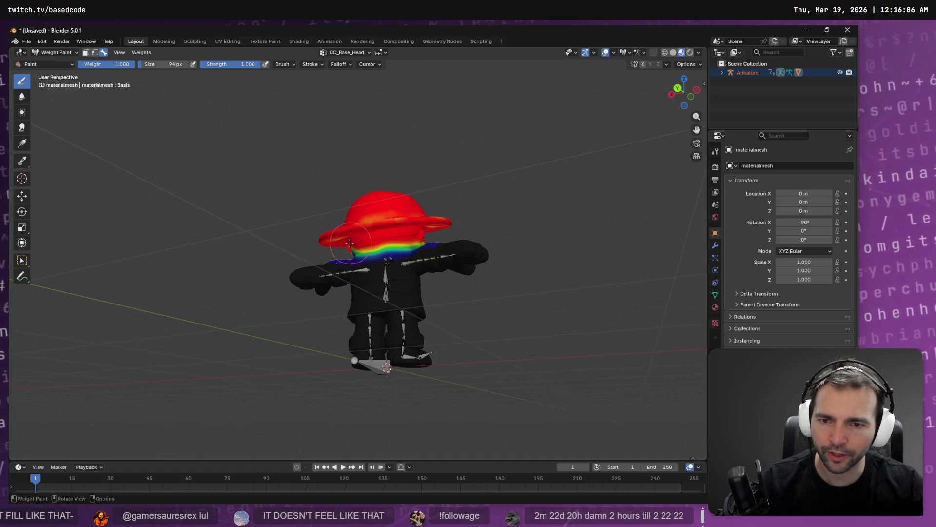
mouse_move(330, 237)
mouse_down()
mouse_move(346, 238)
mouse_move(326, 233)
mouse_up()
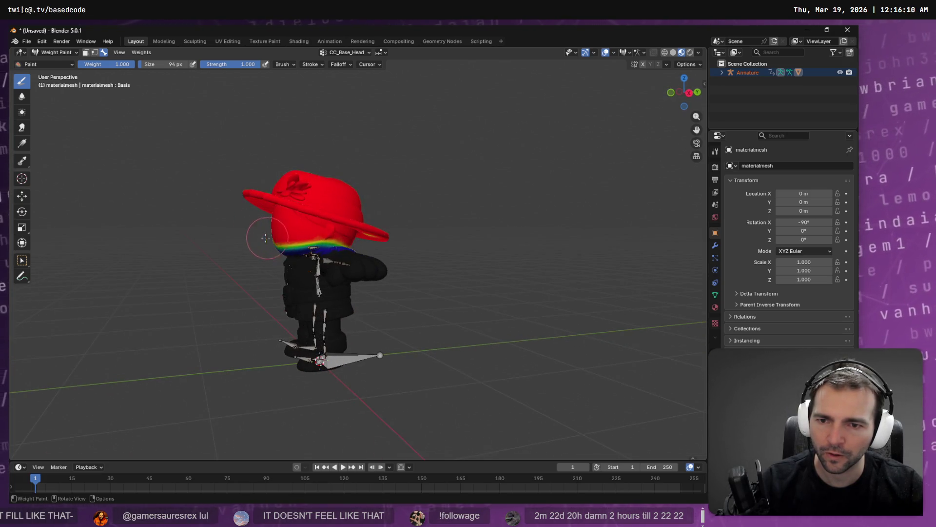
drag(266, 237, 393, 214)
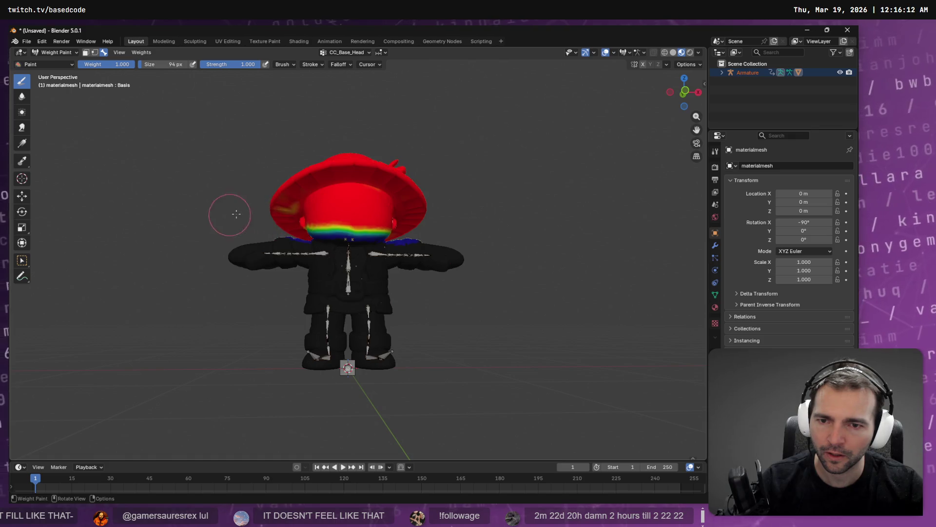
mouse_move(236, 214)
mouse_down()
mouse_move(369, 219)
mouse_move(389, 210)
mouse_up()
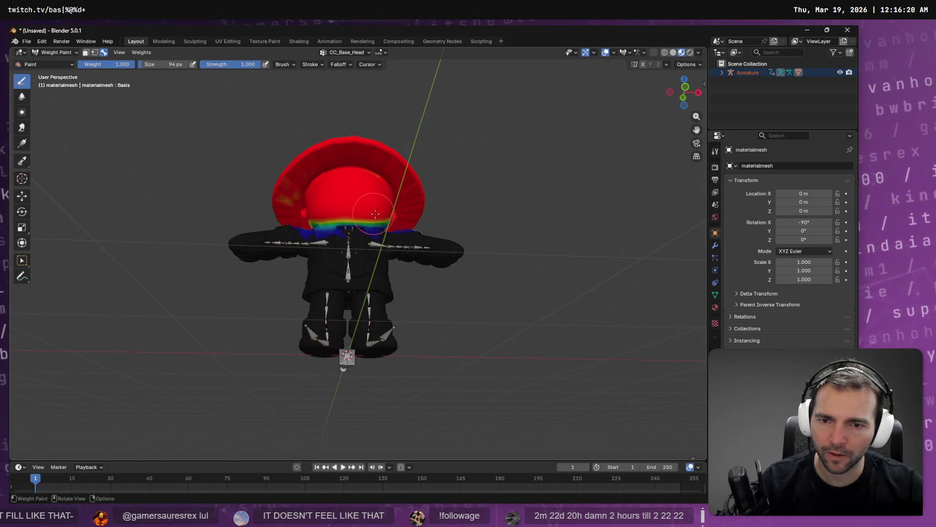
drag(423, 210, 360, 219)
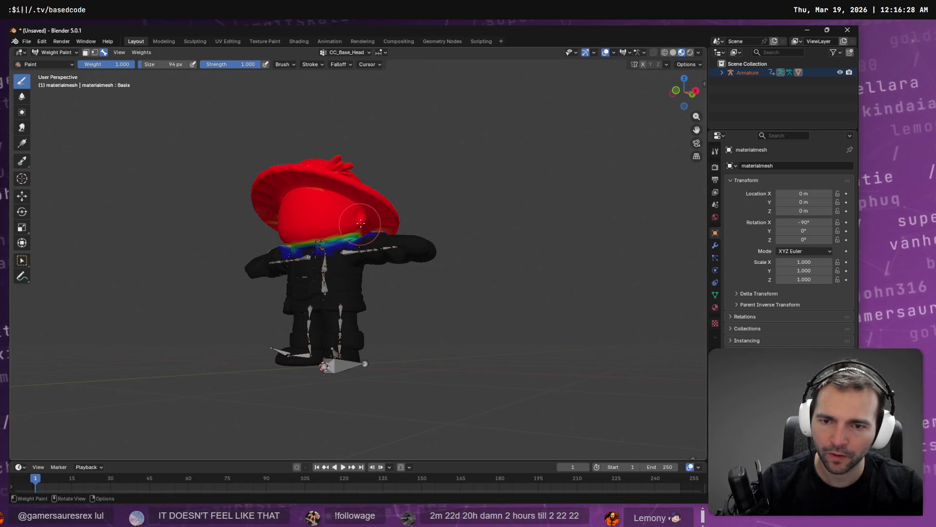
scroll(359, 223, up, 6)
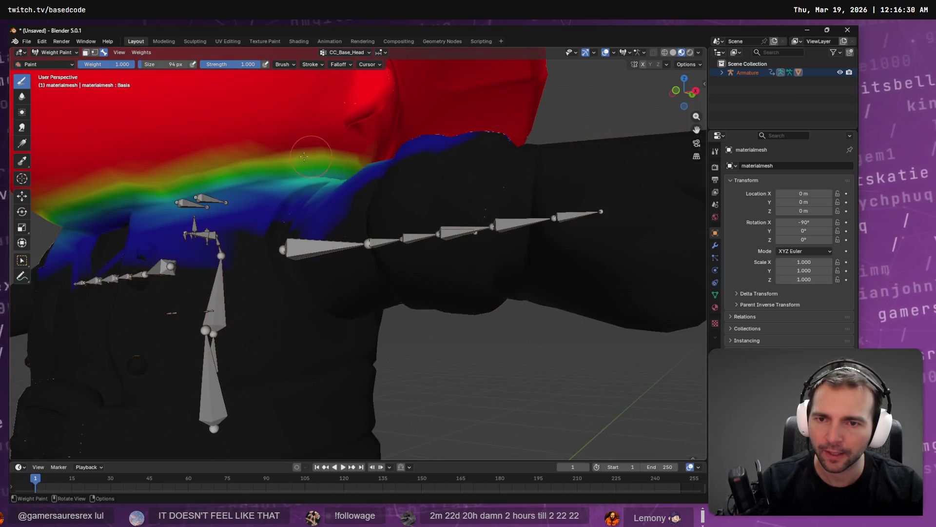
- Paint full CC_Base_Head weight along the neck ridge, extending the gradient lower down the neck
mouse_move(231, 174)
mouse_down()
mouse_move(102, 176)
mouse_move(84, 201)
mouse_up()
drag(355, 142, 372, 168)
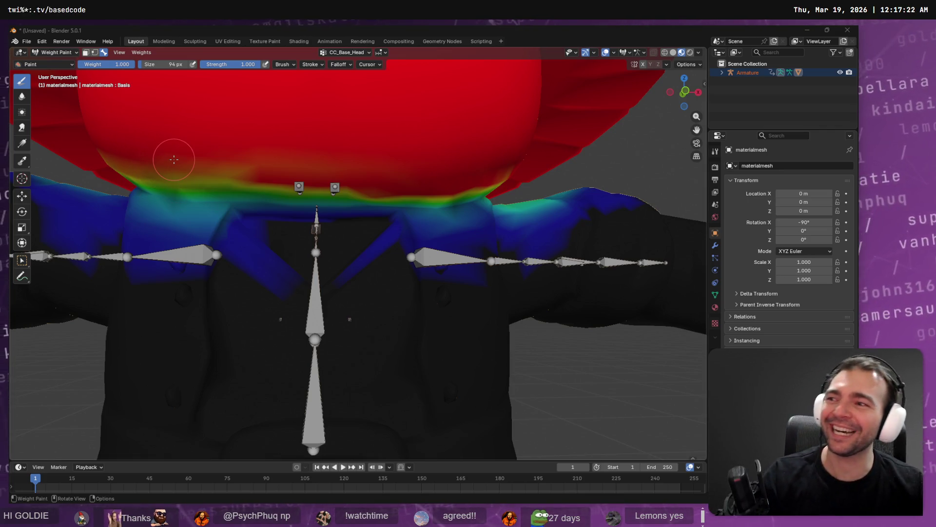
mouse_move(168, 162)
mouse_down()
mouse_move(245, 154)
mouse_move(322, 192)
mouse_up()
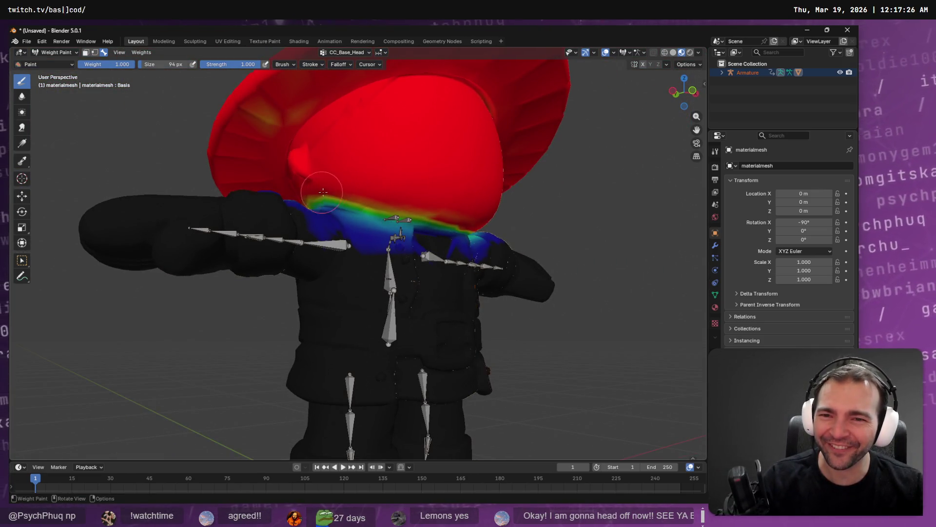
scroll(368, 197, up, 3)
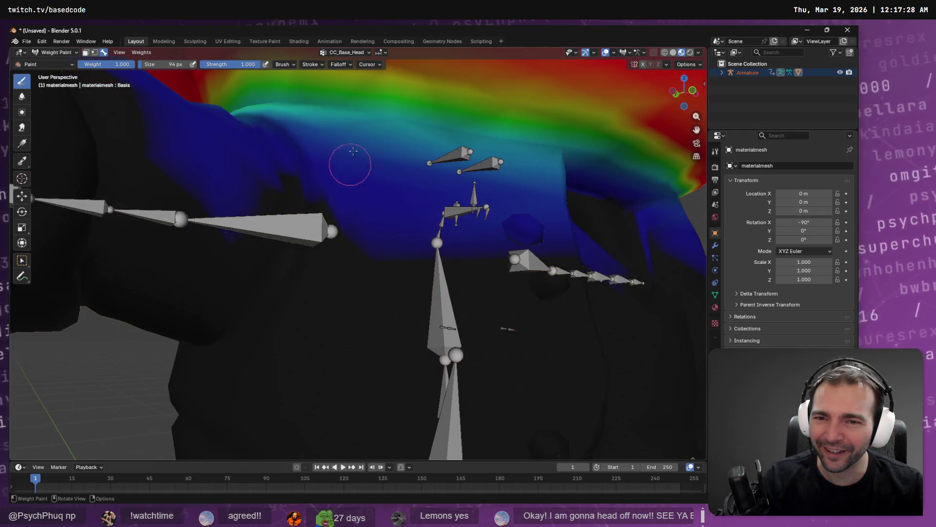
scroll(345, 157, up, 2)
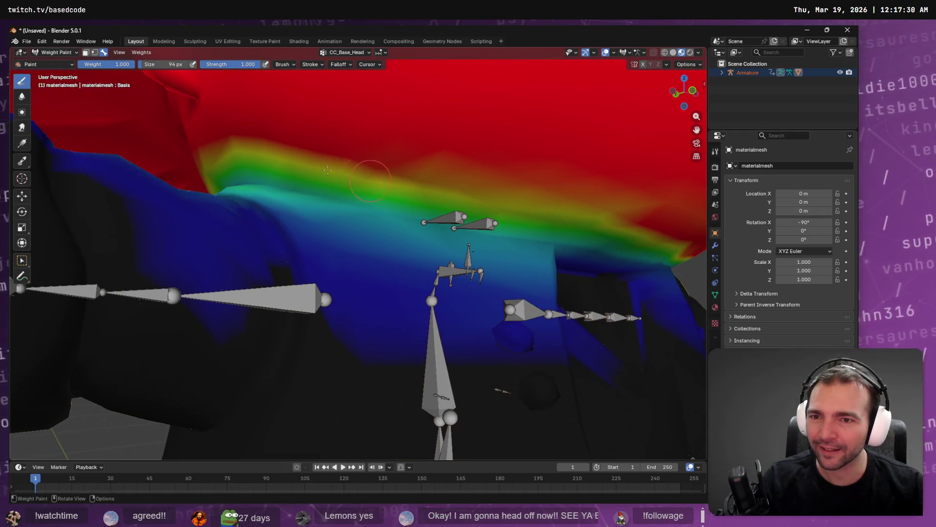
mouse_move(211, 153)
mouse_down()
mouse_move(341, 155)
mouse_move(642, 235)
mouse_up()
mouse_move(599, 196)
mouse_down()
mouse_move(559, 190)
mouse_move(556, 210)
mouse_up()
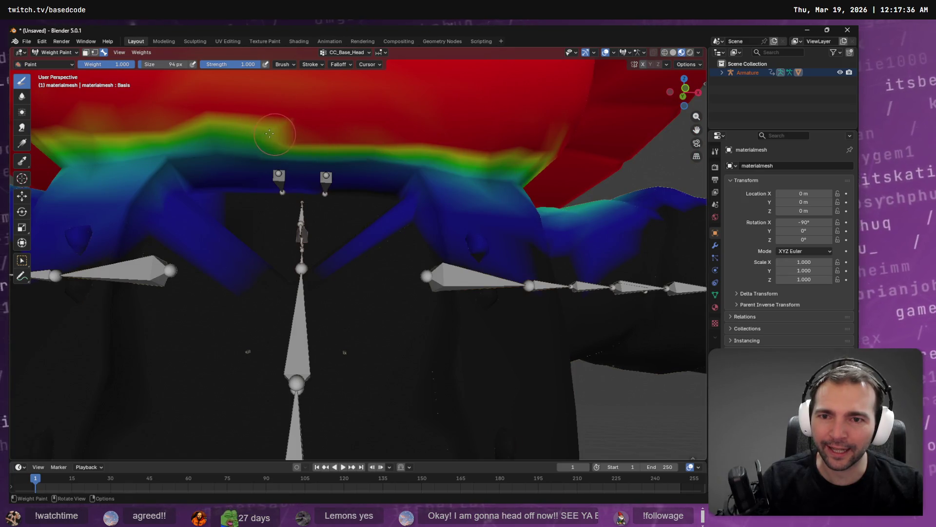
mouse_move(166, 126)
mouse_down()
mouse_move(335, 129)
mouse_move(566, 161)
mouse_move(427, 163)
mouse_move(559, 181)
mouse_move(489, 196)
mouse_up()
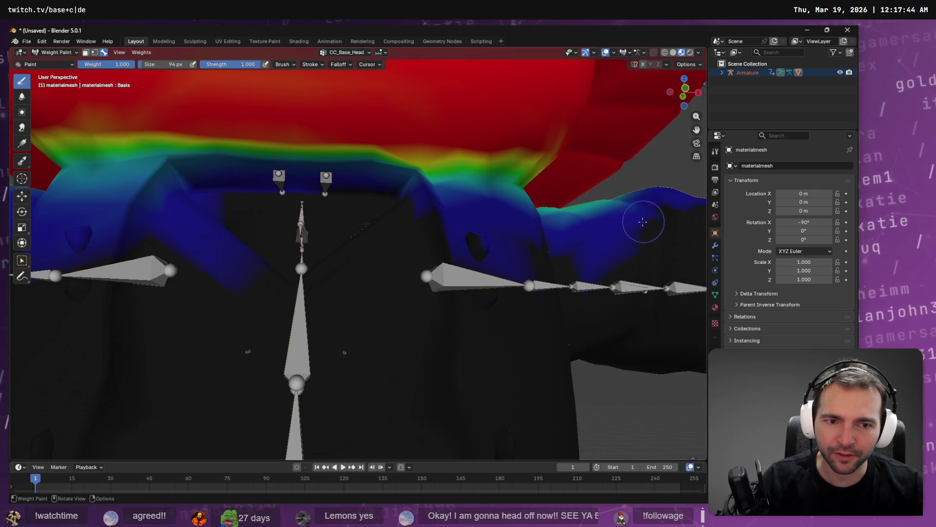
- Subtract stray head weight from the shoulder
scroll(643, 222, down, 5)
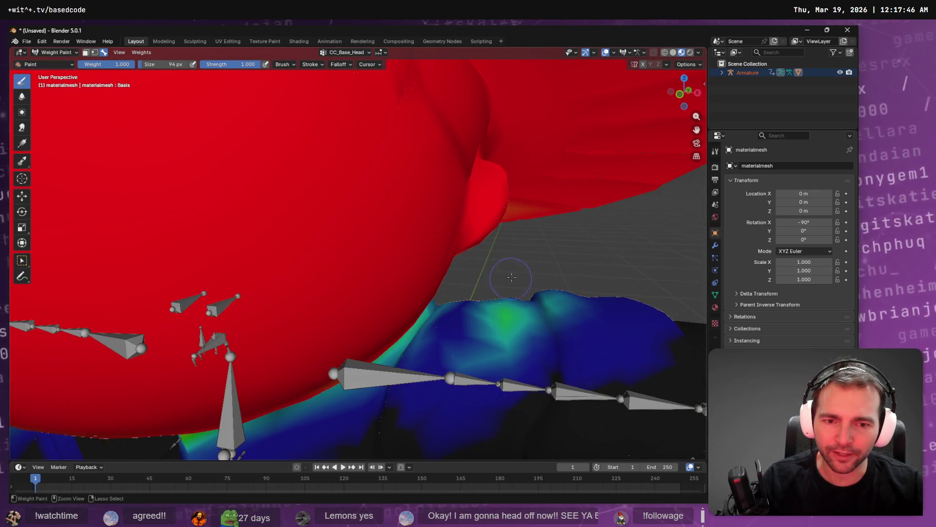
mouse_move(512, 277)
mouse_down()
mouse_move(516, 293)
mouse_move(488, 341)
mouse_move(540, 338)
mouse_up()
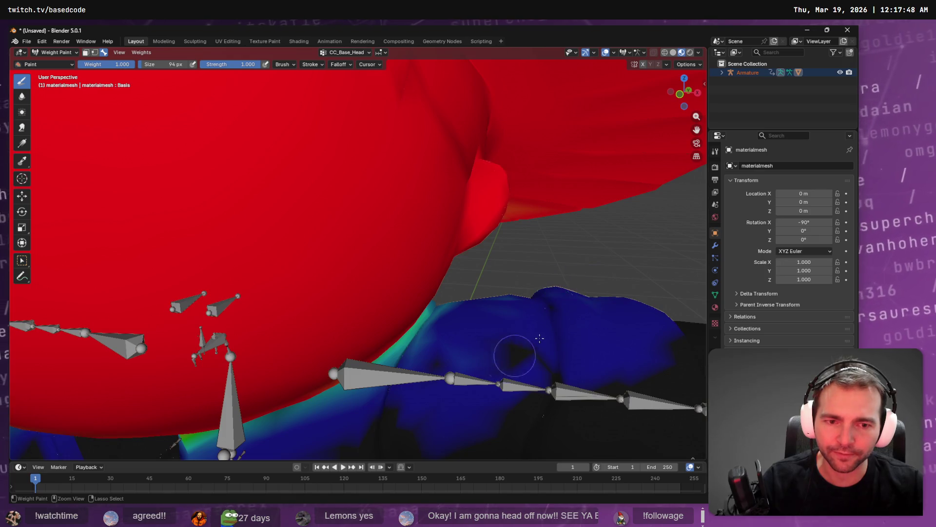
scroll(540, 337, down, 5)
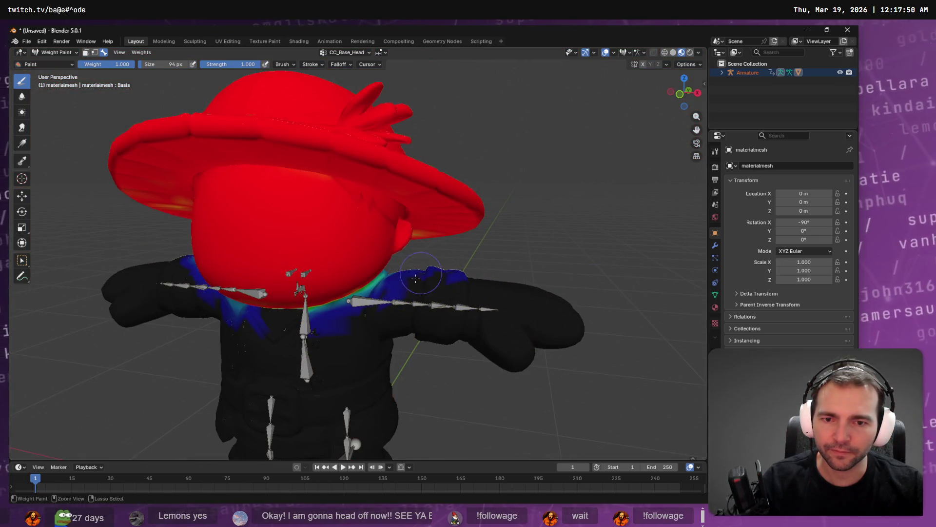
- Enlarge the weight paint brush to 115 px
scroll(445, 286, down, 1)
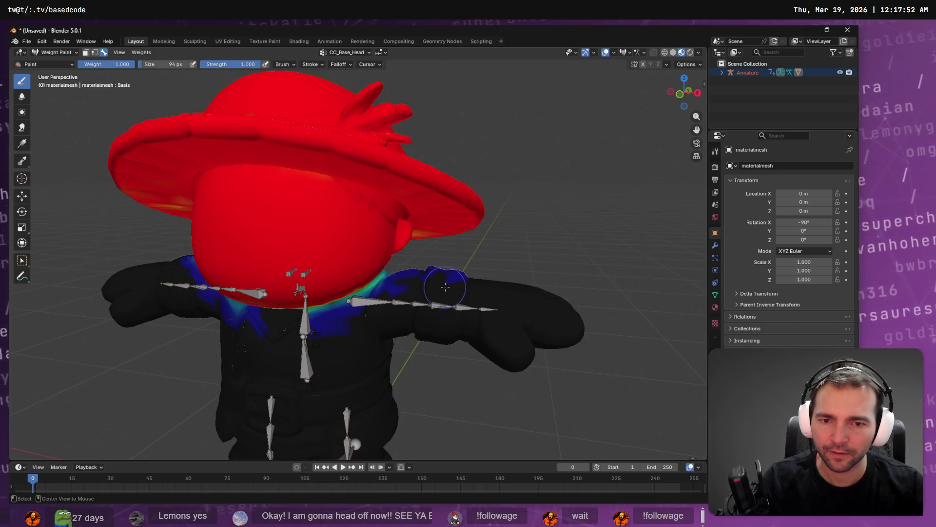
key(f)
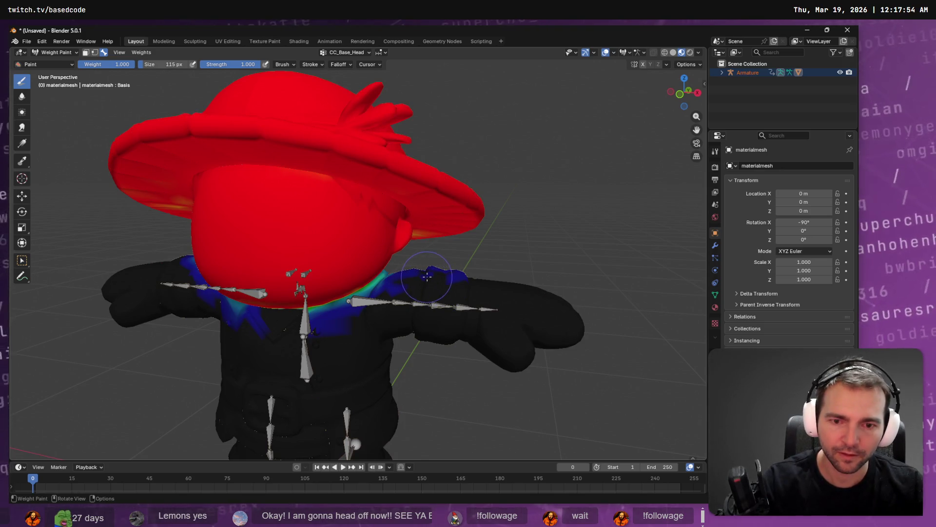
click(427, 268)
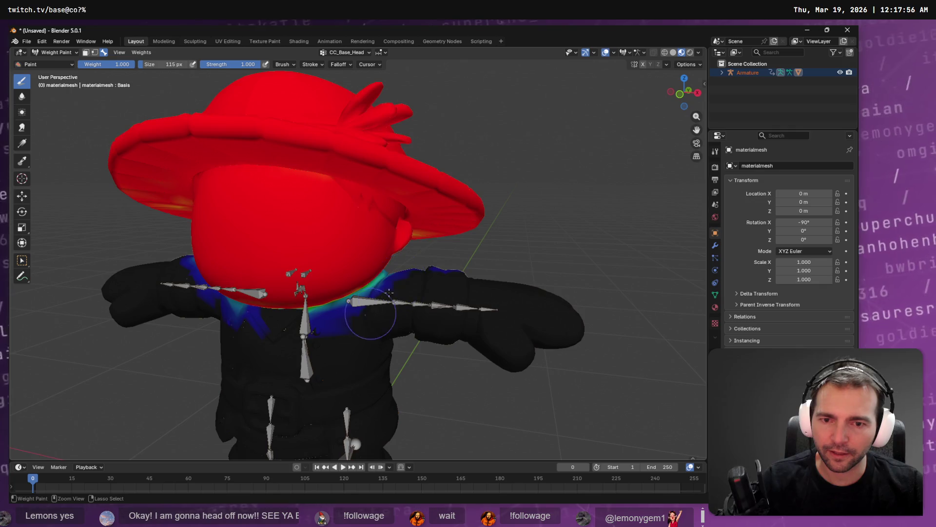
- Orbit around the farmer to inspect the neck weights from the sides, below and front
mouse_move(390, 291)
mouse_down()
mouse_move(273, 289)
mouse_move(334, 291)
mouse_up()
drag(240, 298, 377, 345)
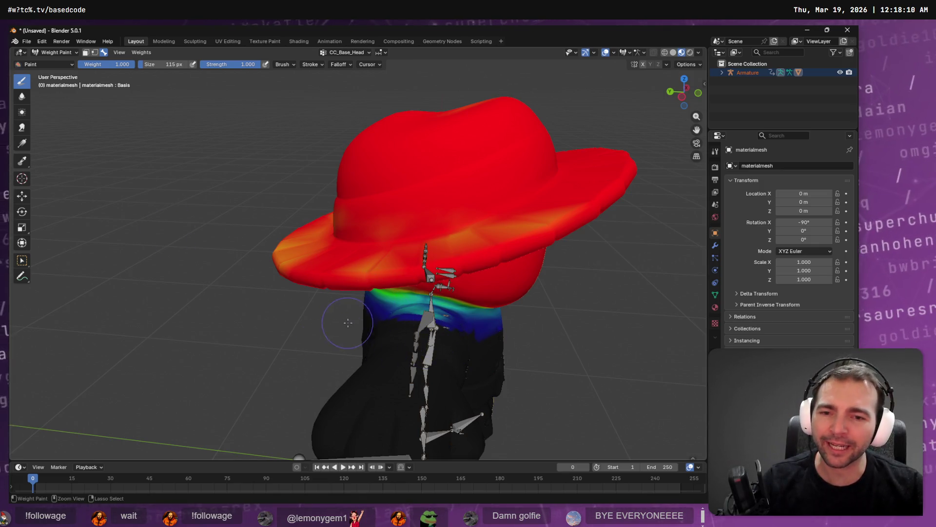
drag(373, 311, 290, 268)
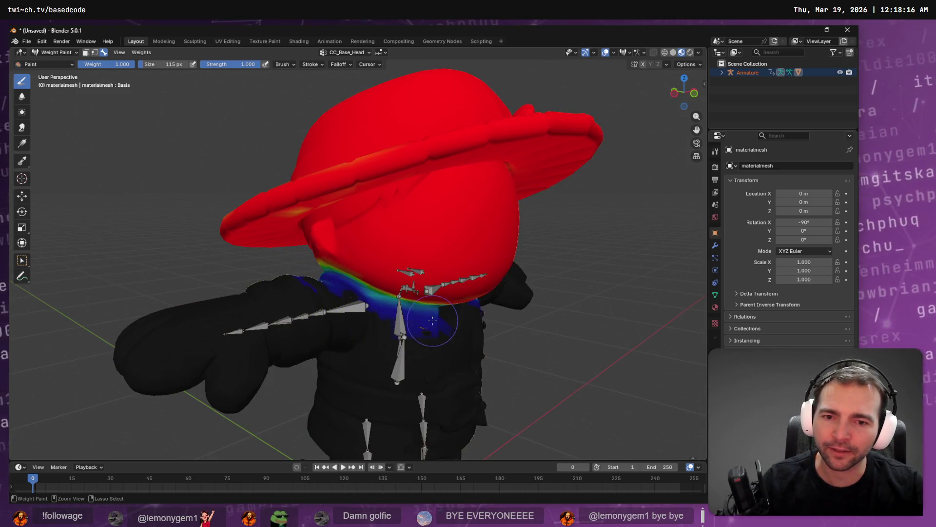
drag(348, 333, 303, 314)
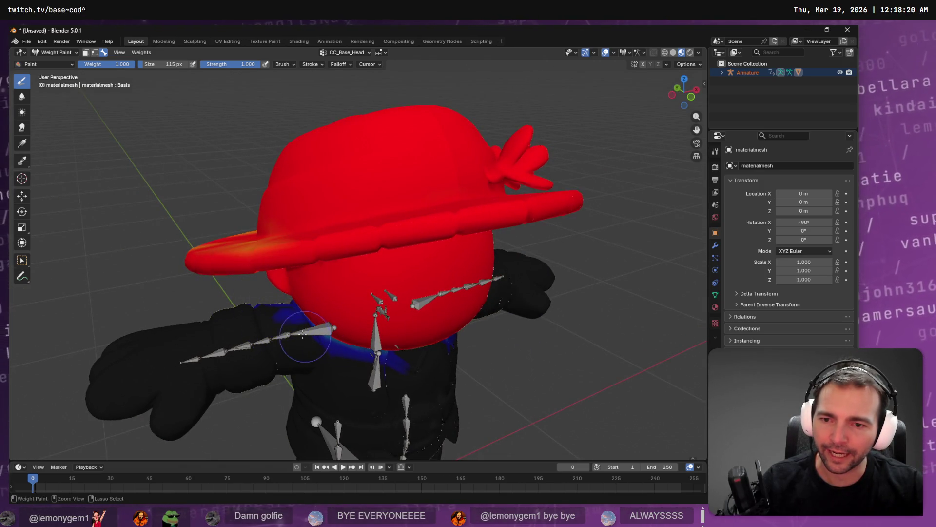
mouse_move(273, 324)
mouse_down()
mouse_move(317, 343)
mouse_move(429, 309)
mouse_up()
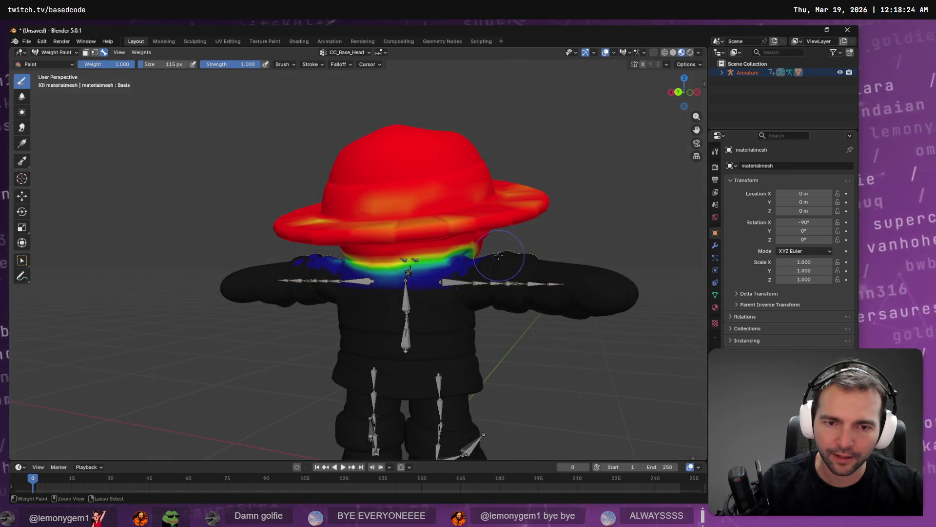
drag(352, 289, 397, 293)
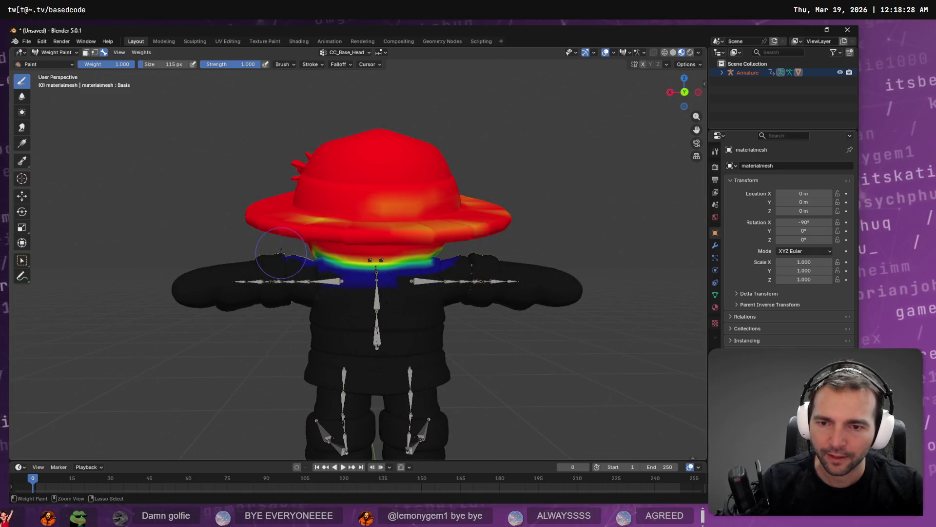
mouse_move(309, 272)
mouse_down()
mouse_move(314, 279)
mouse_move(301, 281)
mouse_move(303, 291)
mouse_up()
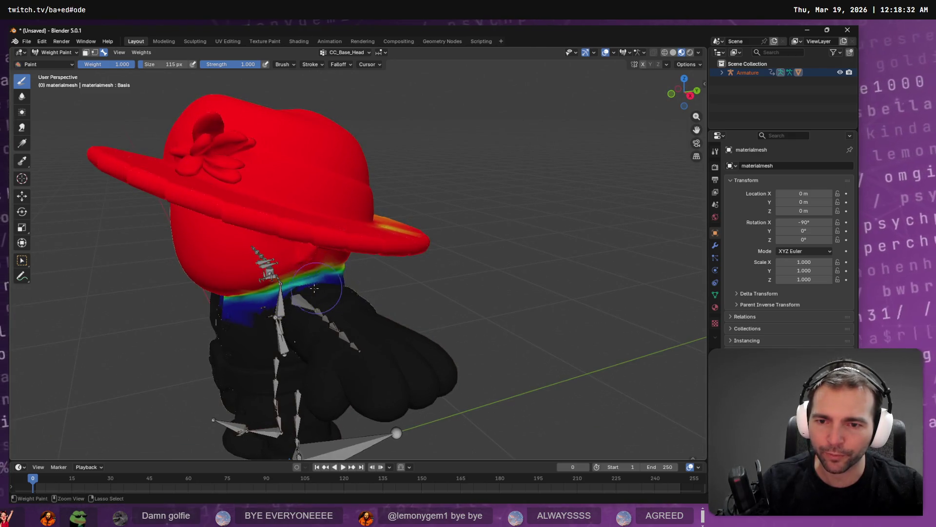
scroll(315, 285, up, 2)
scroll(248, 276, up, 2)
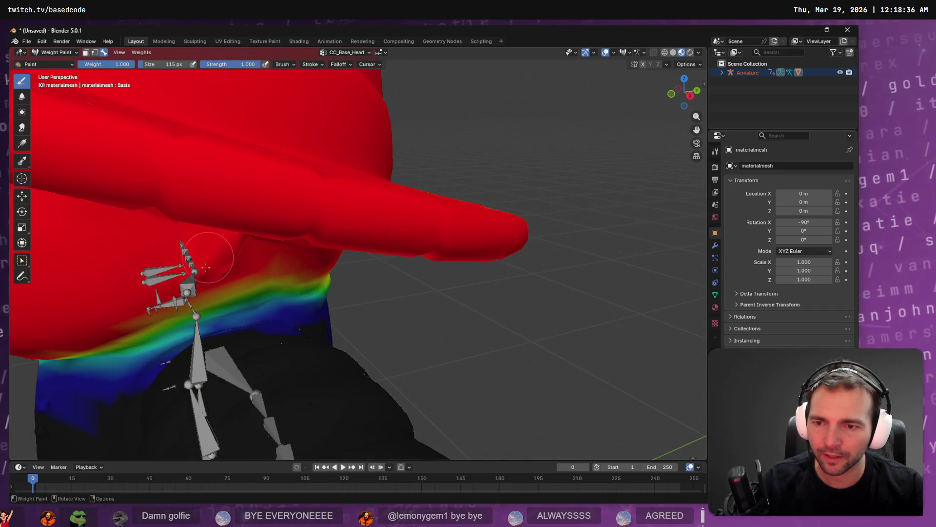
mouse_move(274, 273)
mouse_down()
mouse_move(302, 297)
mouse_move(236, 320)
mouse_up()
scroll(309, 304, down, 2)
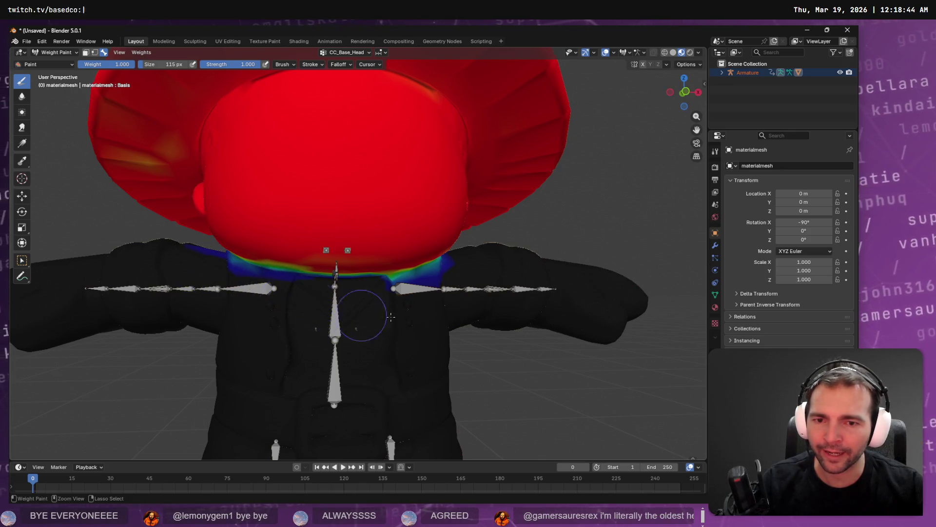
mouse_move(456, 283)
mouse_down()
mouse_move(454, 298)
mouse_move(309, 314)
mouse_move(384, 280)
mouse_move(324, 241)
mouse_up()
scroll(454, 298, down, 6)
drag(272, 229, 390, 234)
- Display the CC_Base_Spine02 vertex group's weights on the torso
click(27, 41)
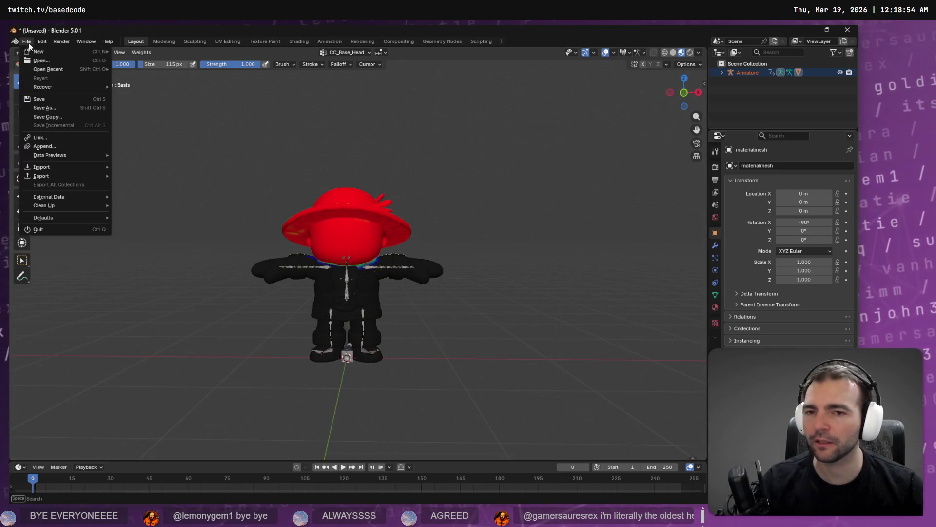
click(349, 53)
click(341, 98)
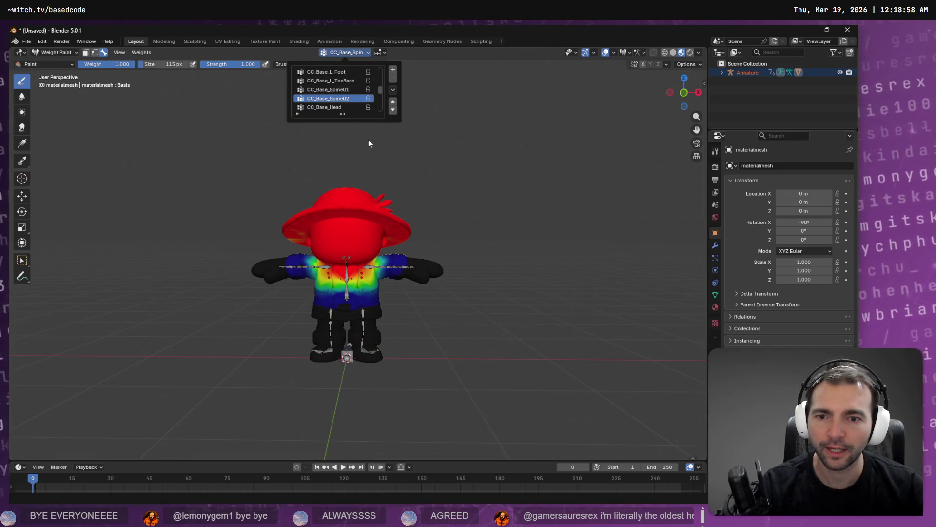
ctrl+scroll(352, 93, down, 3)
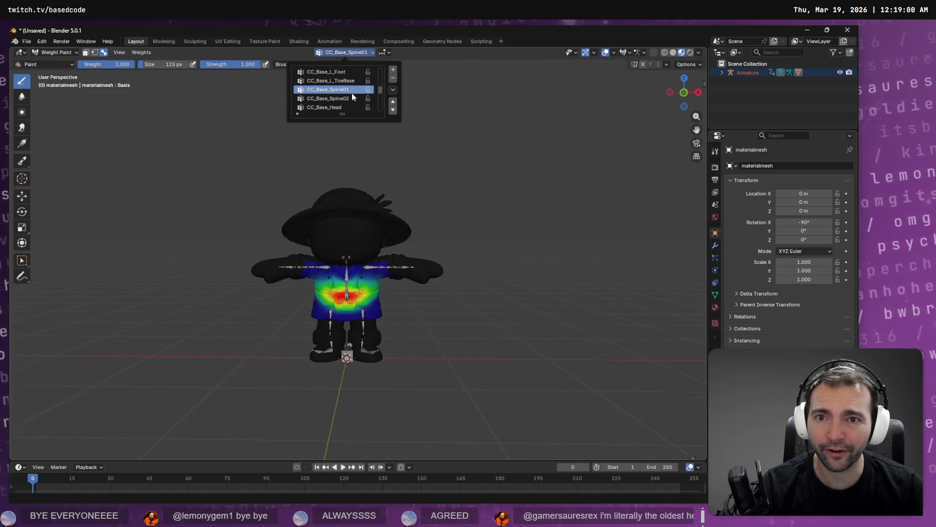
- Make CC_Base_Head the active vertex group again and review its weights
click(352, 92)
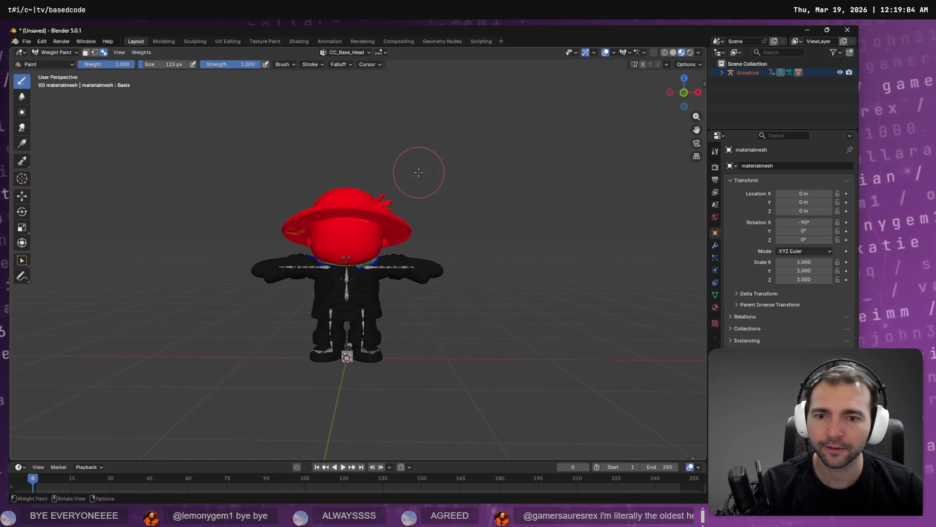
mouse_move(418, 167)
mouse_down()
mouse_move(436, 156)
mouse_move(406, 205)
mouse_move(418, 198)
mouse_up()
scroll(406, 204, up, 5)
scroll(405, 205, down, 4)
scroll(406, 205, down, 5)
scroll(418, 199, up, 5)
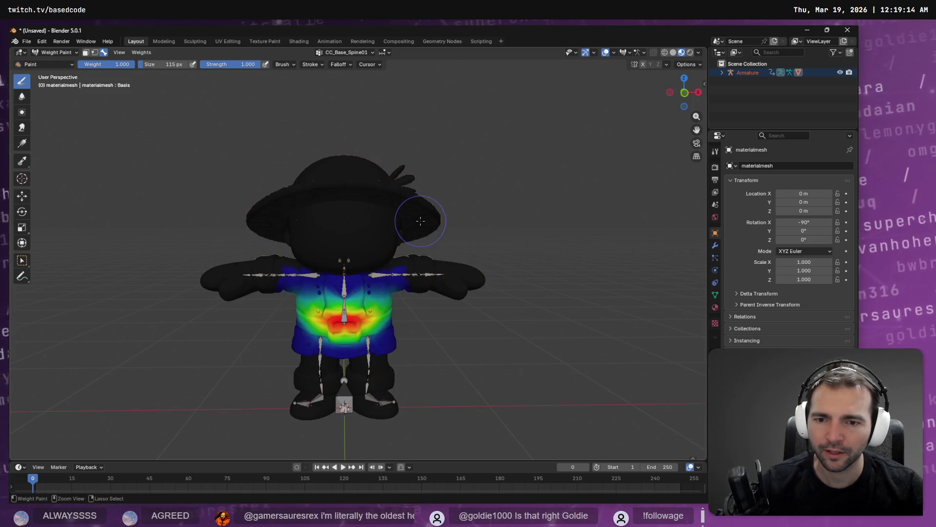
ctrl+click(412, 200)
scroll(363, 258, up, 5)
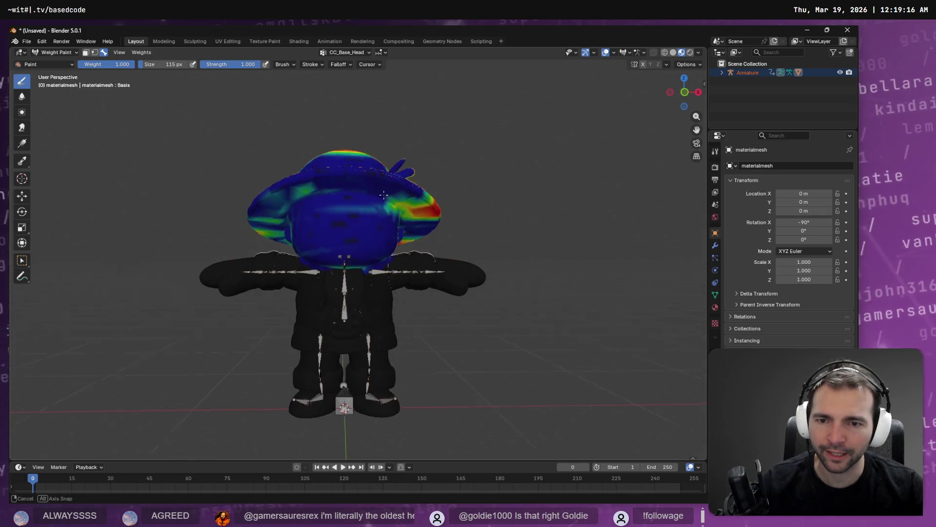
- Subtract CC_Base_Head weight from the neck band, collar, hat brim and crown
mouse_move(443, 200)
mouse_down()
mouse_move(352, 210)
mouse_move(476, 215)
mouse_move(355, 290)
mouse_move(174, 247)
mouse_move(211, 246)
mouse_move(299, 360)
mouse_move(210, 297)
mouse_move(429, 345)
mouse_move(458, 394)
mouse_up()
drag(389, 367, 273, 264)
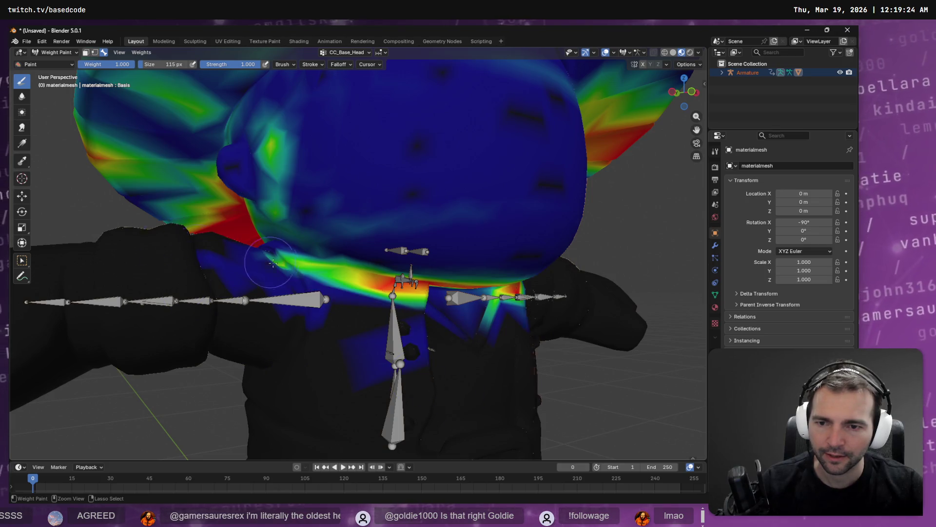
mouse_move(449, 355)
mouse_down()
mouse_move(418, 335)
mouse_move(380, 270)
mouse_move(287, 271)
mouse_up()
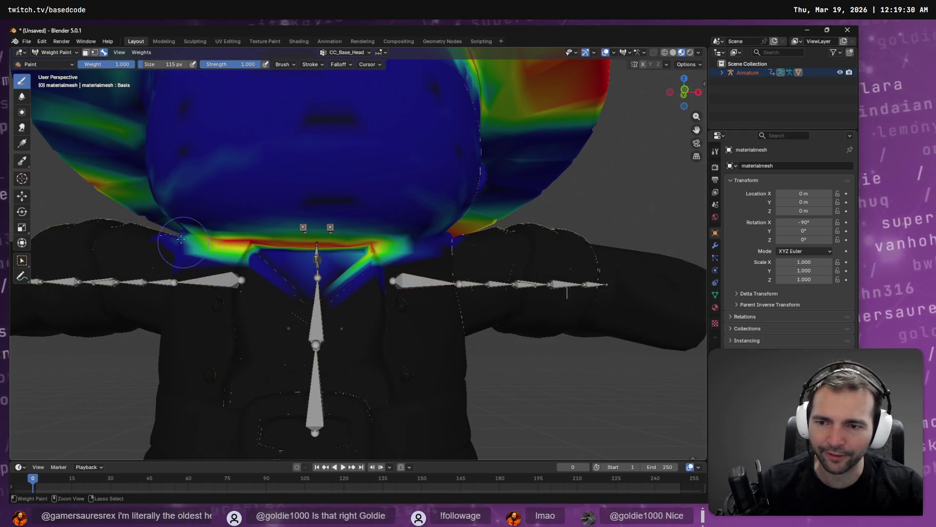
mouse_move(415, 246)
mouse_down()
mouse_move(278, 244)
mouse_move(408, 240)
mouse_move(438, 247)
mouse_move(479, 273)
mouse_move(209, 269)
mouse_up()
scroll(477, 307, down, 10)
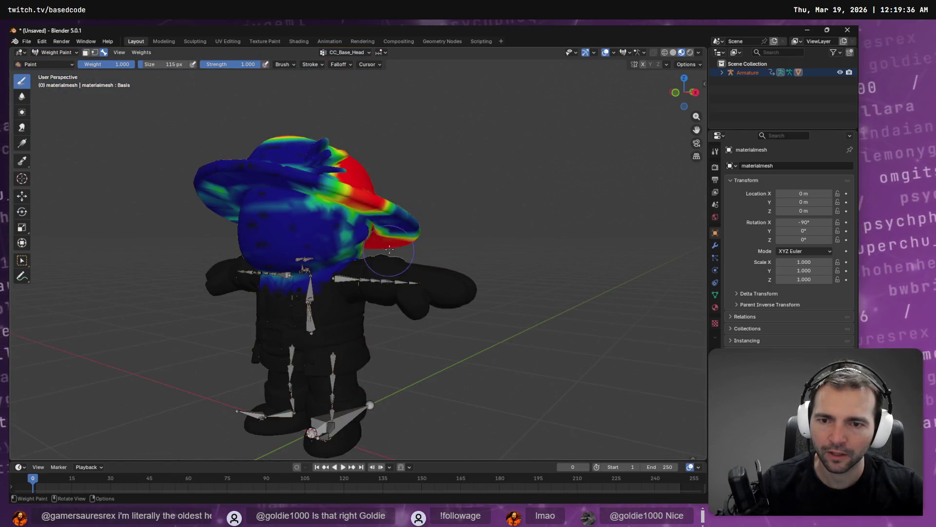
mouse_move(389, 249)
mouse_down()
mouse_move(336, 195)
mouse_move(390, 215)
mouse_move(341, 180)
mouse_move(356, 205)
mouse_move(397, 167)
mouse_up()
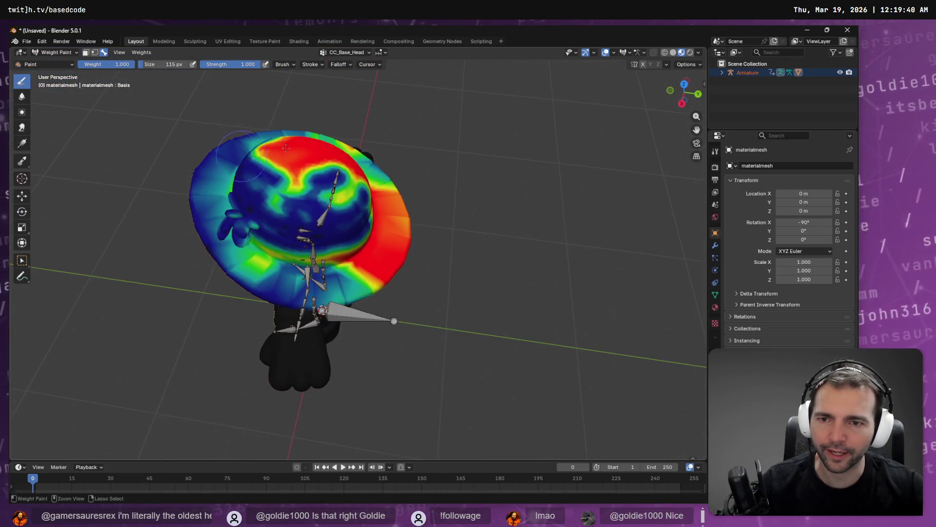
- Paint the hat's crown, brim, band and green rim patch down to near-zero weight
mouse_move(292, 156)
mouse_down()
mouse_move(347, 140)
mouse_move(312, 156)
mouse_move(293, 186)
mouse_move(341, 165)
mouse_move(321, 183)
mouse_move(307, 166)
mouse_move(283, 195)
mouse_move(342, 191)
mouse_move(347, 163)
mouse_move(408, 170)
mouse_up()
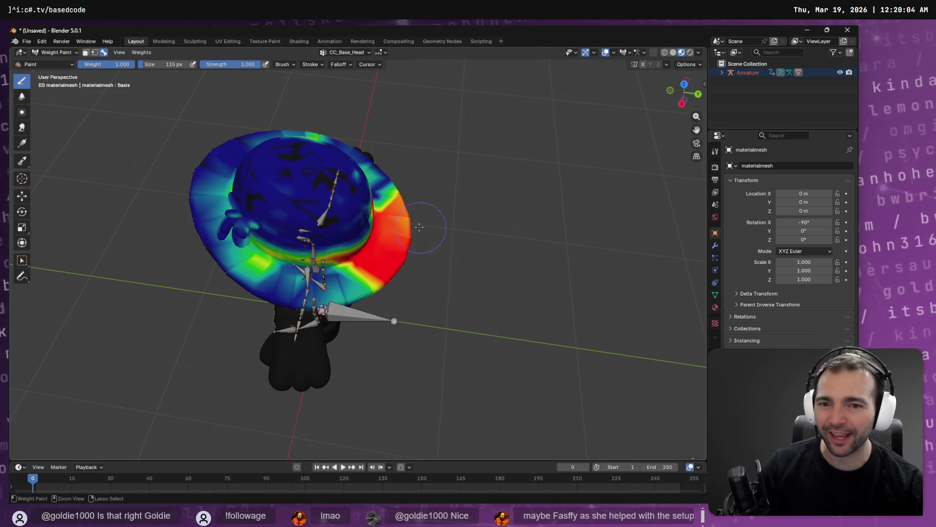
mouse_move(418, 214)
mouse_down()
mouse_move(391, 244)
mouse_move(385, 278)
mouse_move(412, 222)
mouse_move(382, 162)
mouse_move(398, 258)
mouse_move(371, 273)
mouse_move(341, 266)
mouse_move(349, 279)
mouse_up()
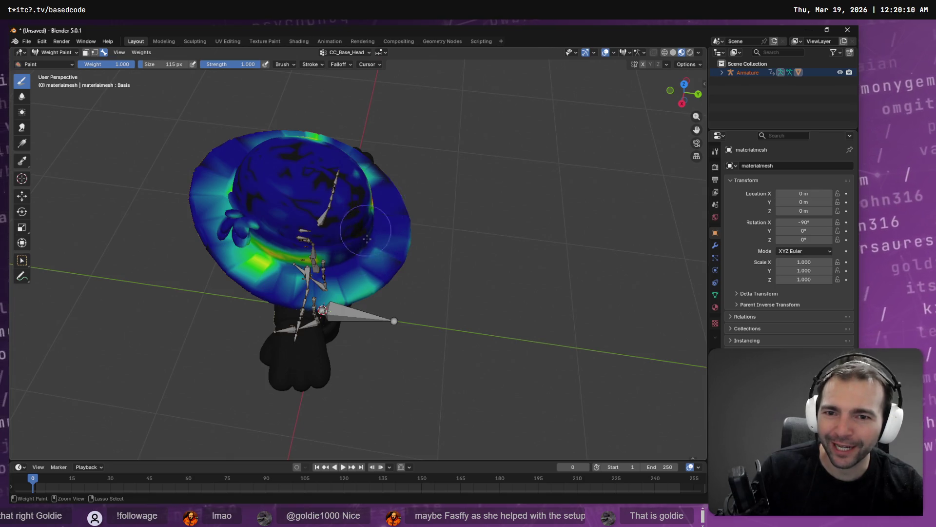
mouse_move(373, 207)
mouse_down()
mouse_move(368, 288)
mouse_move(244, 259)
mouse_move(329, 263)
mouse_up()
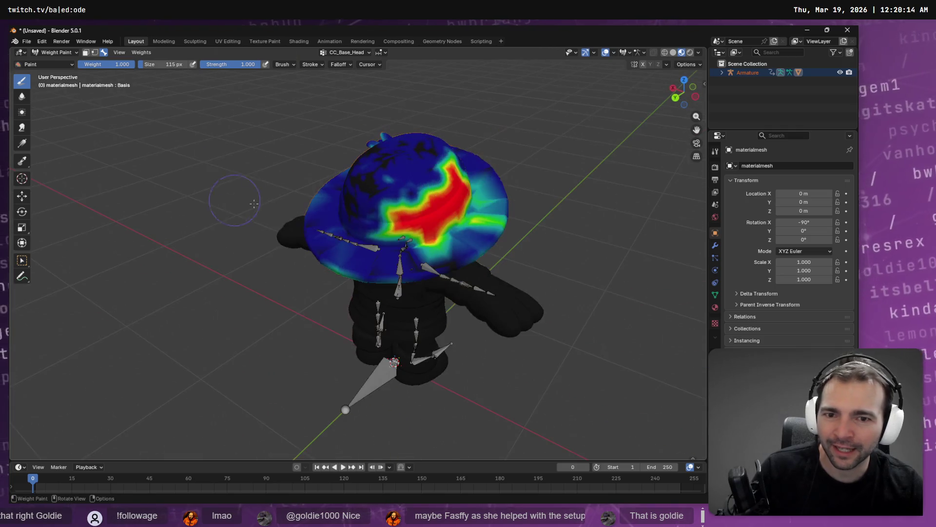
mouse_move(381, 220)
mouse_down()
mouse_move(430, 214)
mouse_move(432, 240)
mouse_move(439, 170)
mouse_move(437, 199)
mouse_up()
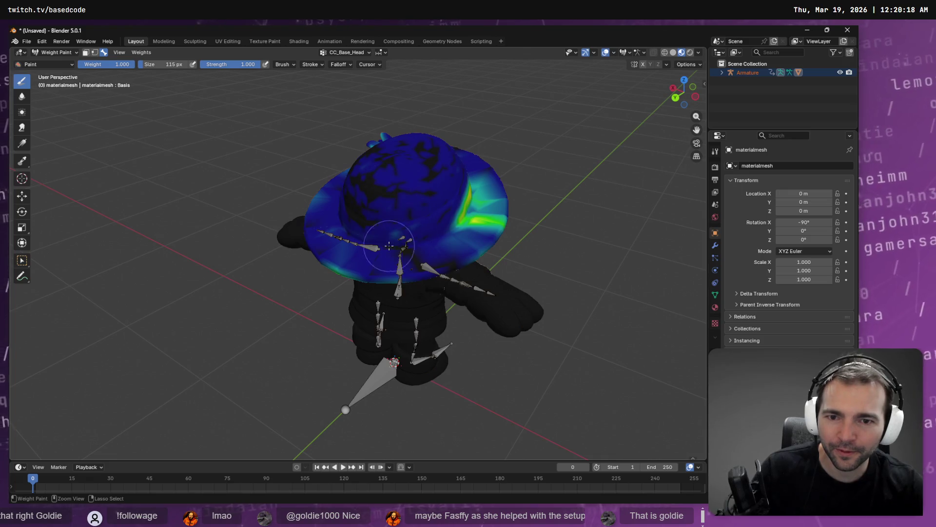
mouse_move(370, 275)
mouse_down()
mouse_move(493, 229)
mouse_move(464, 190)
mouse_move(471, 178)
mouse_move(438, 205)
mouse_move(447, 225)
mouse_up()
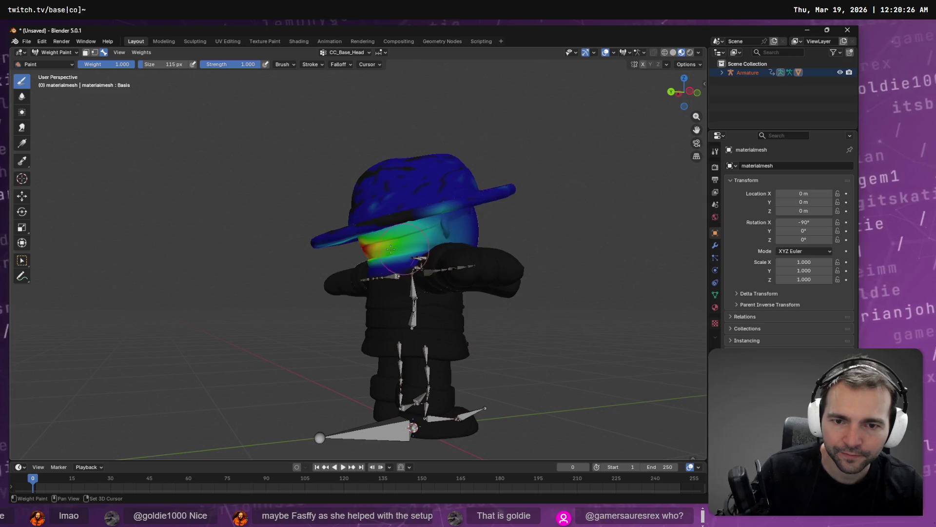
- Clear the remaining CC_Base_Head weight from the hat dome so it shows black
drag(399, 255, 471, 249)
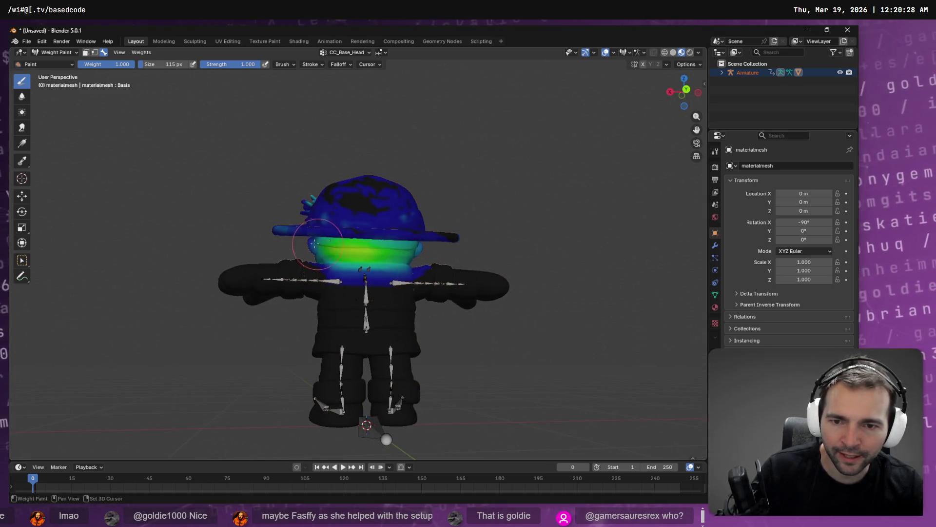
drag(388, 248, 412, 256)
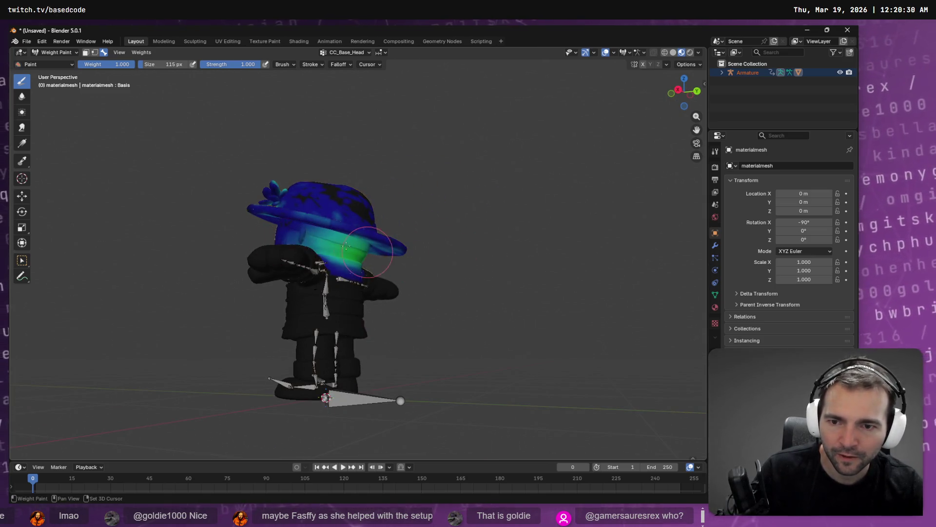
mouse_move(307, 238)
mouse_down()
mouse_move(458, 257)
mouse_move(418, 261)
mouse_move(374, 240)
mouse_up()
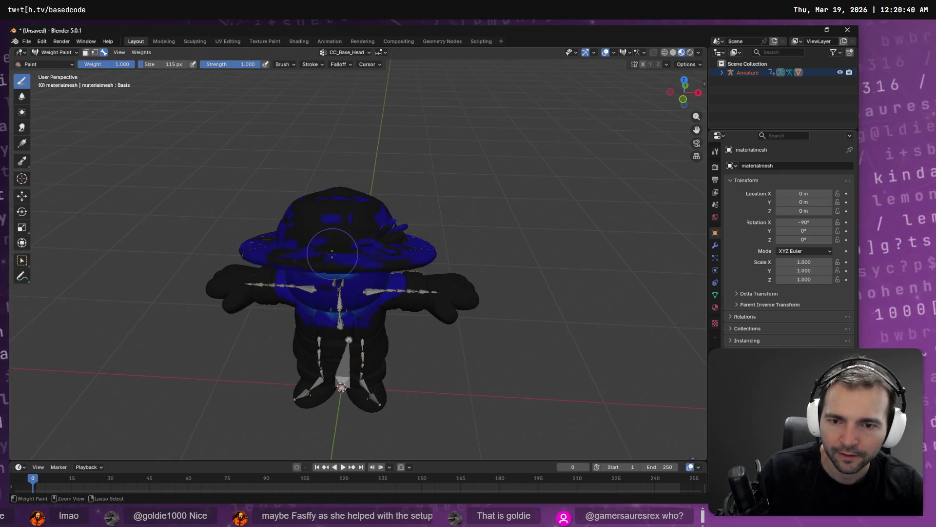
drag(326, 248, 441, 232)
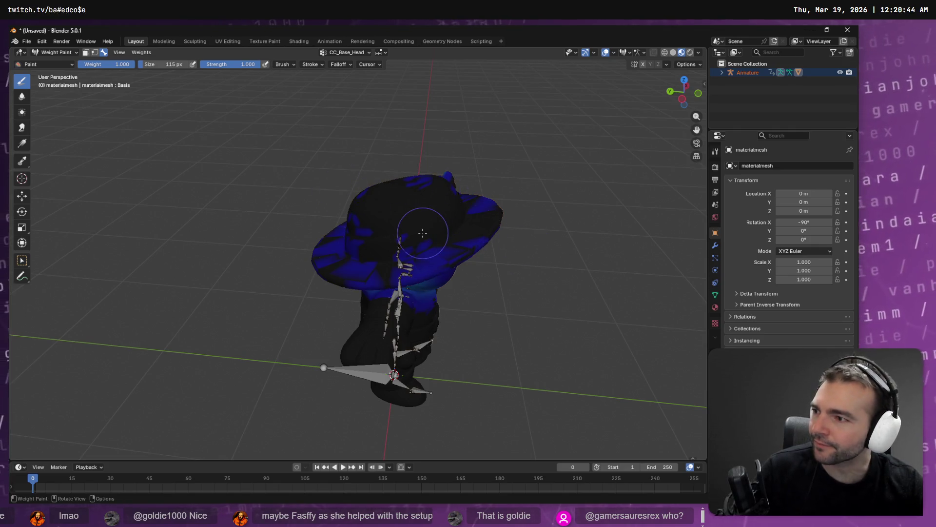
drag(413, 239, 526, 217)
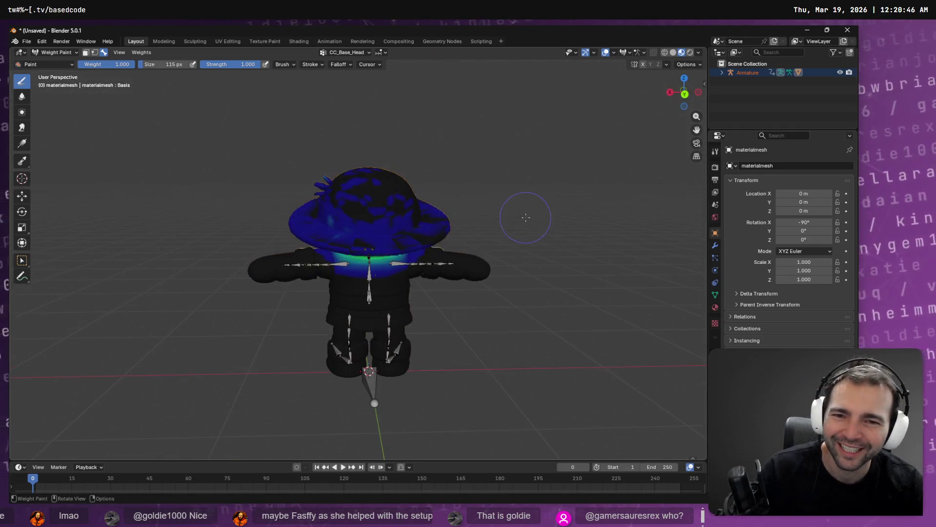
mouse_move(360, 172)
mouse_down()
mouse_move(366, 240)
mouse_move(420, 217)
mouse_move(535, 233)
mouse_up()
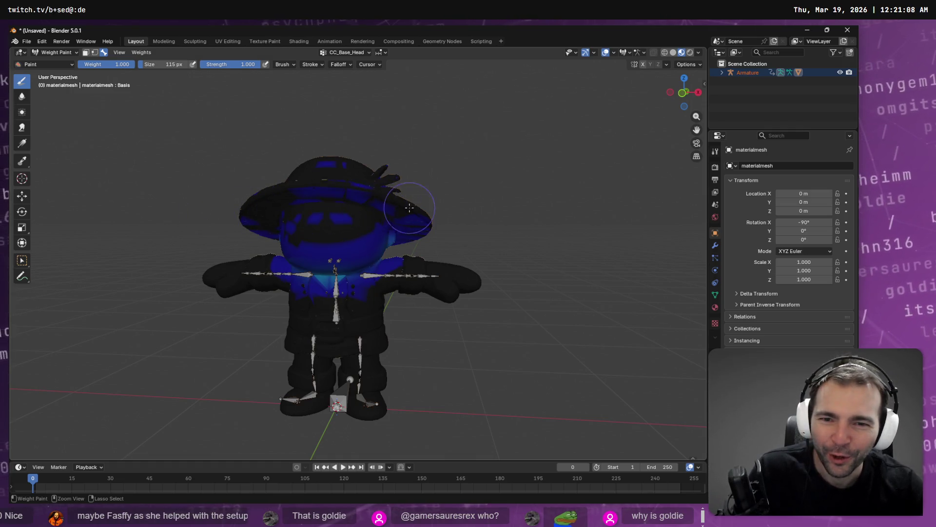
- Orbit from below and the sides to verify the hat is free of head weight
drag(404, 209, 361, 204)
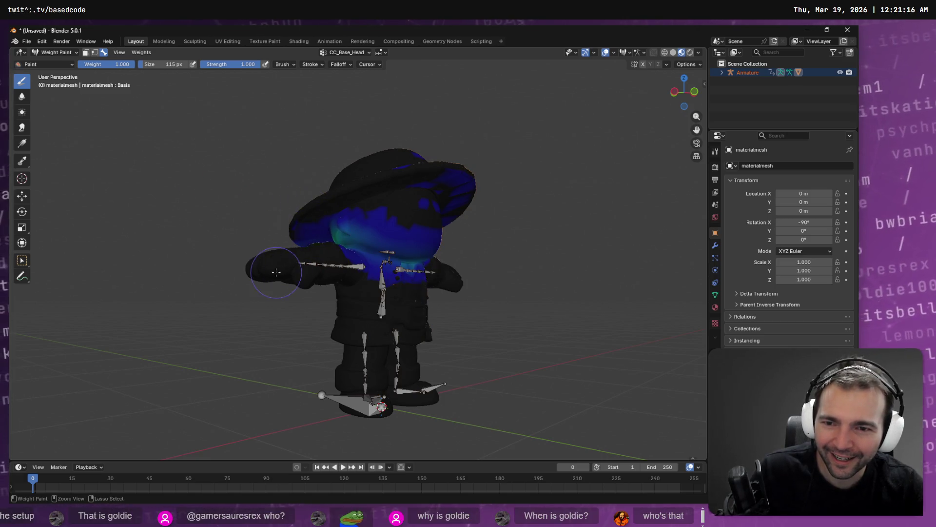
drag(304, 208, 372, 182)
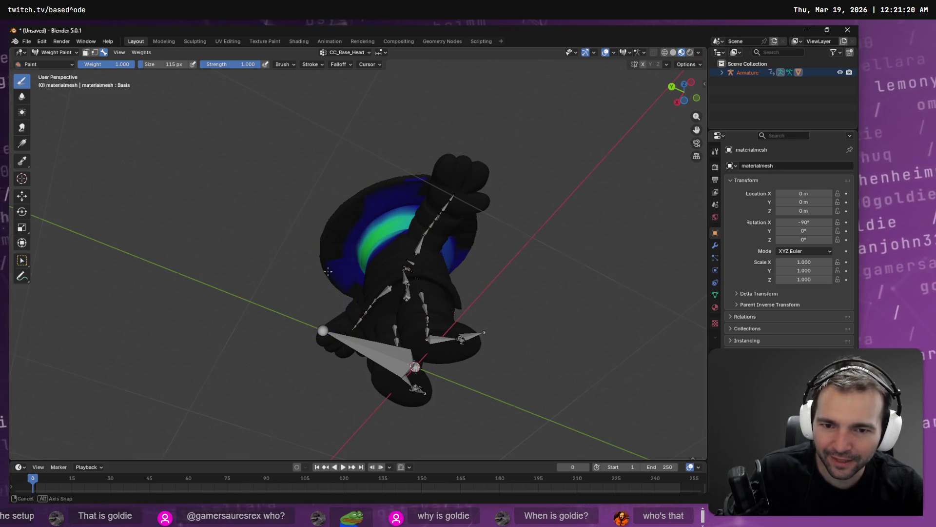
mouse_move(329, 246)
mouse_down()
mouse_move(356, 223)
mouse_move(351, 239)
mouse_move(377, 229)
mouse_up()
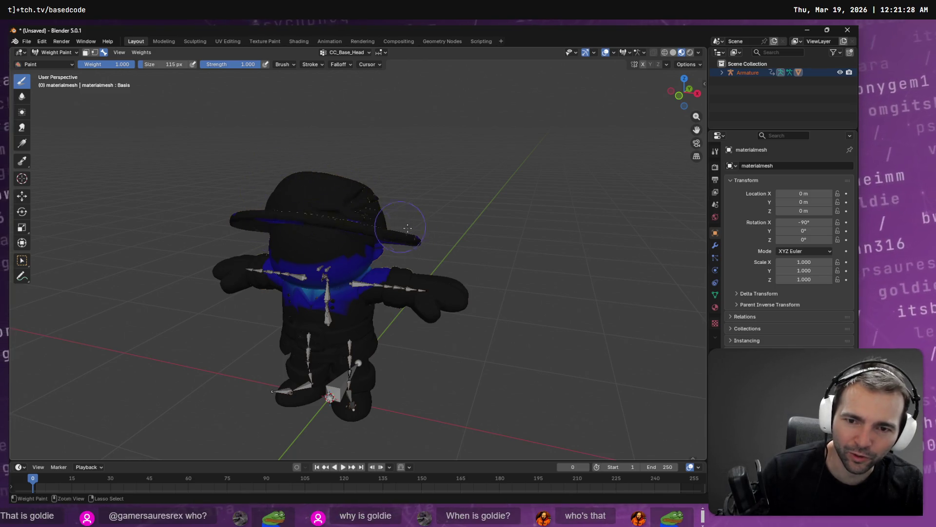
mouse_move(358, 215)
mouse_down()
mouse_move(185, 181)
mouse_move(429, 202)
mouse_up()
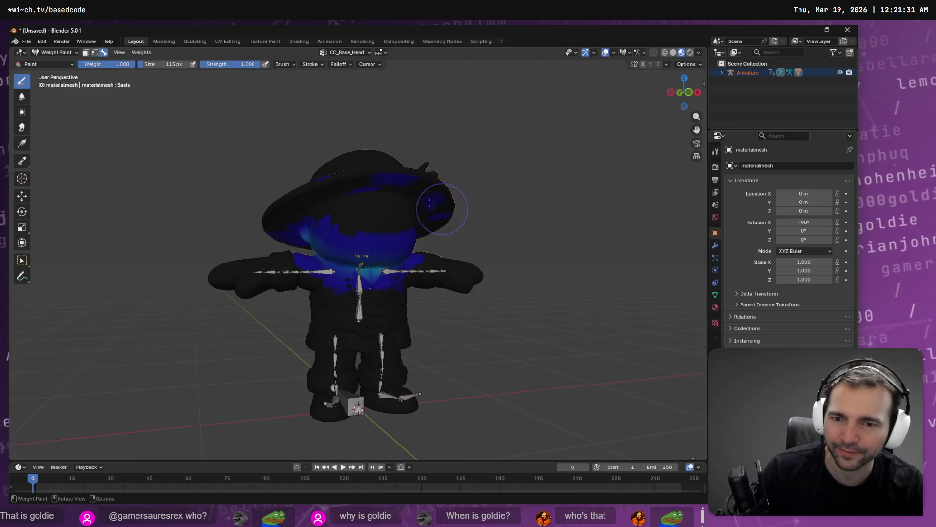
- Export the model as FBX, overwriting Farmer.fbx in the Farmer art folder
click(28, 43)
mouse_move(65, 177)
click(186, 247)
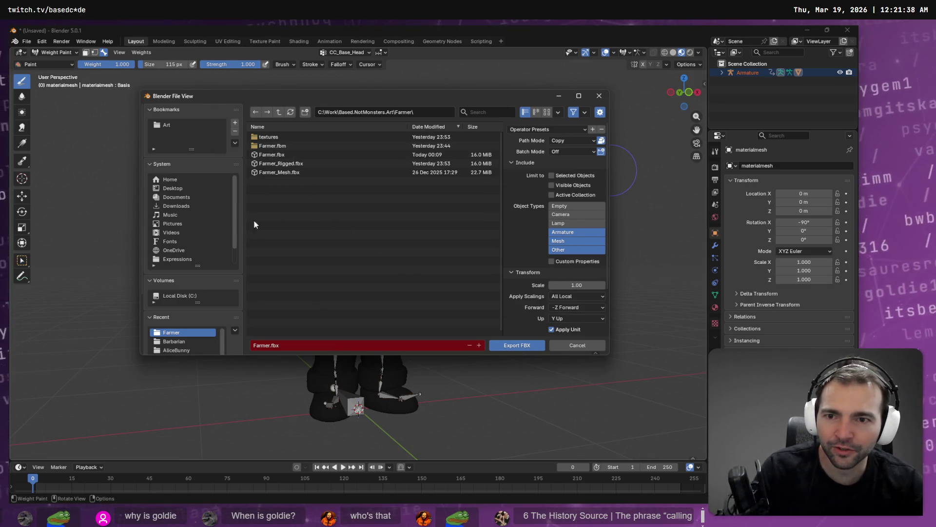
click(326, 156)
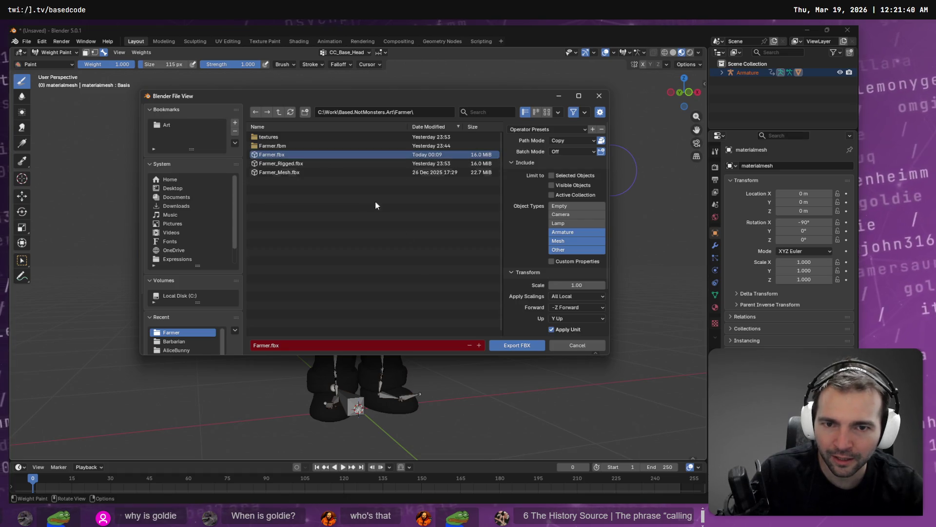
click(524, 347)
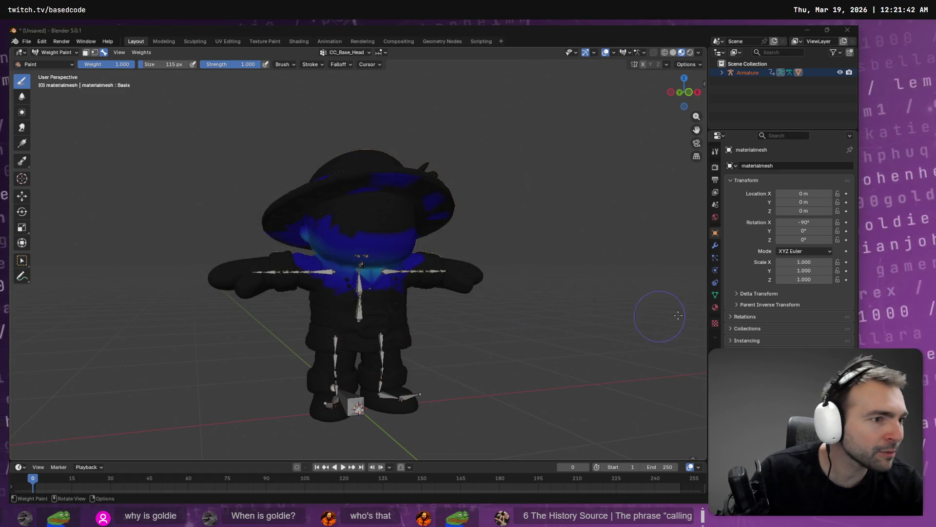
- Replace the old Farmer.fbx in Runtime\Character\Villagers\Farmer with the new export
key(alt+Tab)
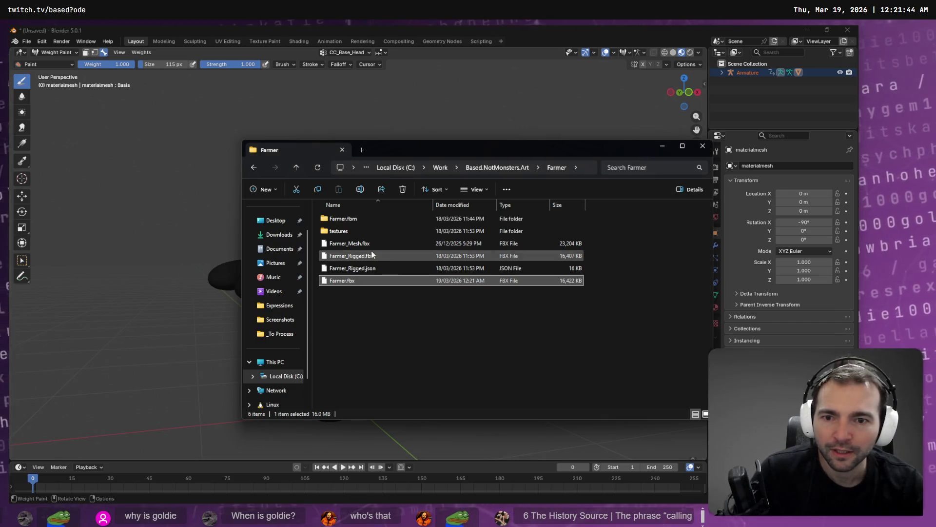
key(alt+Tab)
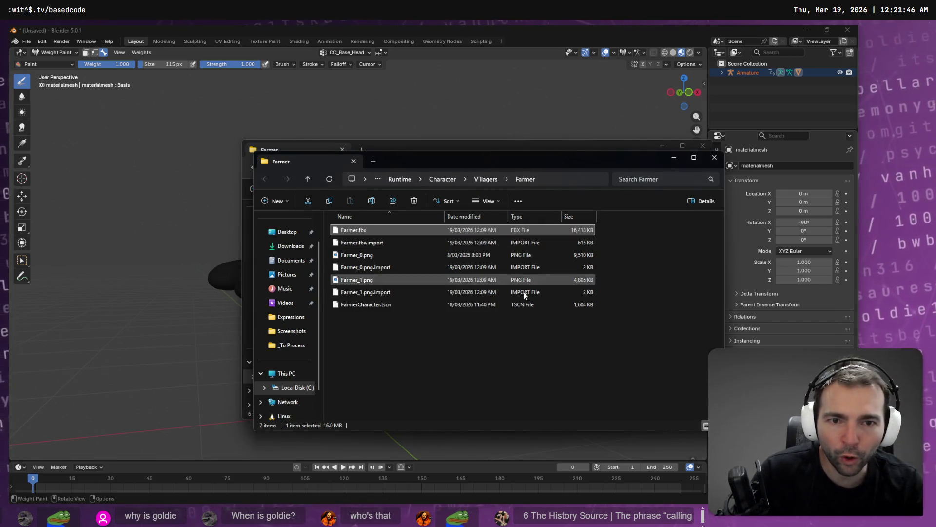
click(452, 148)
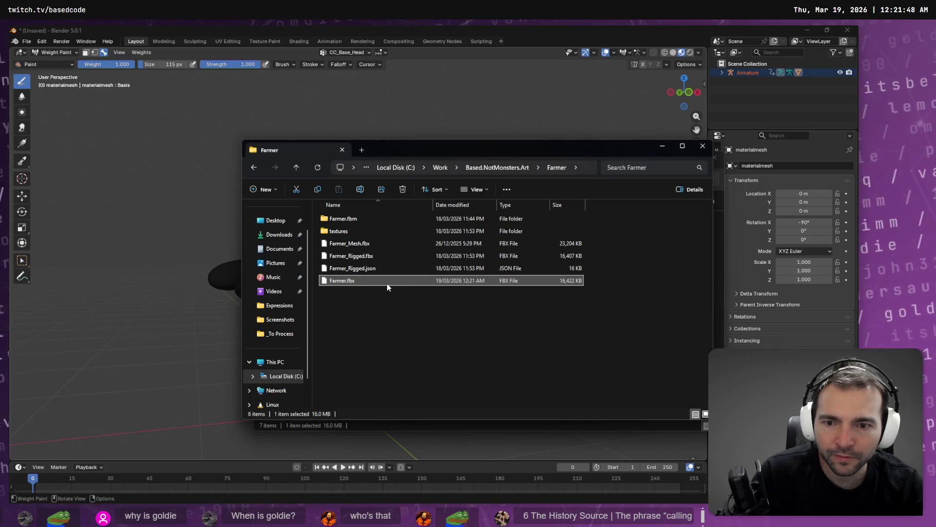
mouse_move(388, 283)
mouse_down()
mouse_move(468, 328)
mouse_move(463, 355)
mouse_up()
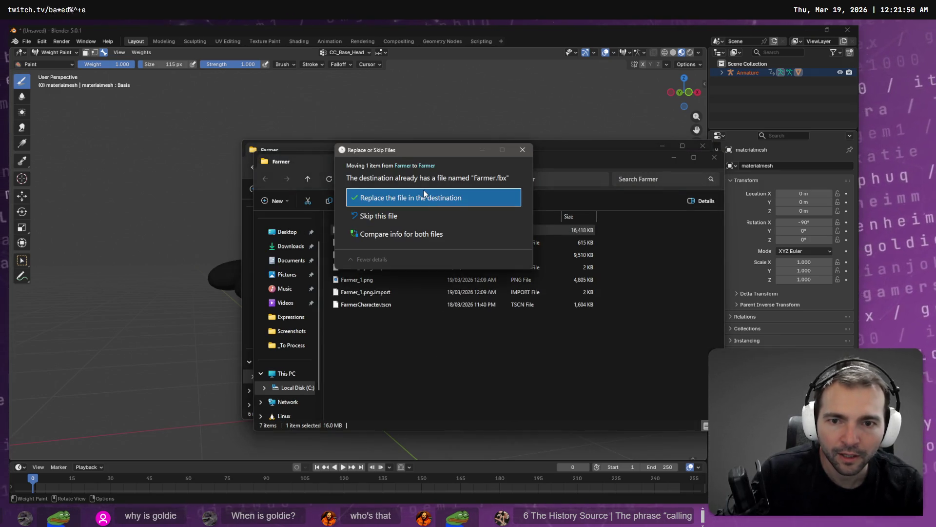
click(423, 189)
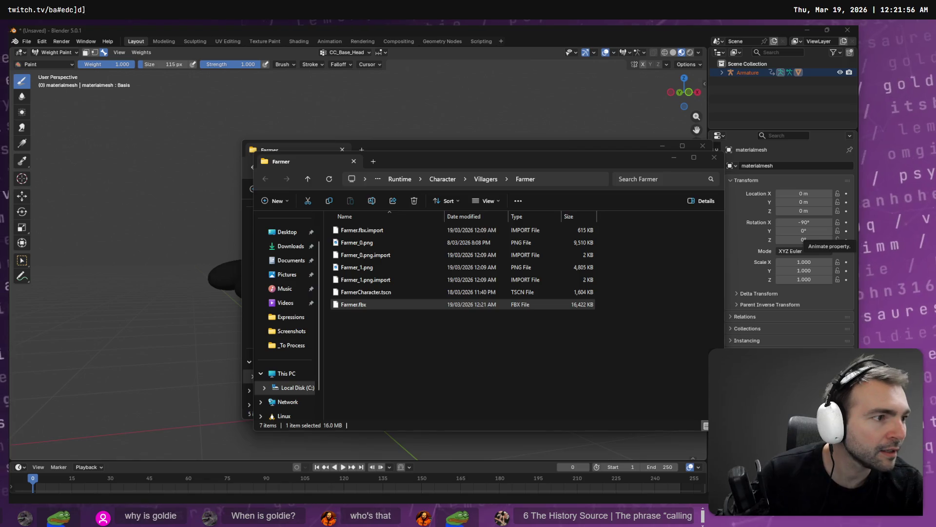
key(alt+Tab)
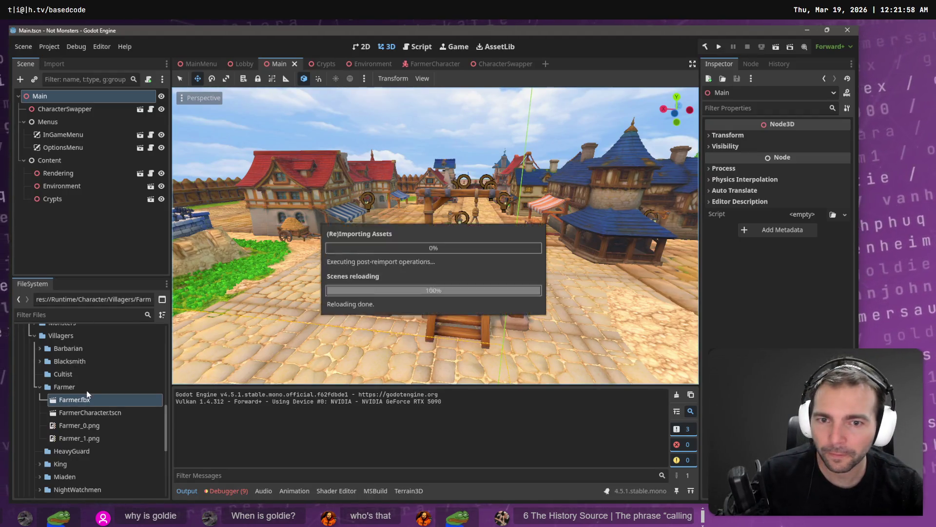
- Open the FarmerCharacter scene and move Face and AnimationTree directly under FarmerCharacter
click(104, 413)
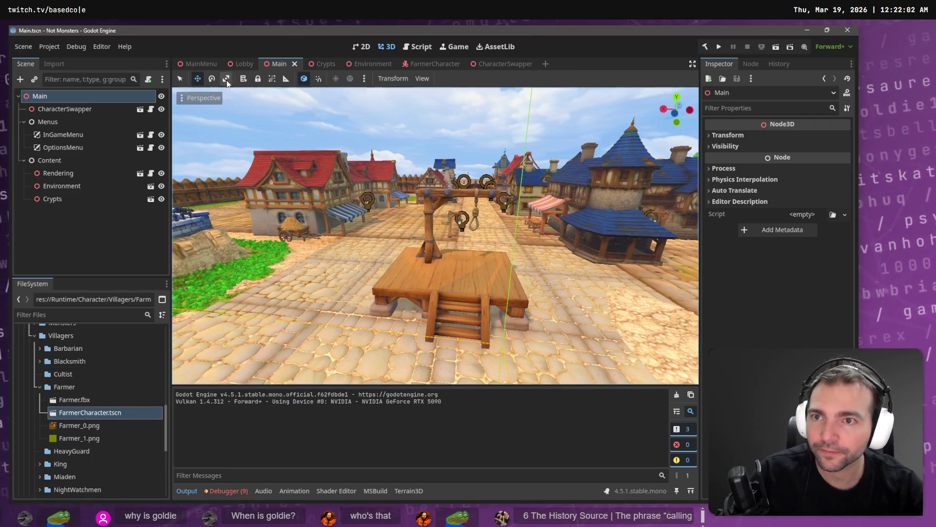
click(428, 63)
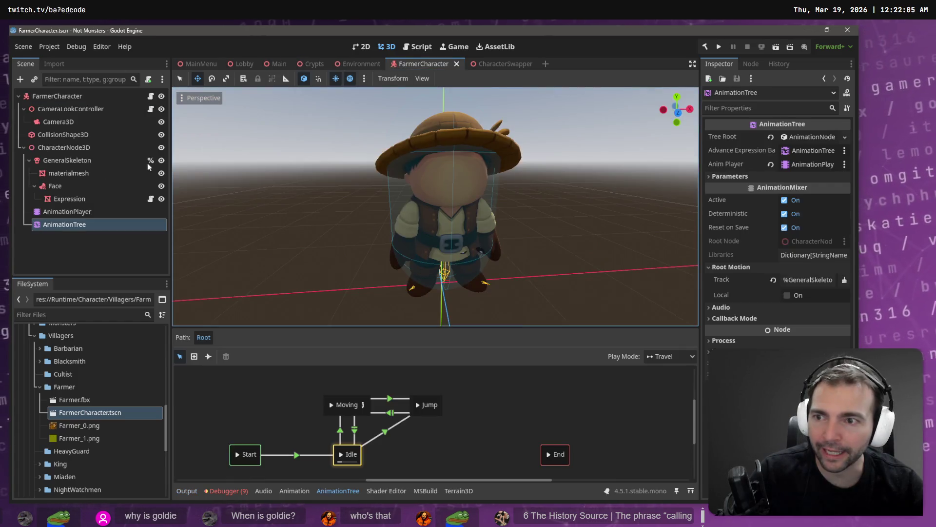
click(86, 227)
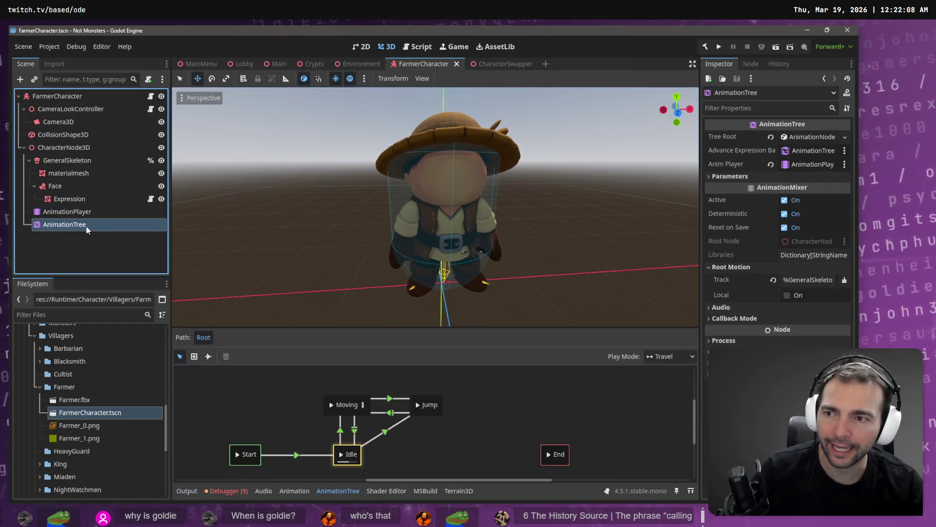
ctrl+click(57, 186)
drag(56, 186, 55, 97)
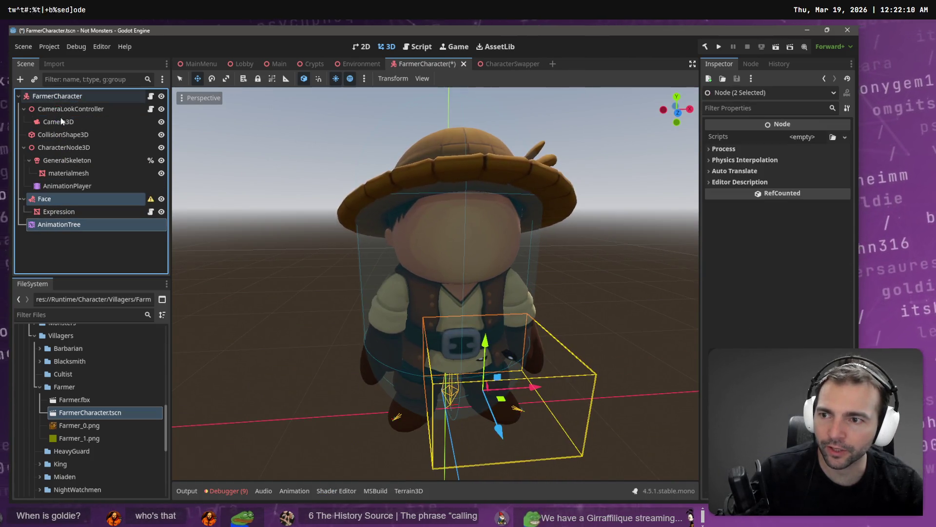
- Delete the old CharacterNode3D model along with its children
click(74, 149)
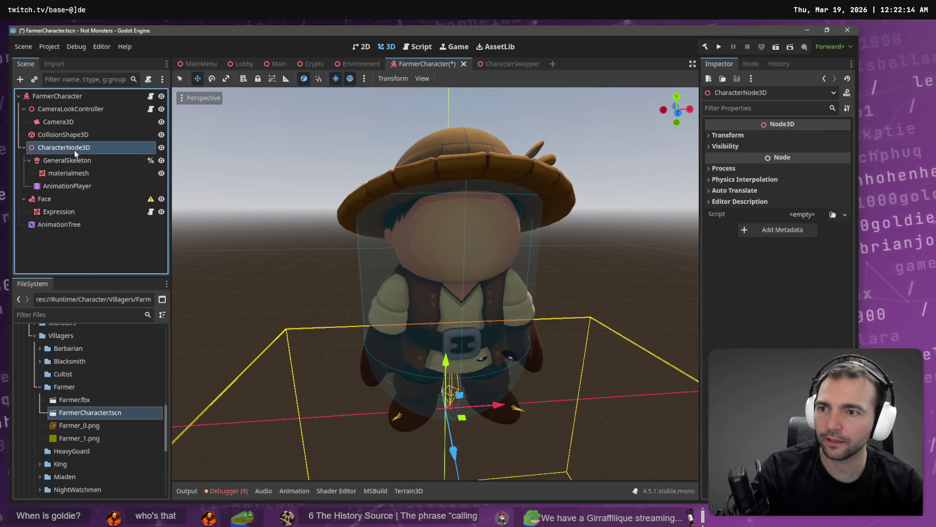
click(75, 147)
key(Escape)
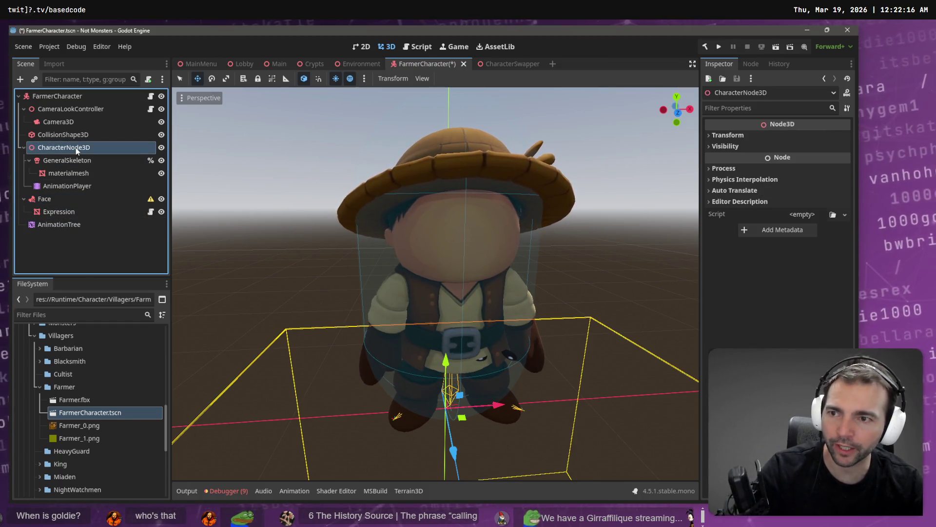
key(Delete)
key(Return)
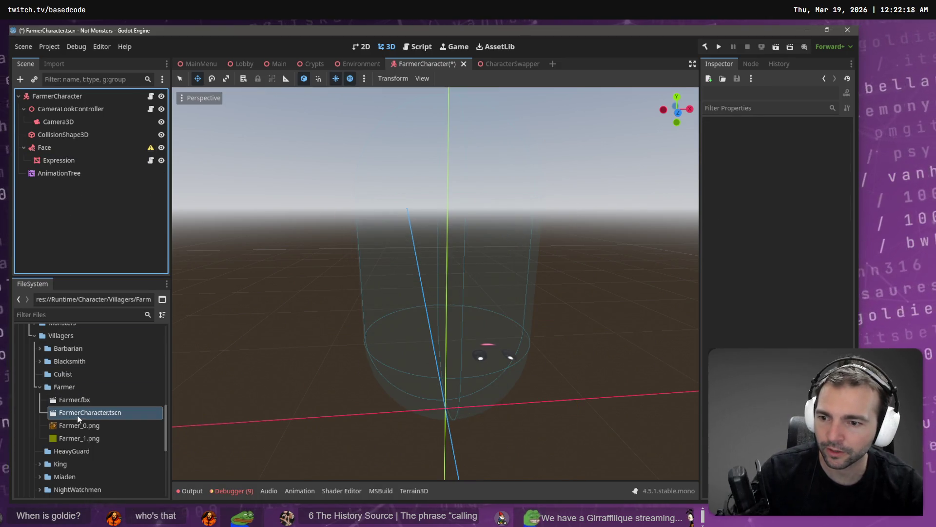
- Add Farmer.fbx with Editable Children, moving AnimationTree into Farmer and Face under GeneralSkeleton
drag(73, 400, 45, 97)
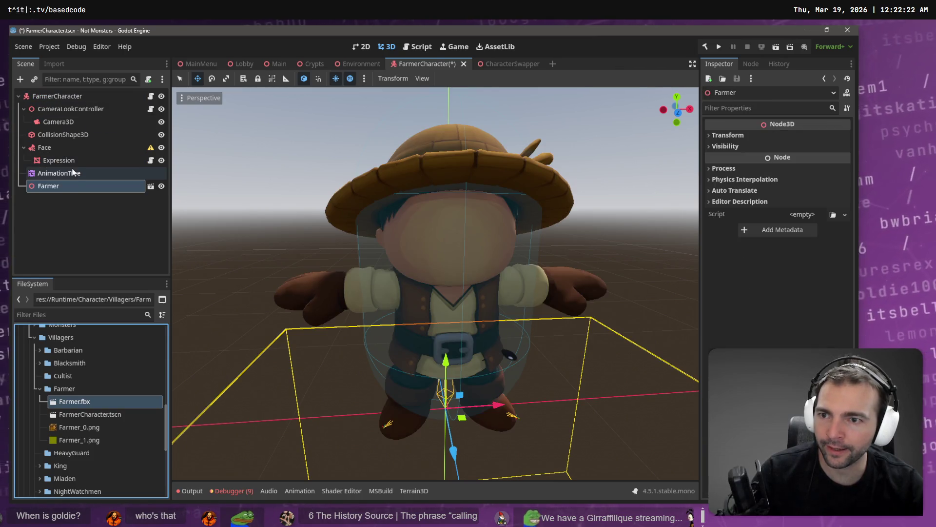
right_click(70, 184)
click(137, 435)
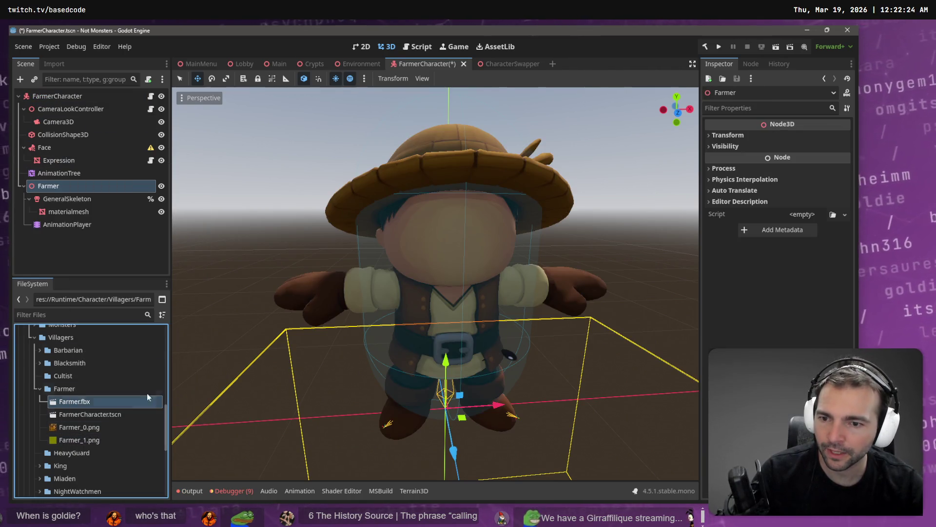
drag(51, 172, 48, 186)
mouse_move(53, 152)
mouse_down()
mouse_move(74, 194)
mouse_move(69, 186)
mouse_up()
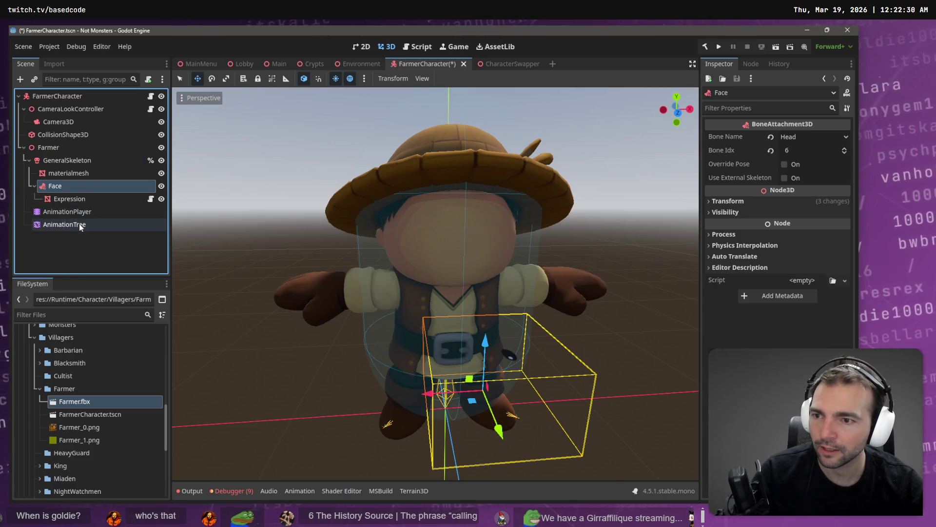
click(77, 212)
click(304, 375)
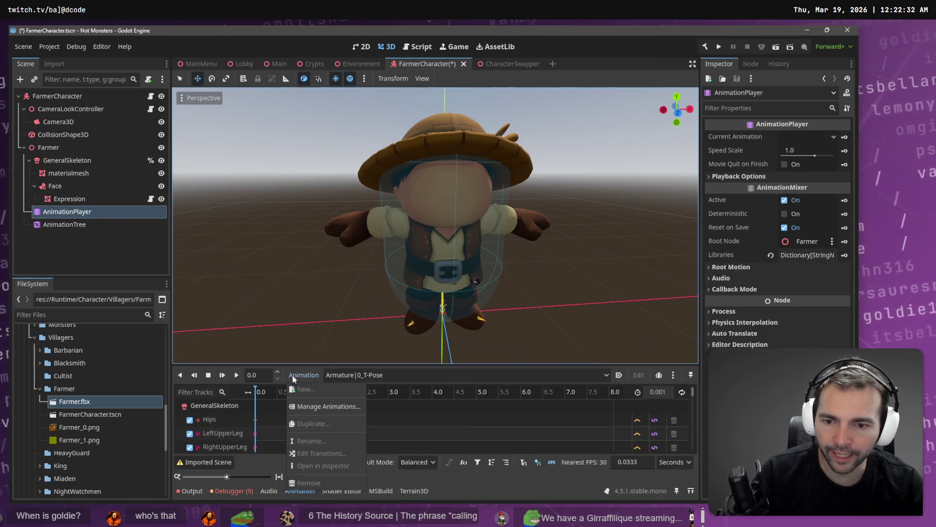
- Load Animations.fbx as an animation library and preview the run animation
click(334, 412)
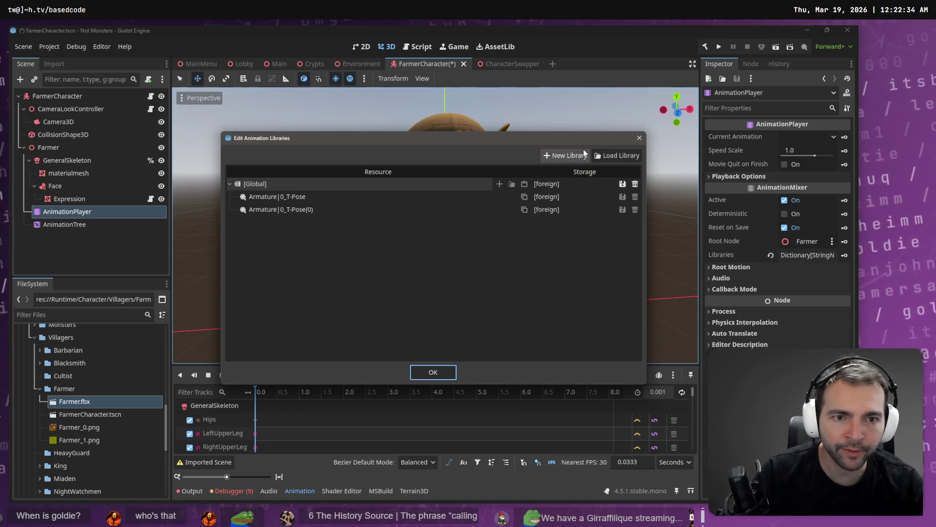
click(602, 155)
double_click(199, 137)
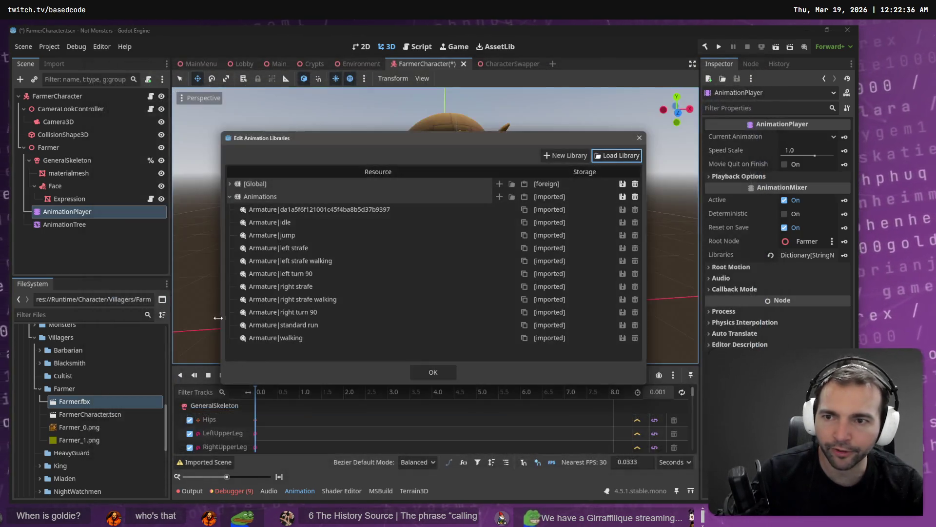
click(420, 372)
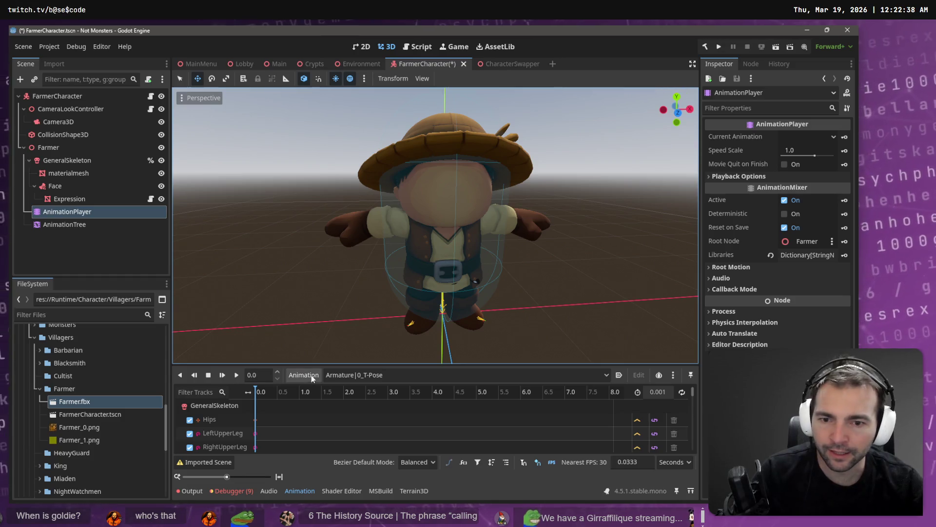
click(369, 375)
click(412, 483)
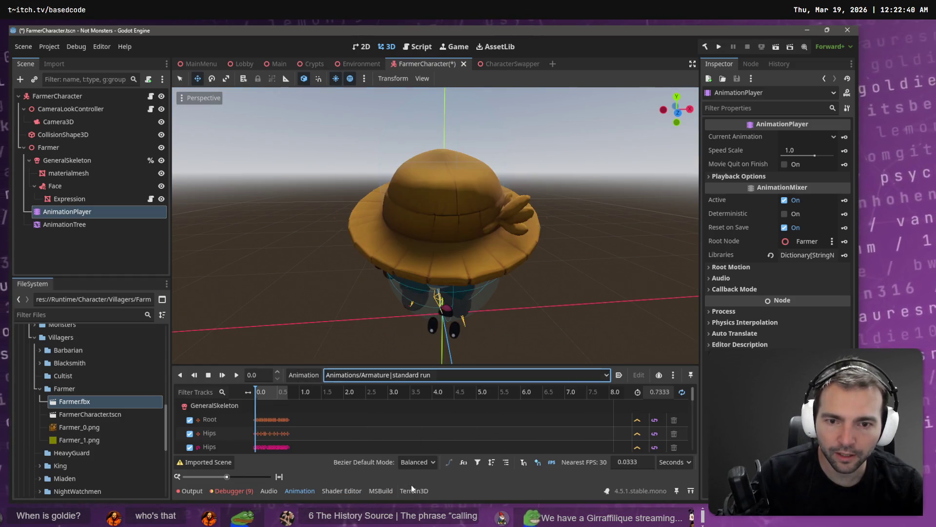
mouse_move(472, 307)
mouse_down()
mouse_move(510, 272)
mouse_move(489, 279)
mouse_up()
- Set the Face attachment's Bone Name to Head (index 57)
click(62, 185)
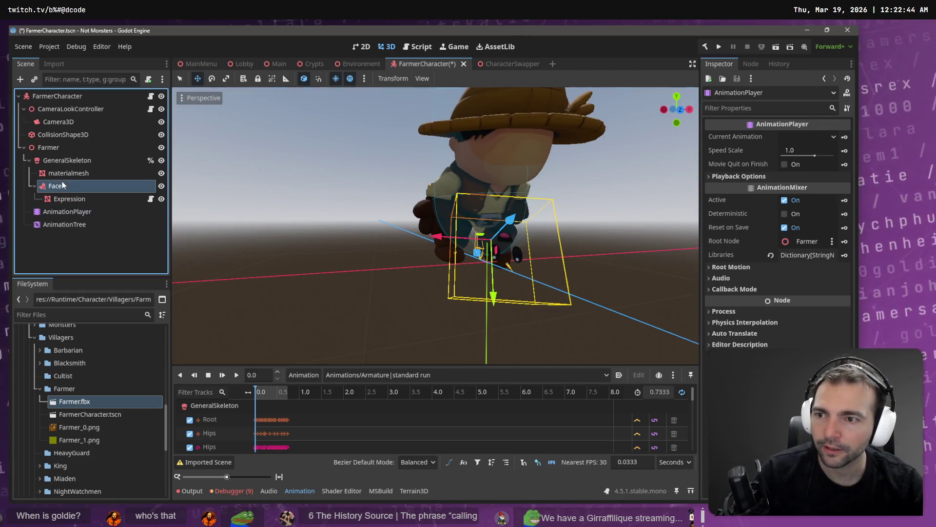
click(813, 136)
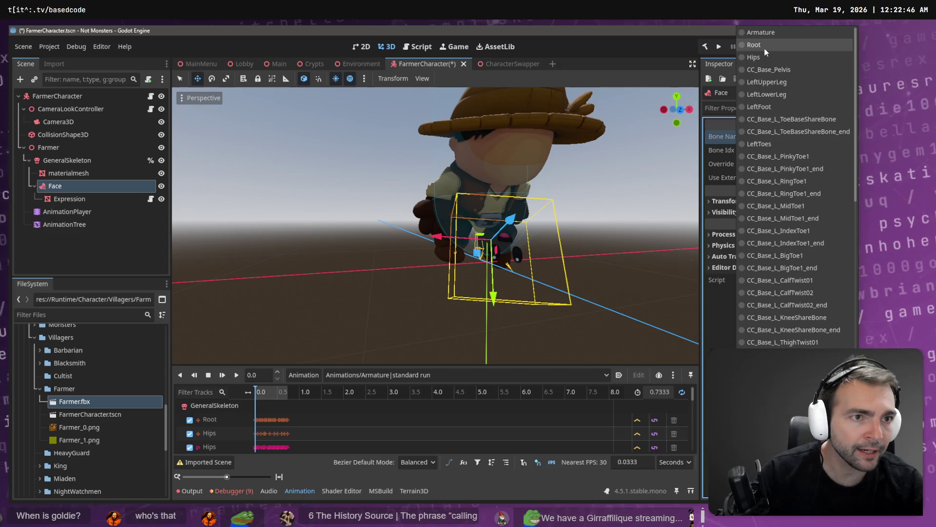
click(760, 45)
click(799, 136)
scroll(790, 302, down, 4)
scroll(790, 310, down, 10)
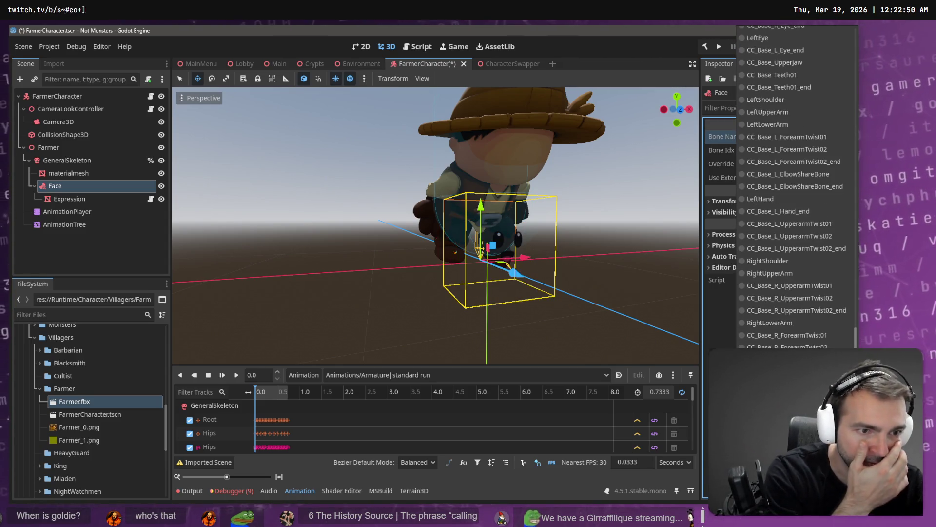
scroll(795, 190, up, 5)
scroll(774, 311, up, 3)
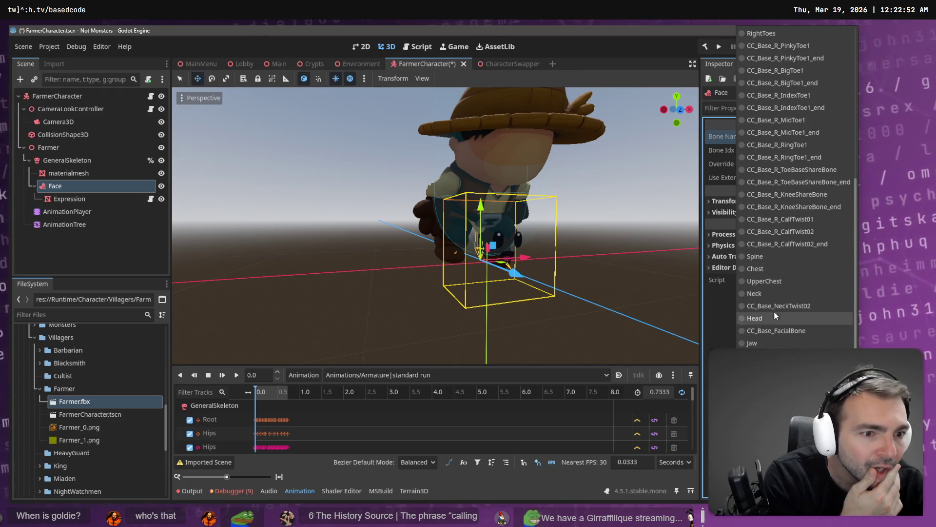
click(768, 318)
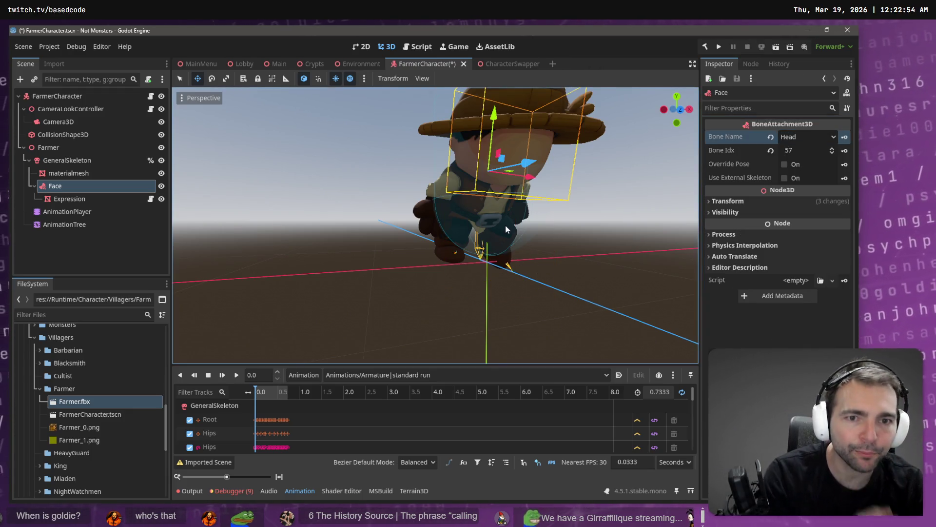
click(69, 199)
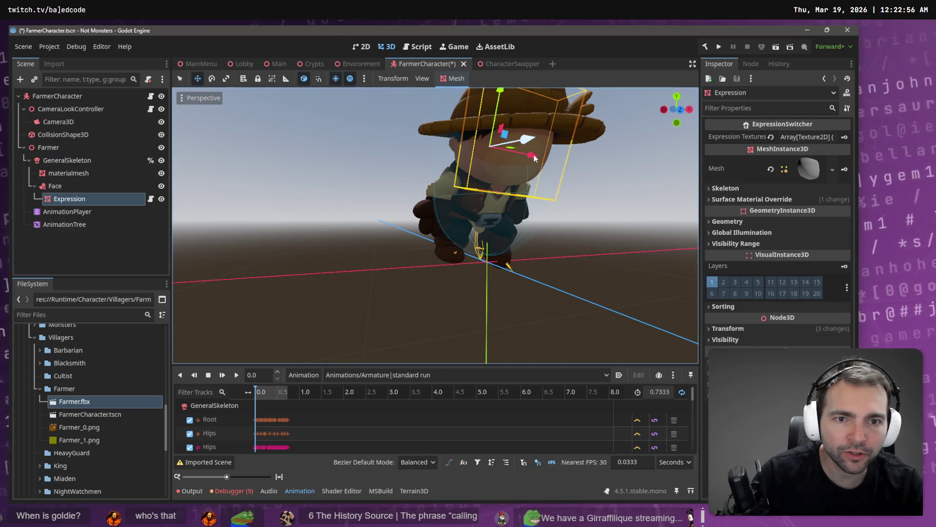
click(402, 374)
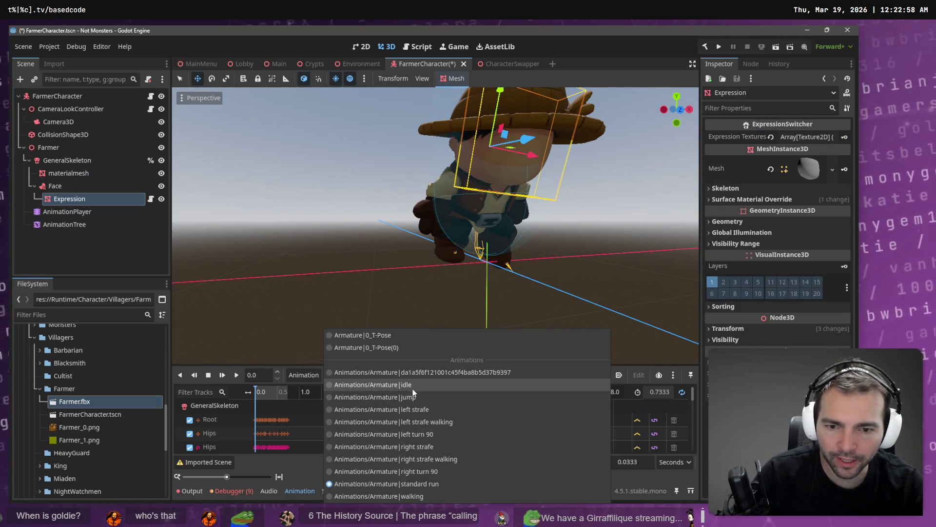
- Preview the Armature|idle animation on the Farmer and nudge the Expression face slightly along its depth axis
click(413, 388)
drag(579, 169, 439, 185)
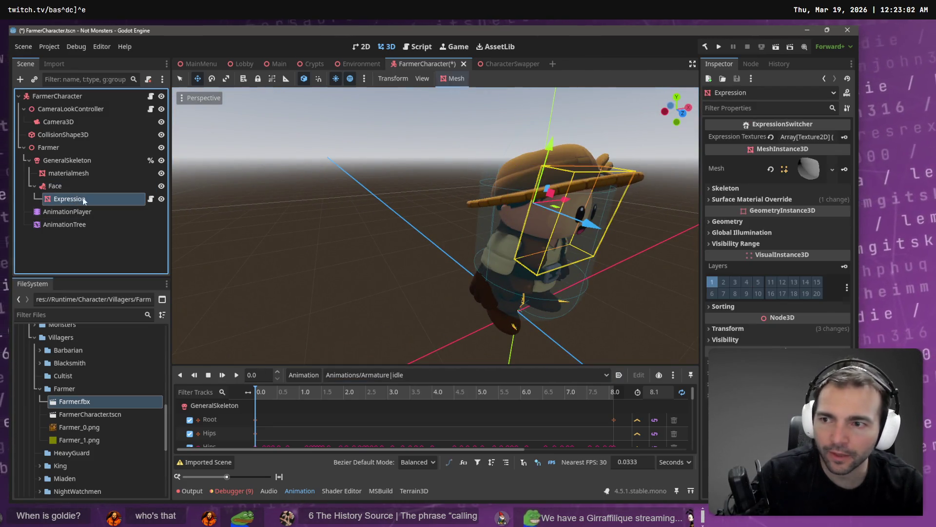
mouse_move(595, 228)
mouse_down()
mouse_move(586, 226)
mouse_move(621, 200)
mouse_move(536, 196)
mouse_move(517, 307)
mouse_up()
- Switch the Farmer's animation back to Armature|0_T-Pose and view him side-on
click(433, 377)
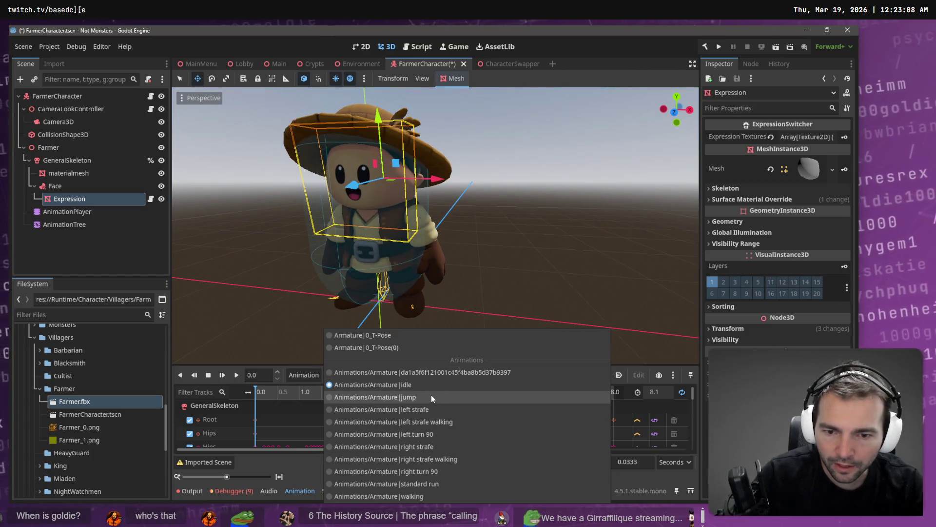
click(399, 336)
mouse_move(436, 274)
mouse_down()
mouse_move(554, 274)
mouse_move(448, 267)
mouse_up()
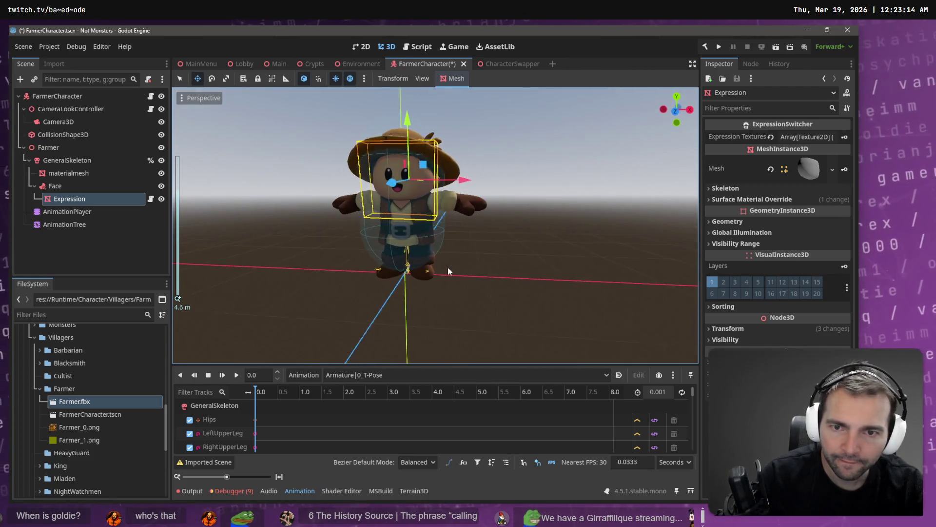
scroll(448, 267, up, 2)
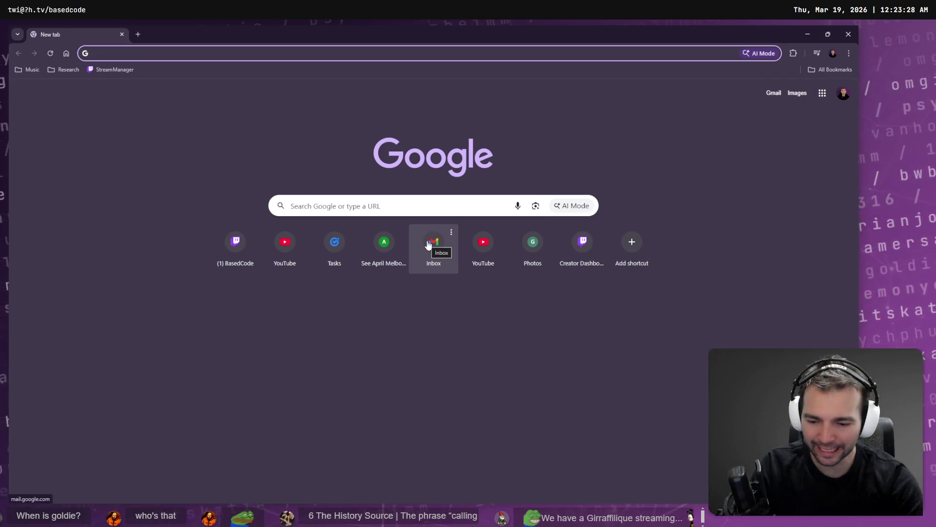
- Go to the autocompleted twitch.tv channel and play its live Super Battle Golf stream full screen
text(twit)
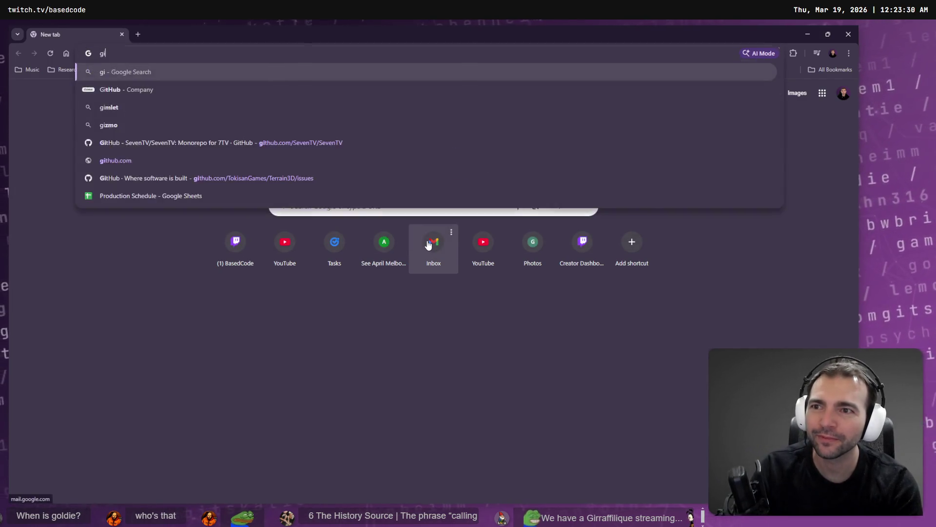
key(Down)
key(Down)
key(ctrl+BackSpace)
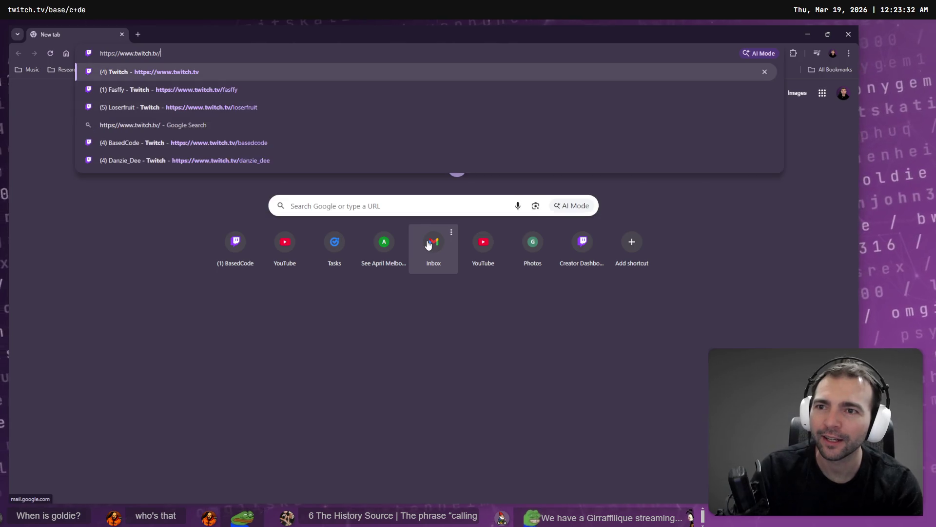
text(deve)
key(Return)
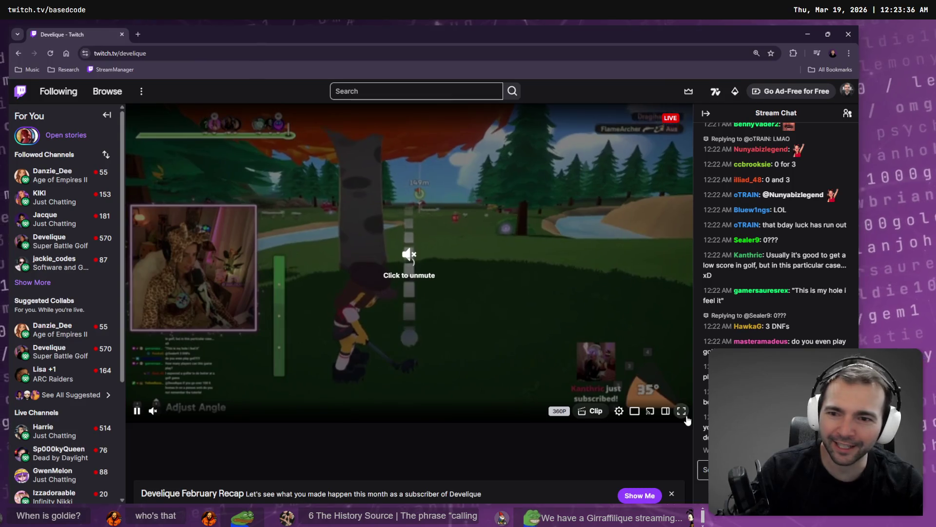
click(681, 412)
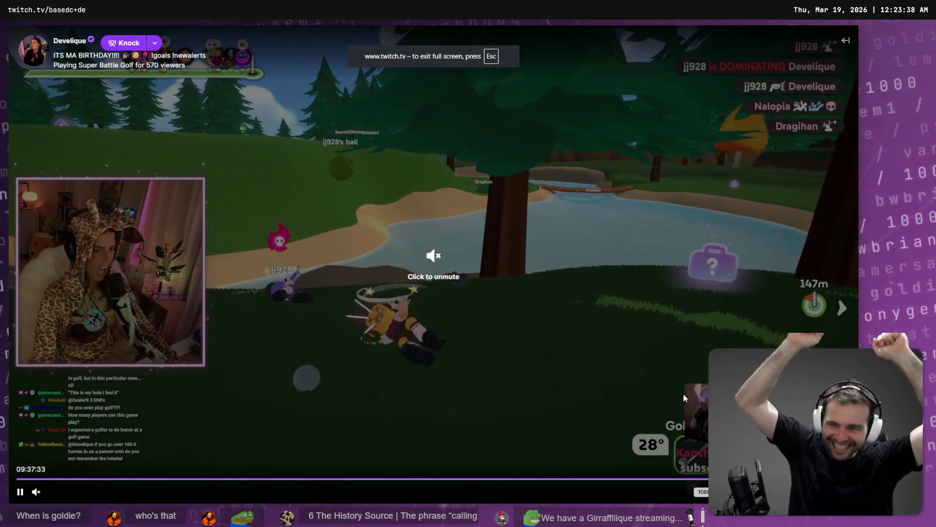
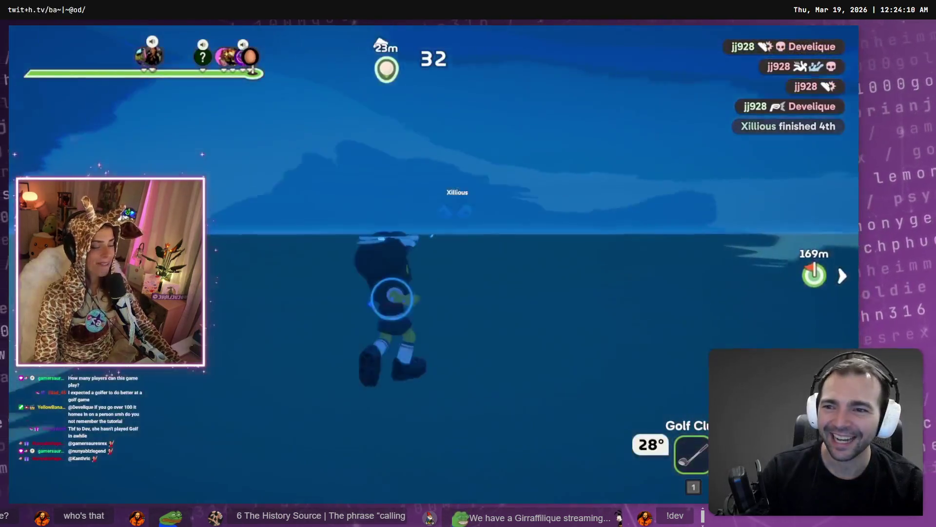
- Exit the fullscreen Twitch stream and return to Godot's FarmerCharacter scene
mouse_move(249, 113)
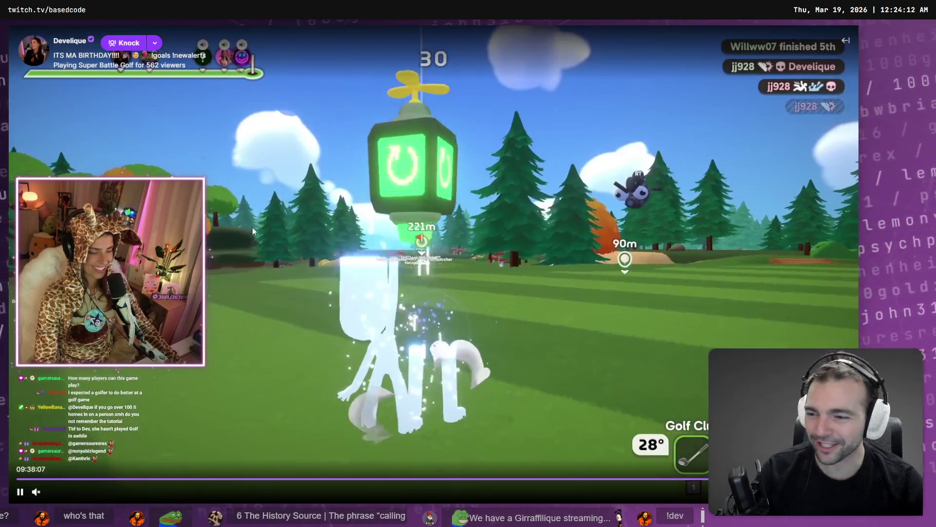
key(Escape)
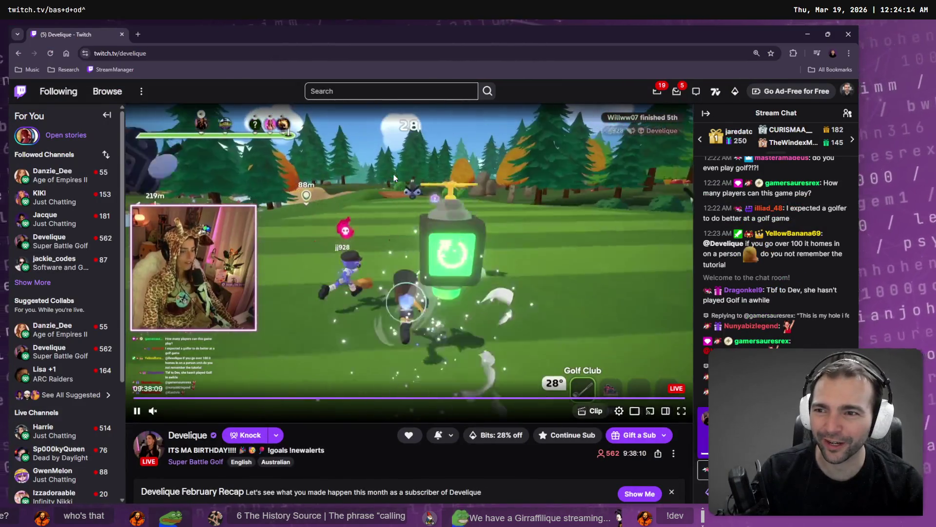
key(alt+Tab)
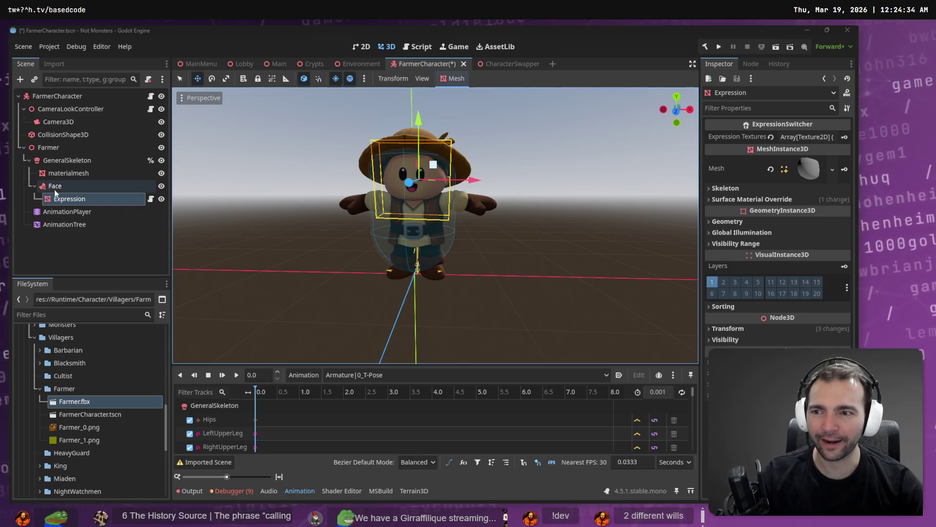
- Set the AnimationPlayer's root-motion track to the Armature's Root bone
click(66, 212)
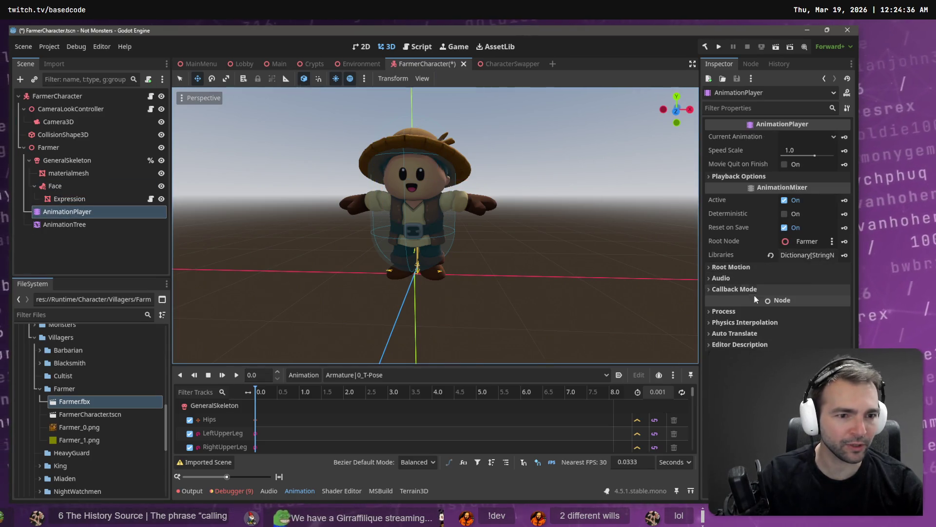
click(751, 268)
click(788, 278)
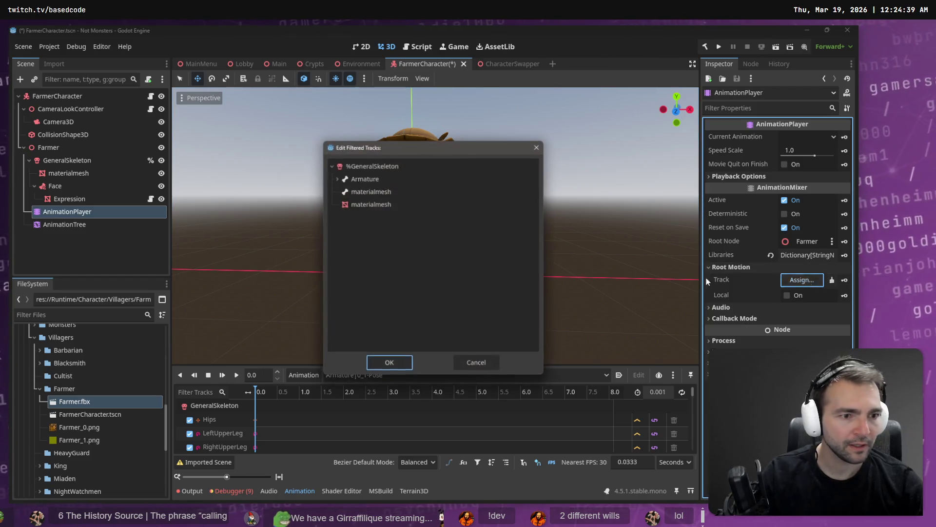
click(336, 178)
double_click(367, 191)
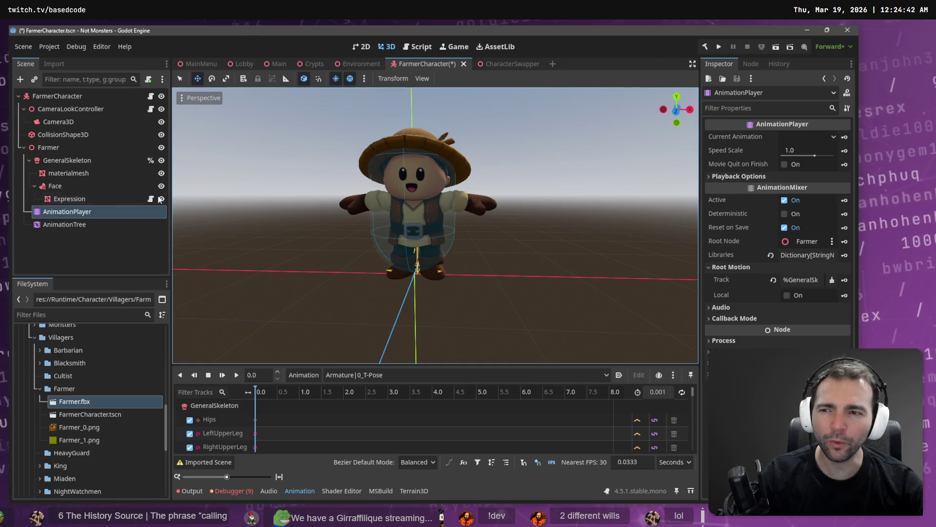
- Link the AnimationPlayer into the AnimationTree's Anim Player and set the tree's root-motion track to Root
click(64, 224)
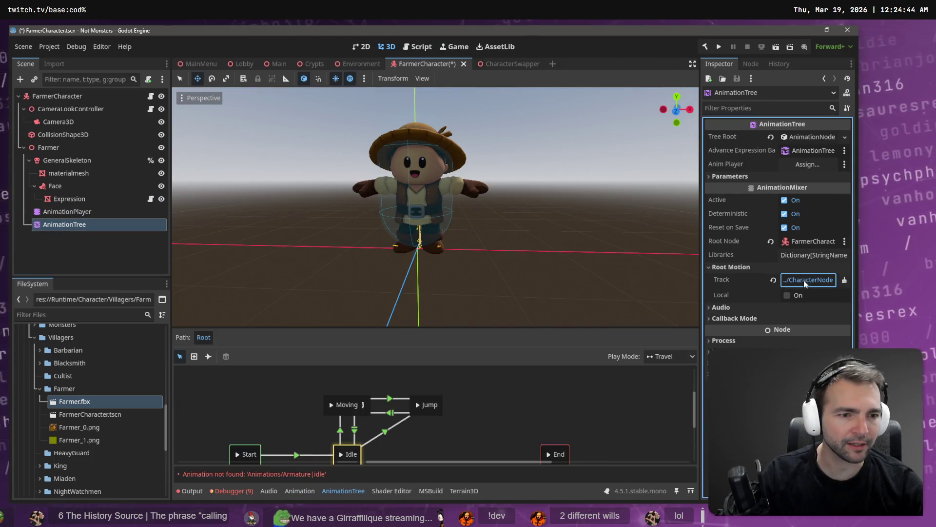
click(803, 280)
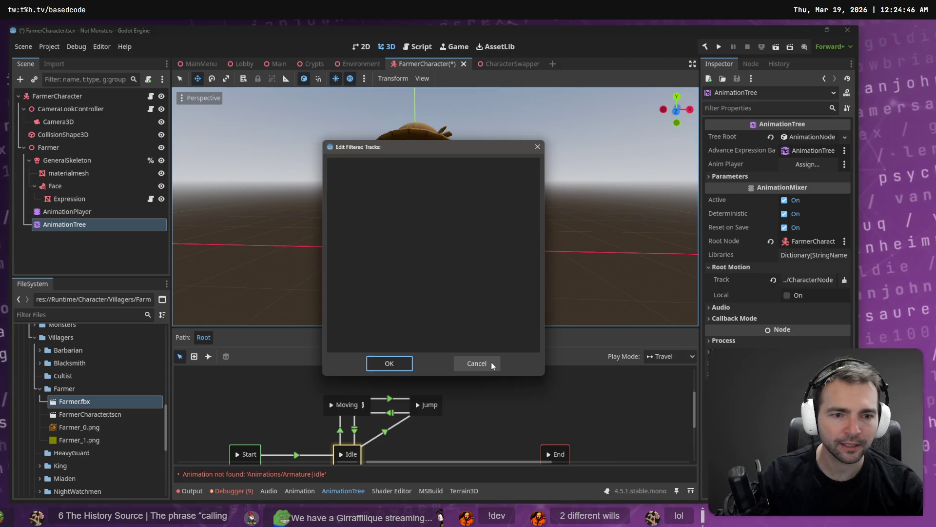
click(491, 362)
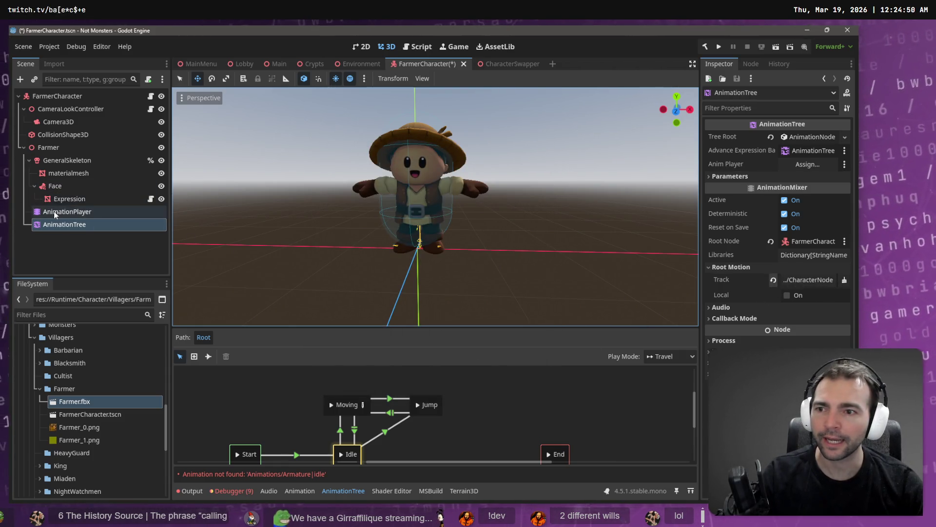
drag(67, 211, 815, 165)
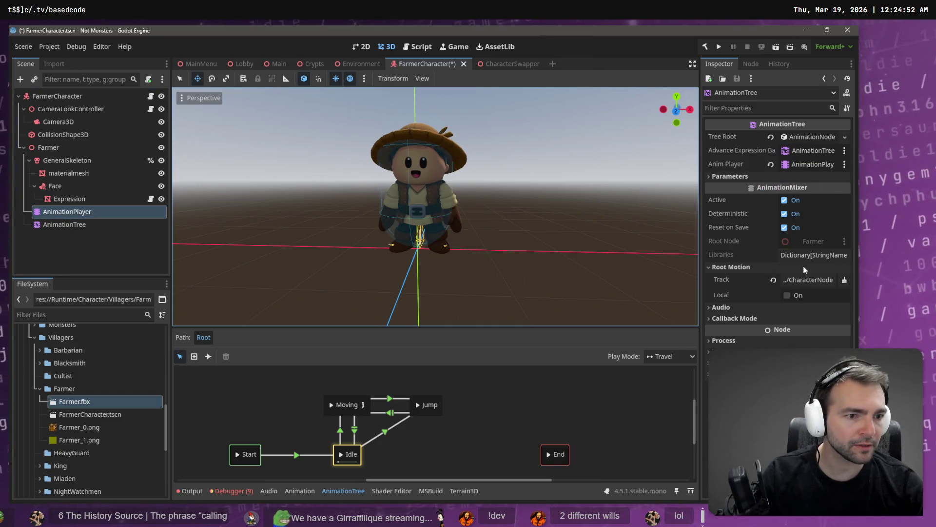
click(803, 280)
click(337, 179)
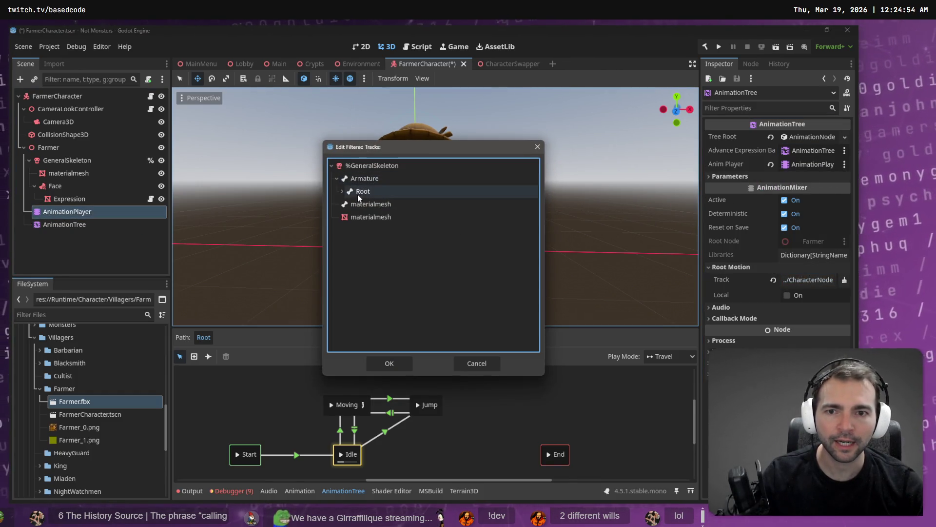
double_click(358, 194)
- Save the FarmerCharacter scene and run the game from the Main scene
key(ctrl+s)
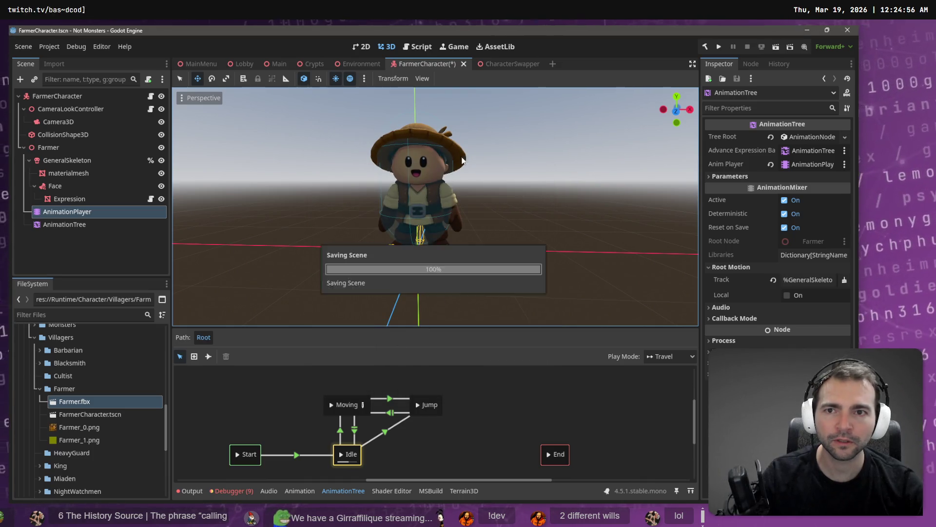
click(274, 64)
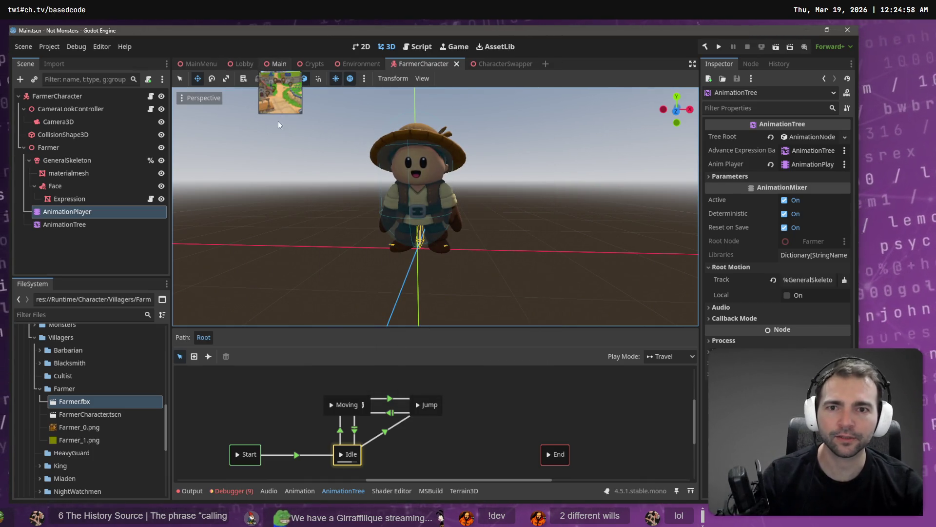
key(F5)
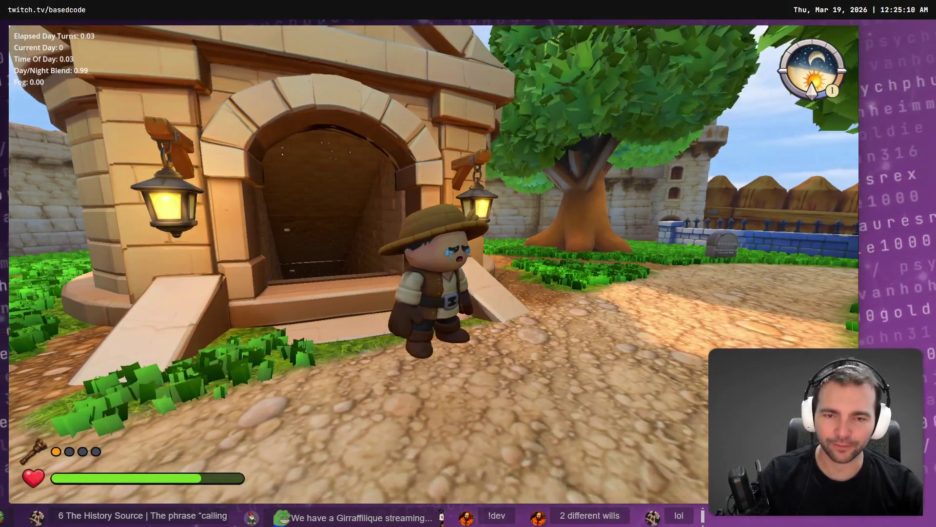
- Stop the running game and go back to the FarmerCharacter scene
key(F8)
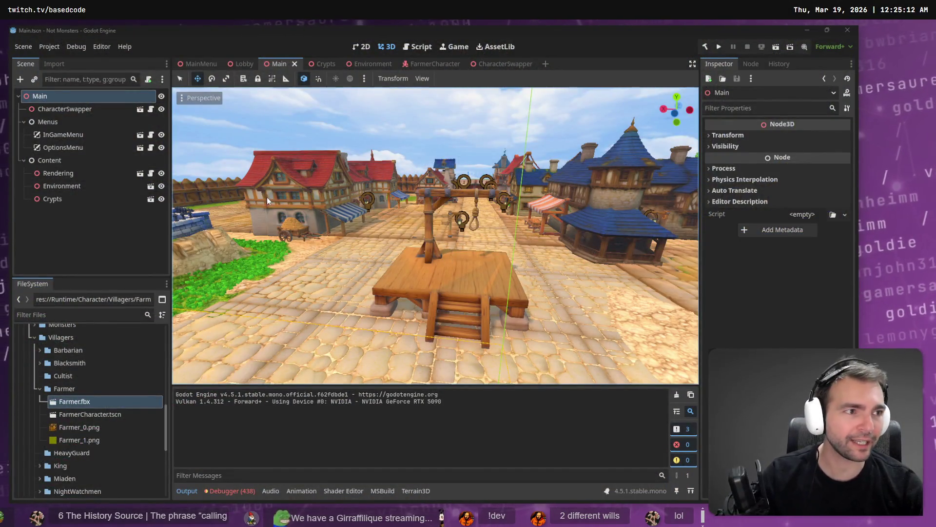
click(200, 64)
click(451, 70)
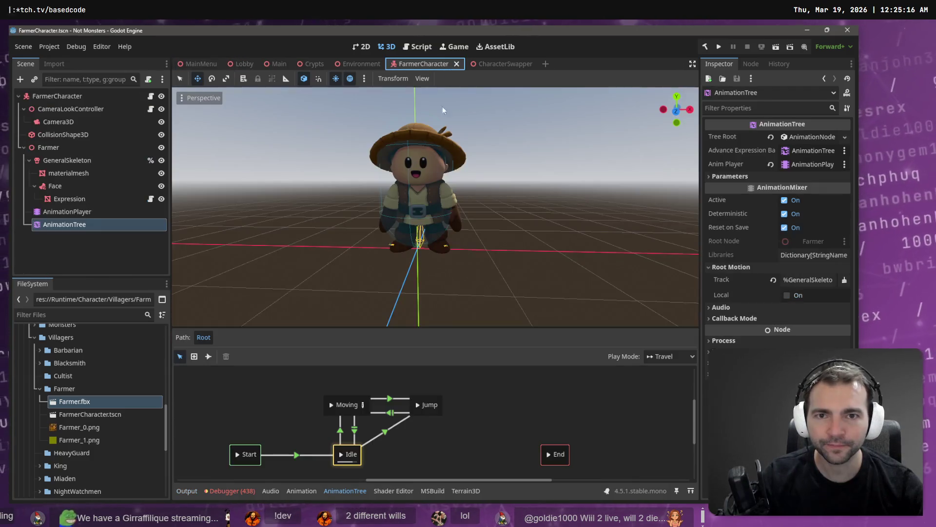
- Set the AnimationPlayer's root-motion track to Armature/Root
click(103, 212)
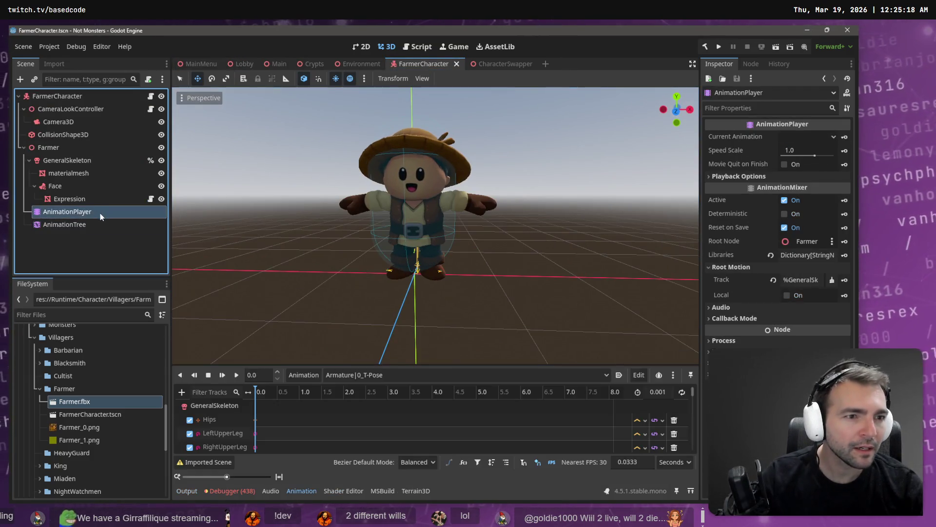
click(800, 280)
click(336, 178)
double_click(353, 191)
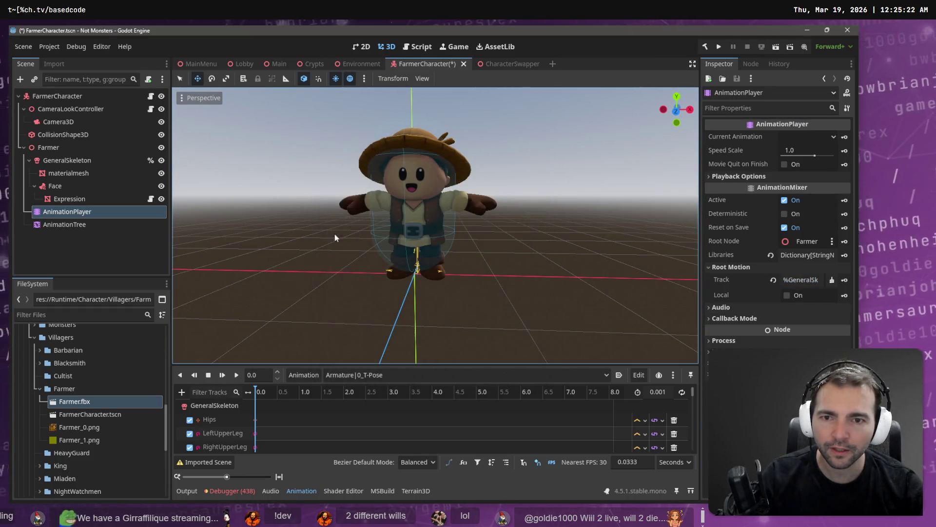
- Set the AnimationTree's root-motion track to Armature/Root as well
click(80, 227)
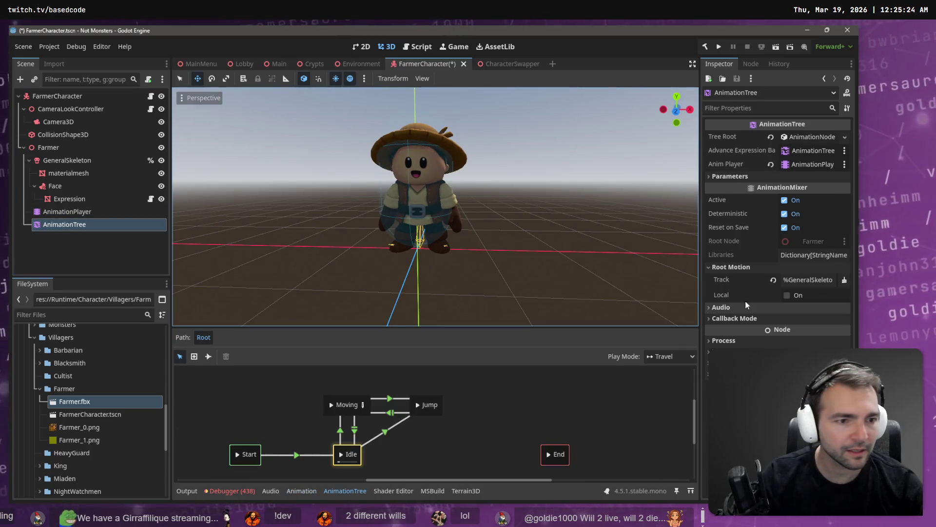
click(813, 280)
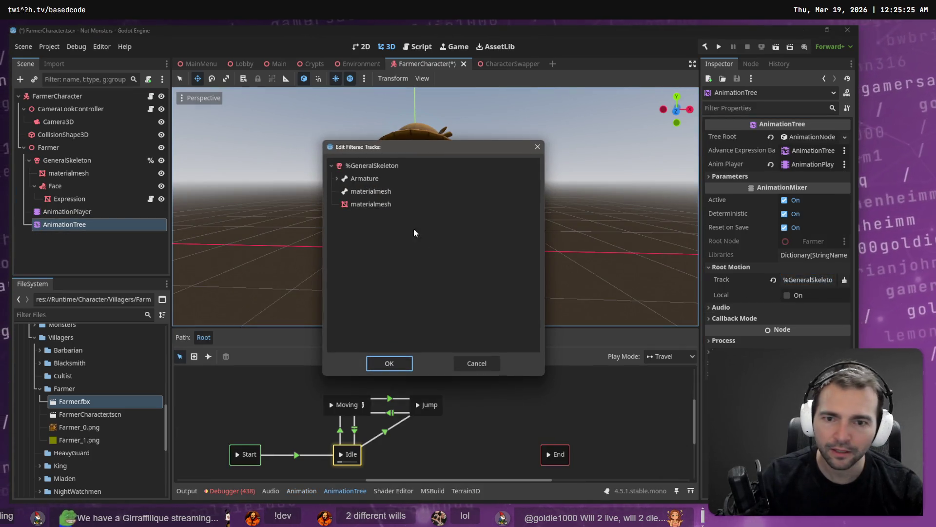
click(337, 178)
double_click(362, 191)
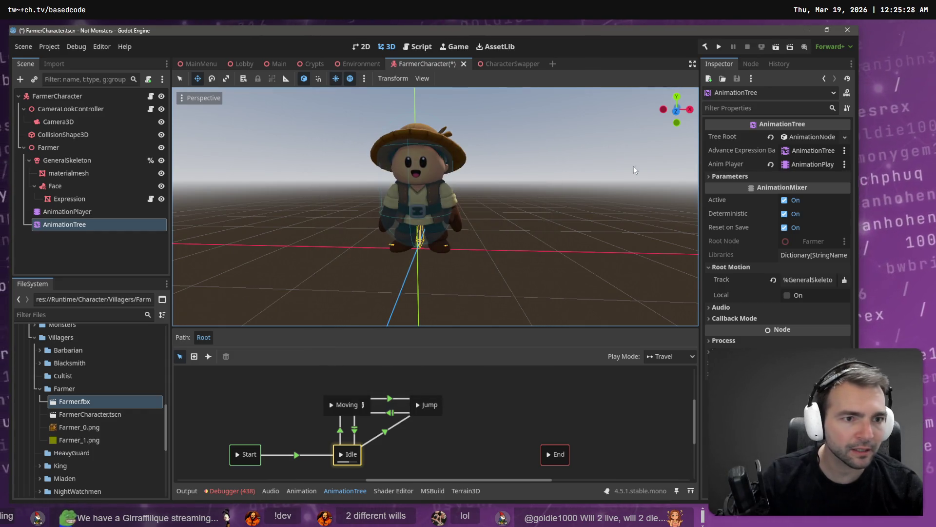
- Assign the AnimationPlayer to the tree's Anim Player field and recheck its root-motion track
mouse_move(65, 212)
mouse_down()
mouse_move(187, 222)
mouse_move(808, 168)
mouse_up()
mouse_move(68, 225)
mouse_down()
mouse_move(717, 193)
mouse_move(809, 151)
mouse_up()
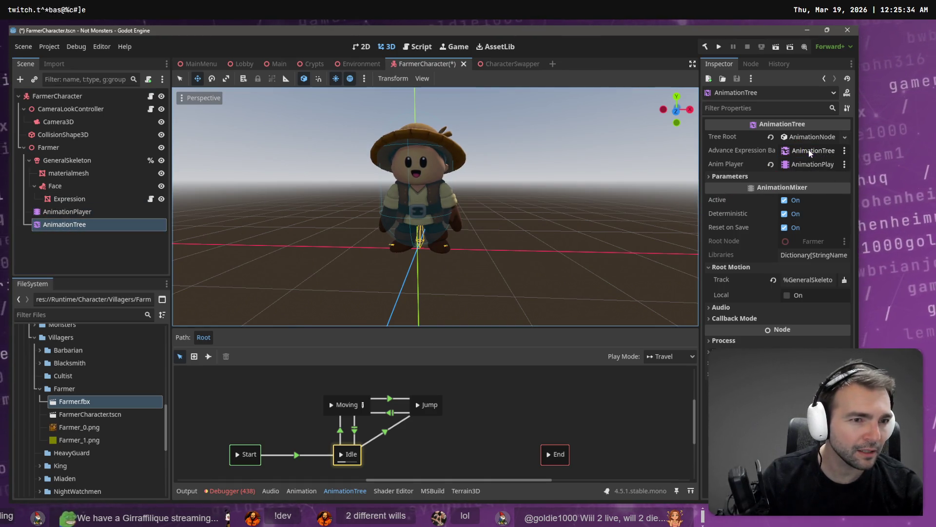
click(810, 281)
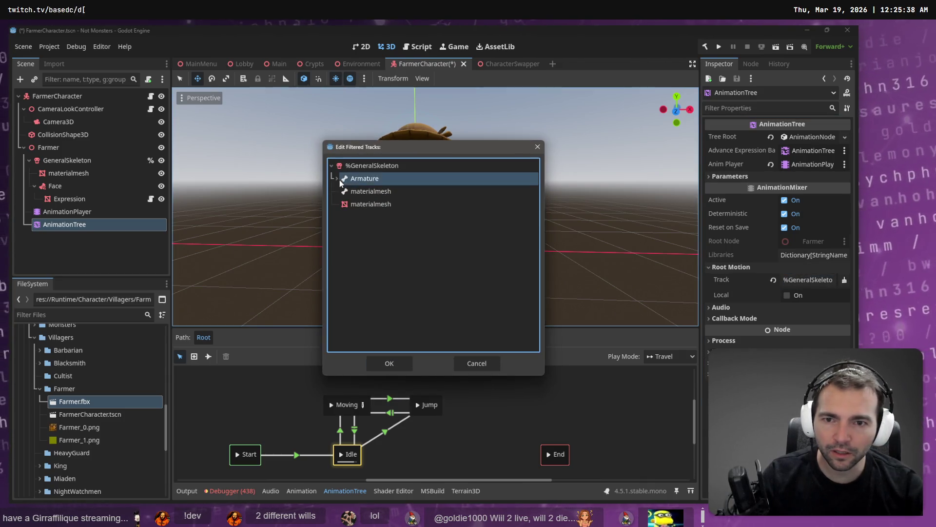
double_click(355, 191)
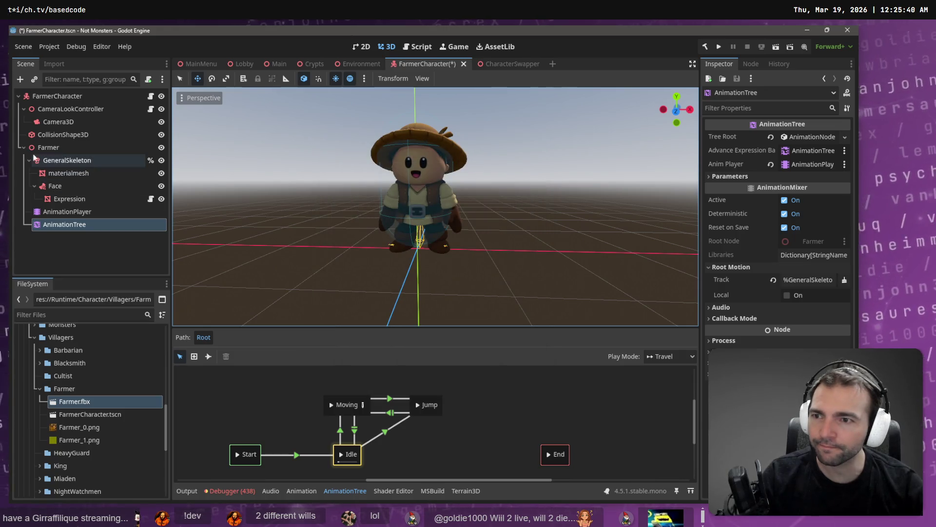
click(47, 147)
click(323, 232)
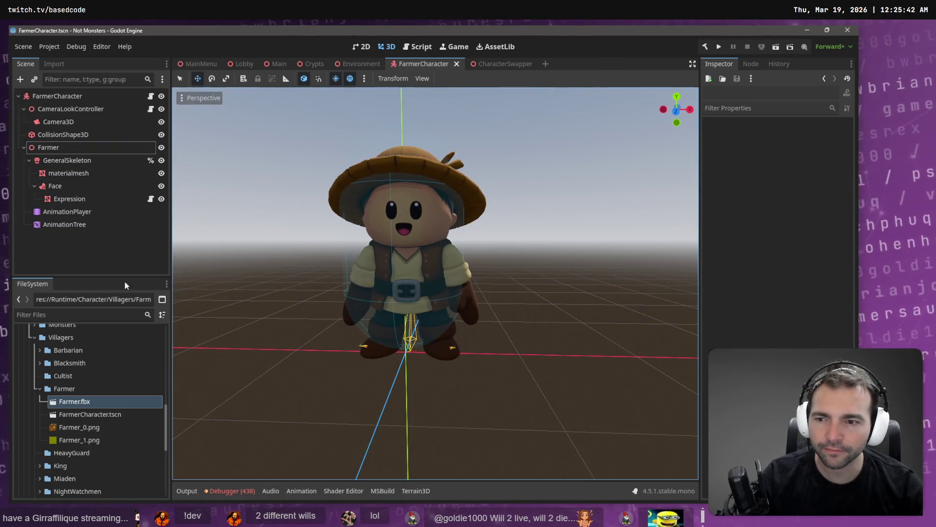
- Preview the walking animation on the AnimationPlayer
click(81, 212)
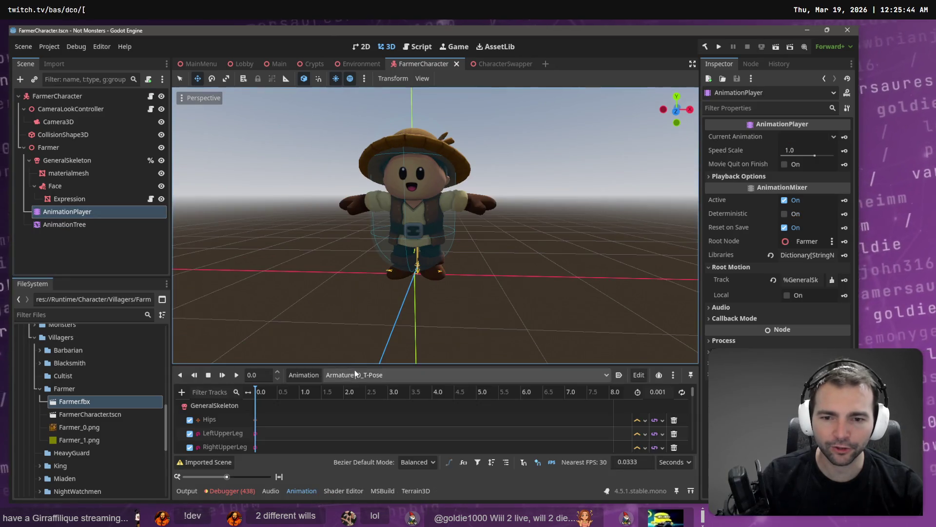
click(355, 375)
click(416, 493)
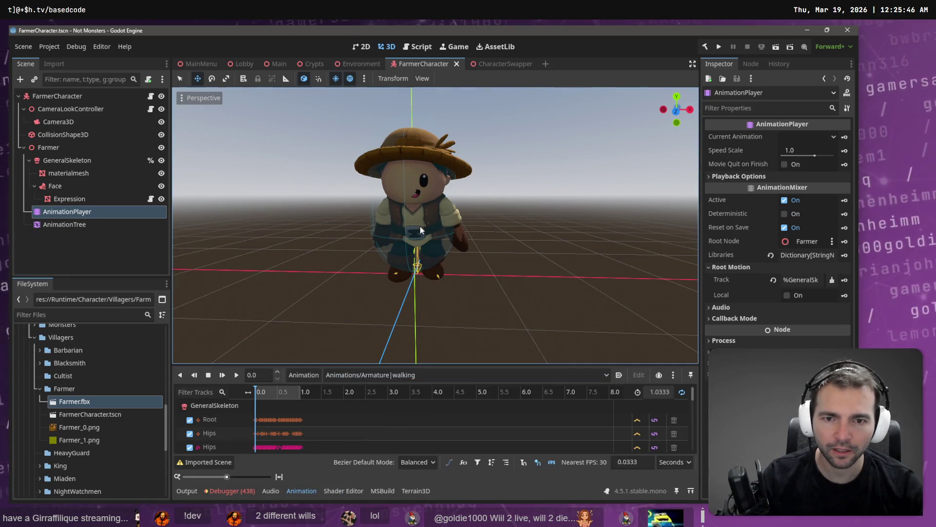
- Nudge the Expression face mesh slightly forward on the farmer's head, then run the game
click(71, 199)
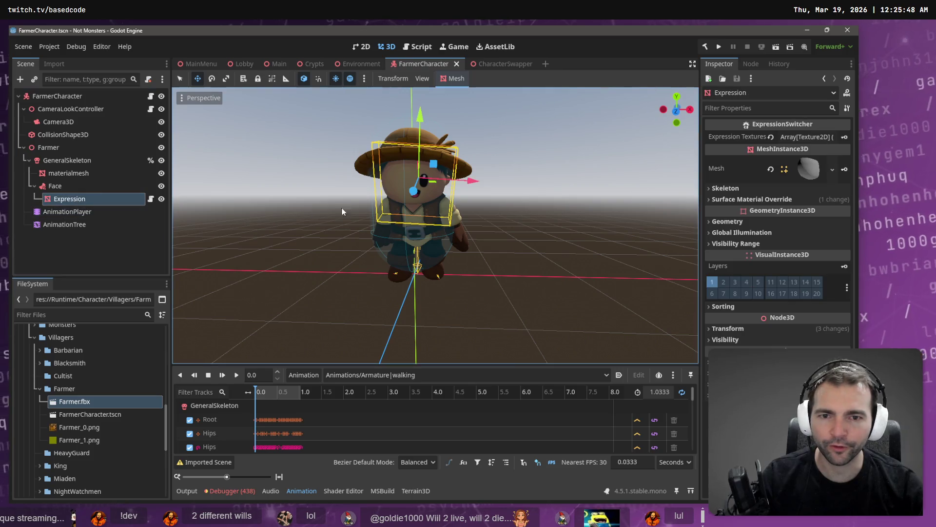
drag(341, 211, 293, 217)
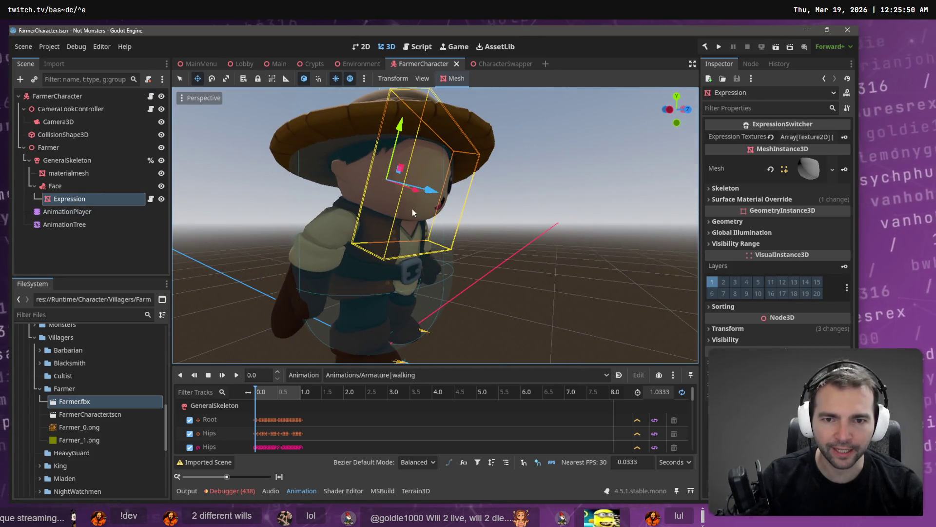
drag(428, 191, 428, 191)
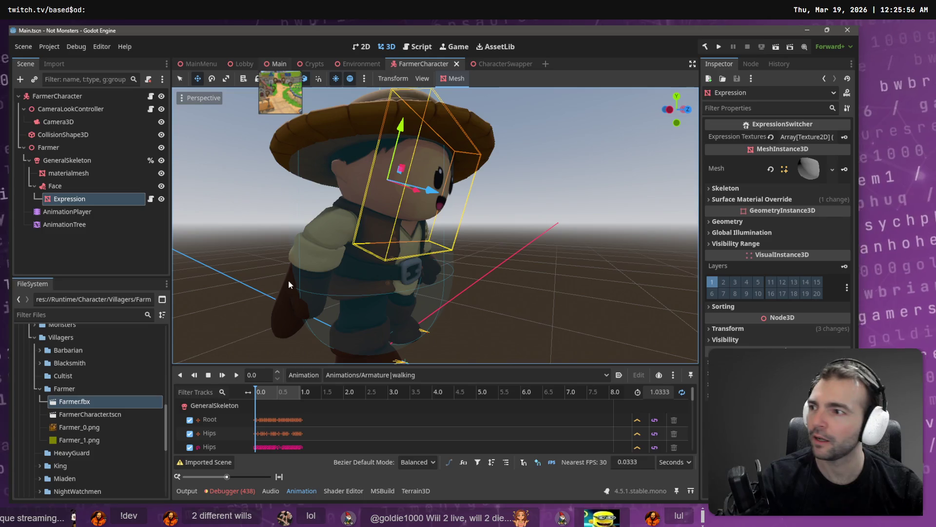
key(F5)
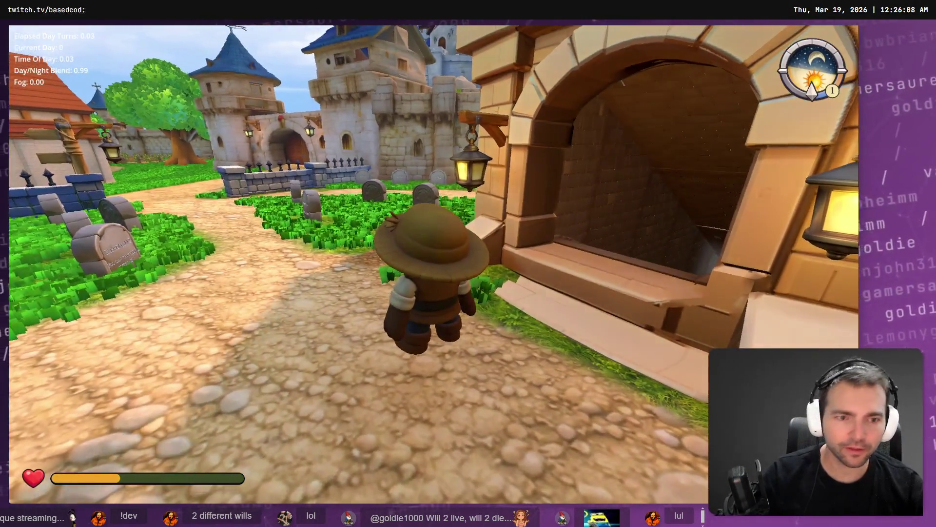
- Stop the game, clear the Debugger's Errors list and jump to the failing script line
key(F8)
click(230, 490)
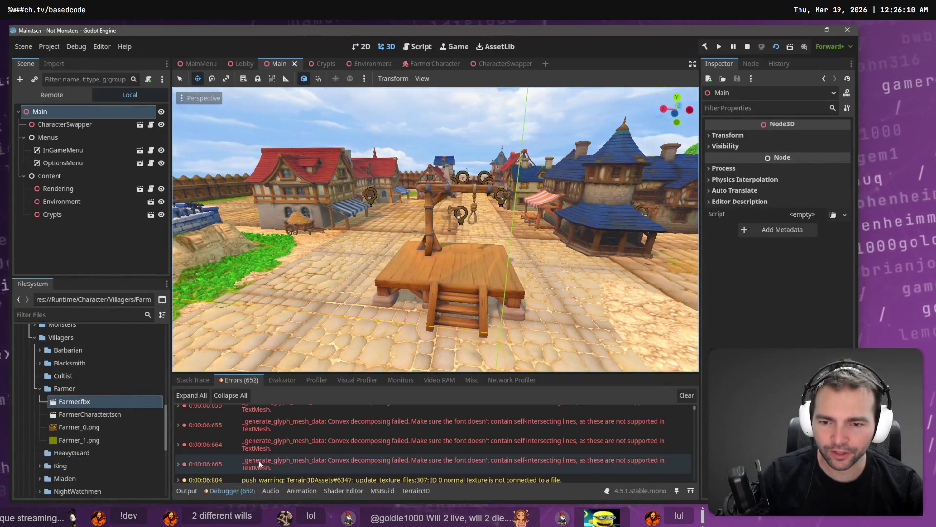
scroll(455, 443, down, 1)
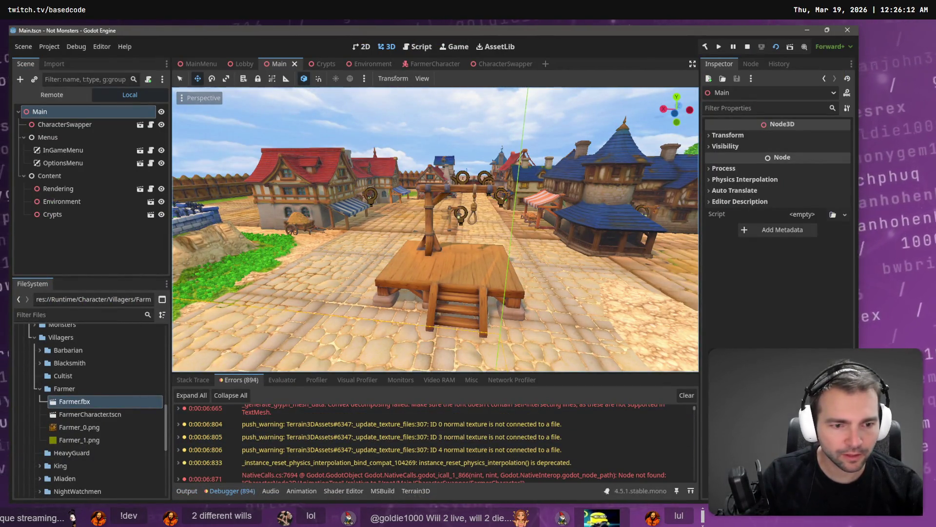
click(683, 395)
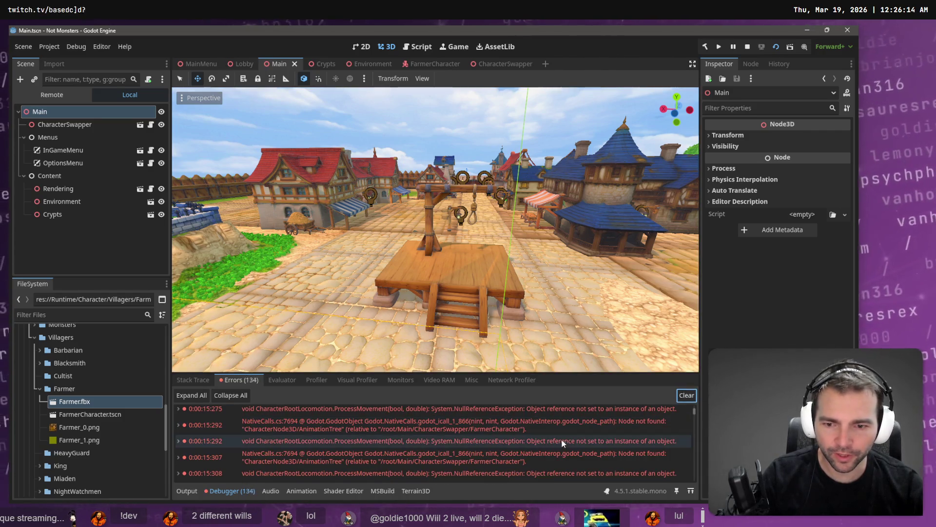
double_click(562, 440)
scroll(690, 425, up, 1)
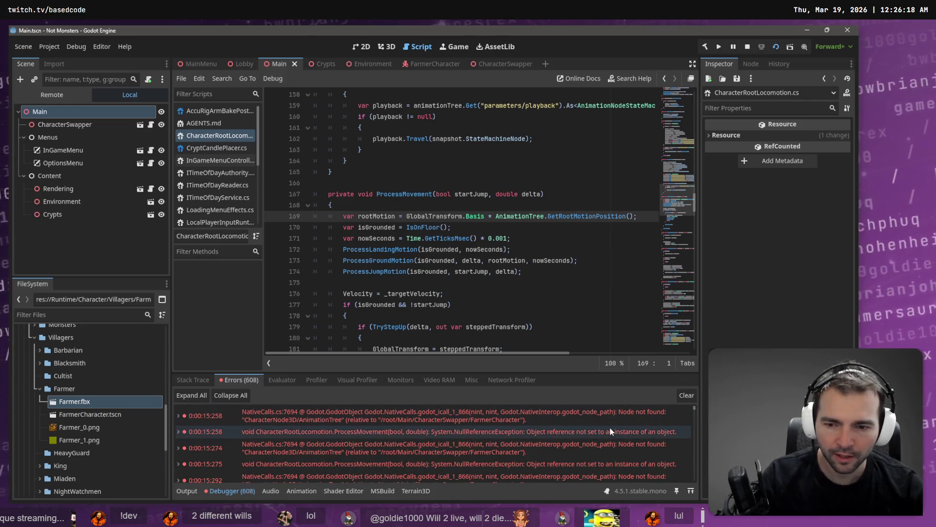
- Inspect the ProcessMovement NullReferenceException pointing at the AnimationTree reference on line 169
mouse_move(611, 431)
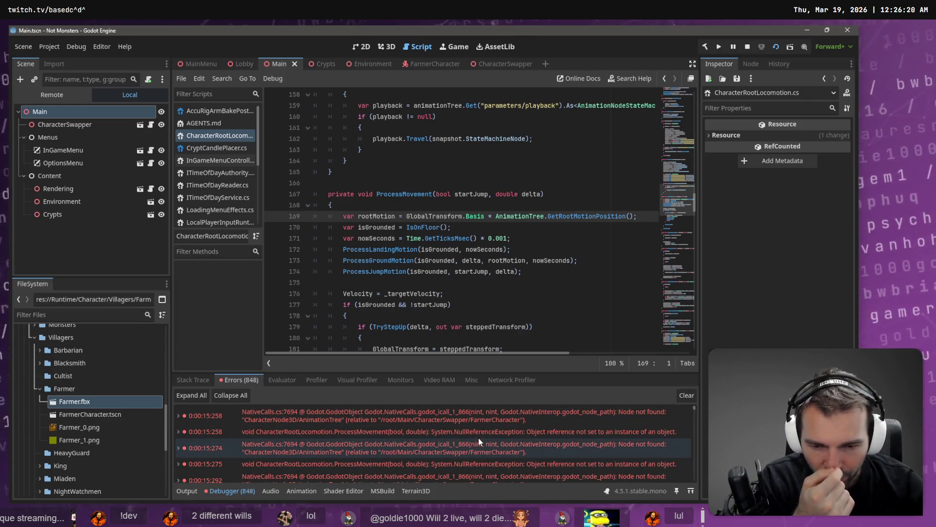
click(459, 431)
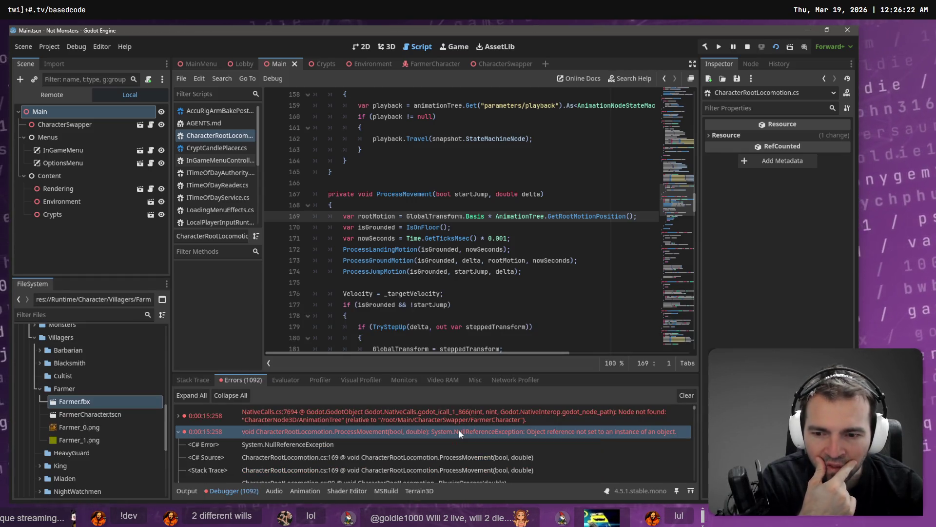
click(323, 444)
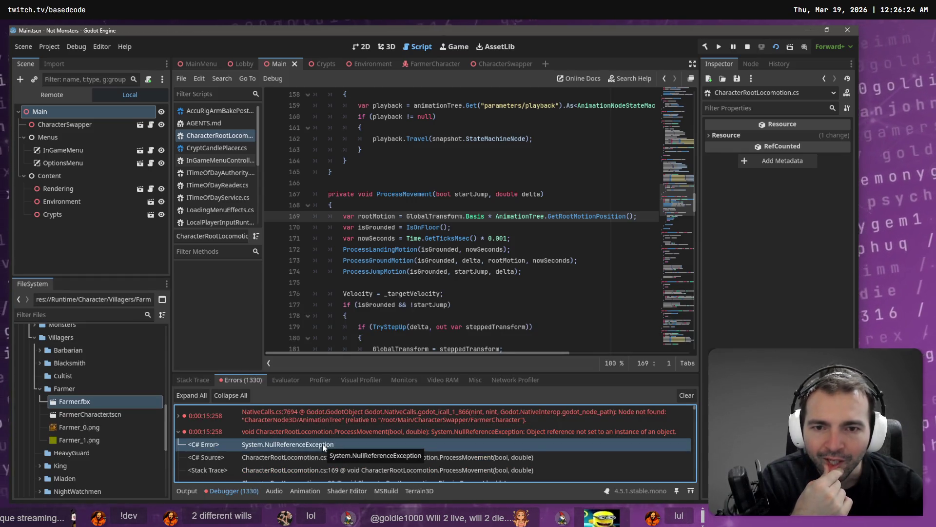
click(528, 215)
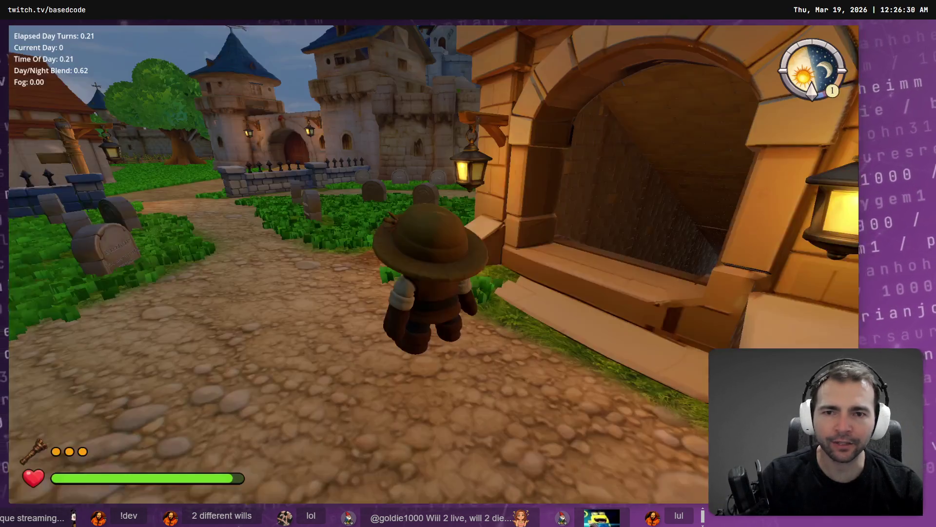
- Stop the game, return to the 3D view and inspect the FarmerCharacter root's properties
key(F8)
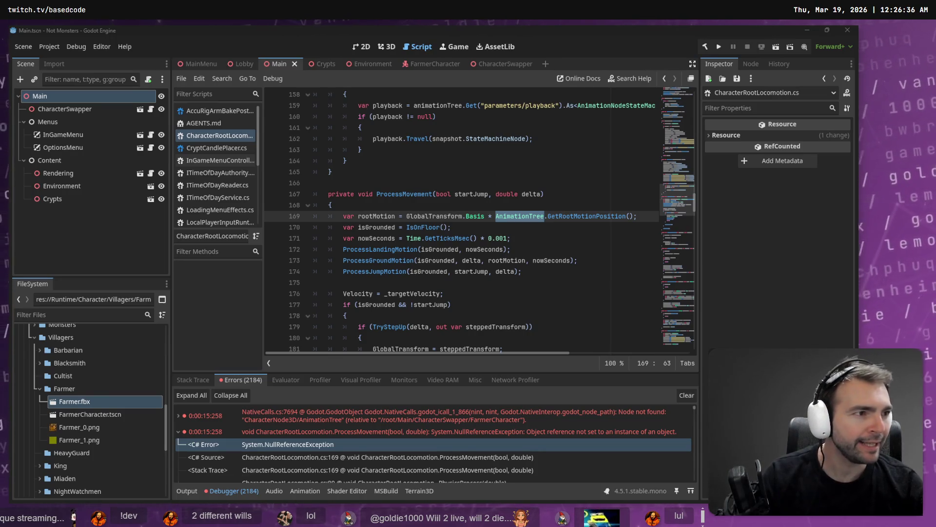
click(390, 47)
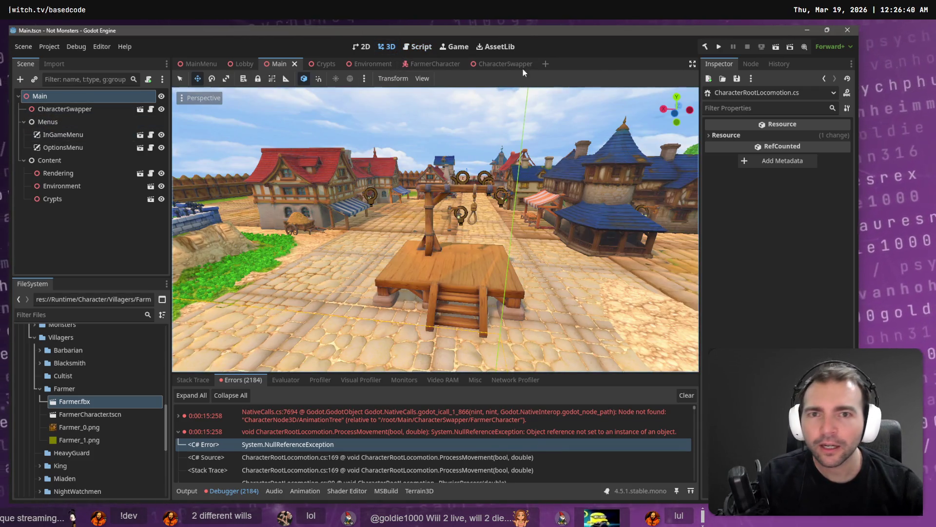
click(501, 64)
click(418, 64)
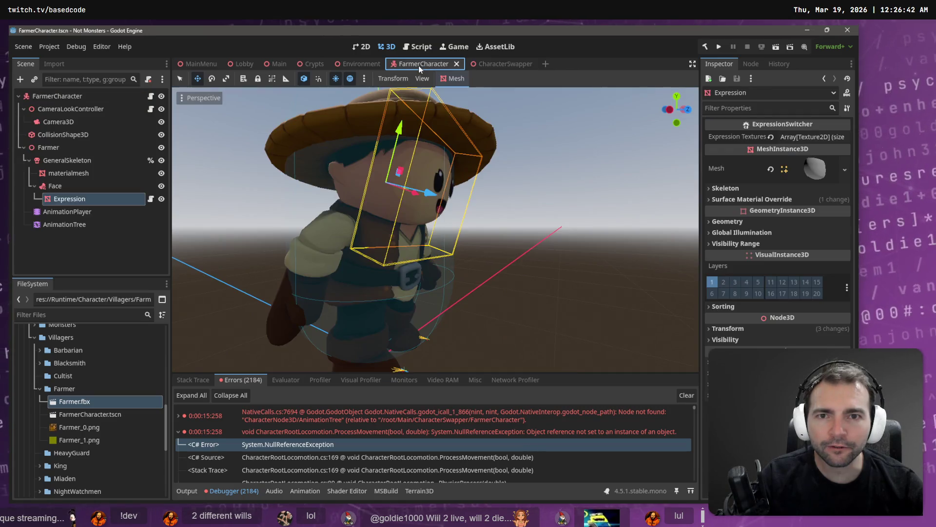
click(61, 96)
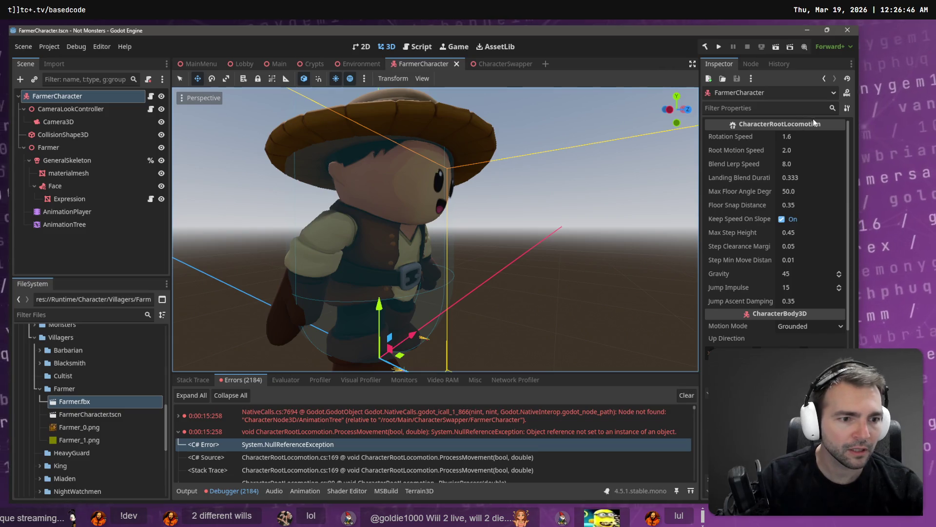
scroll(797, 233, down, 10)
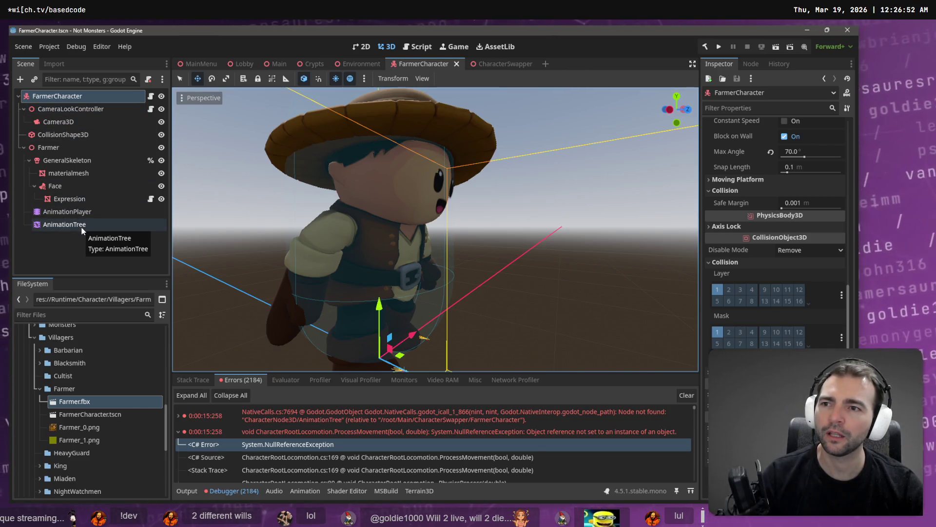
- Check the script's CharacterNode3D/AnimationTree path and rename the Farmer node to CharacterNode3D
click(159, 103)
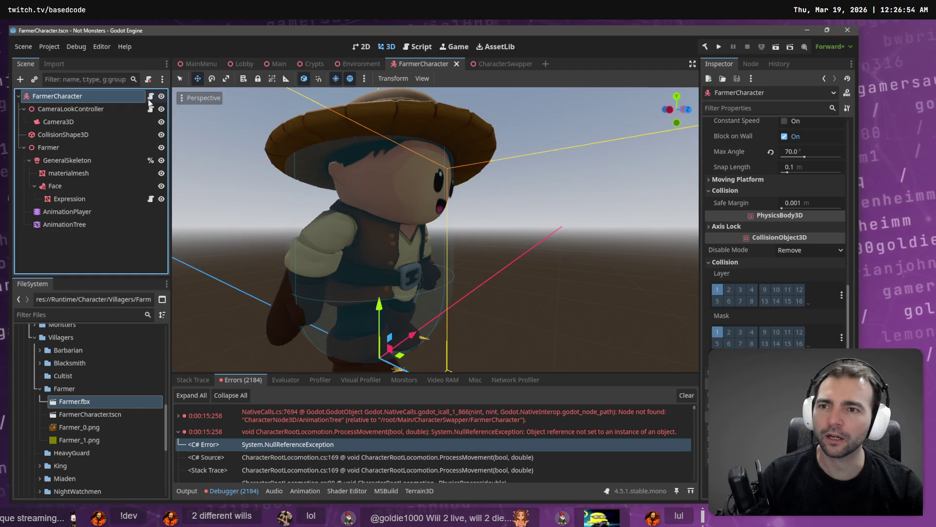
click(151, 97)
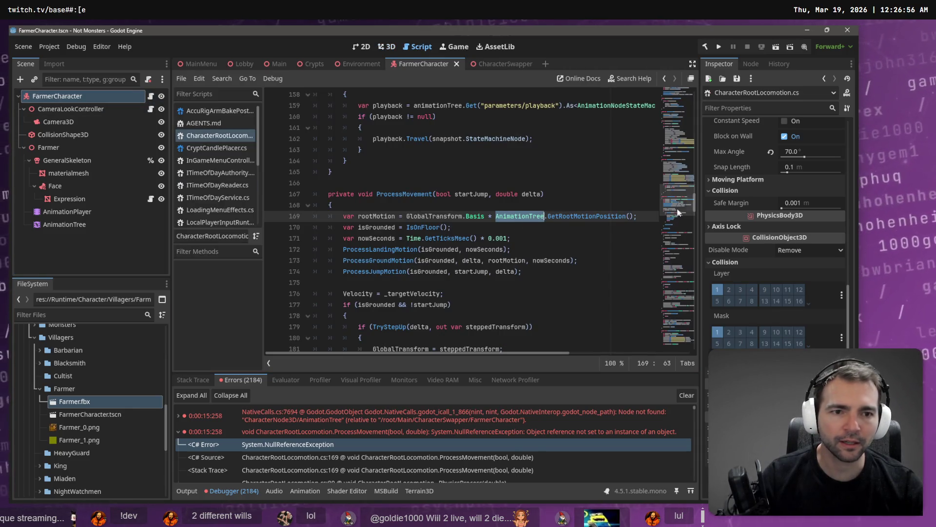
drag(683, 210, 678, 82)
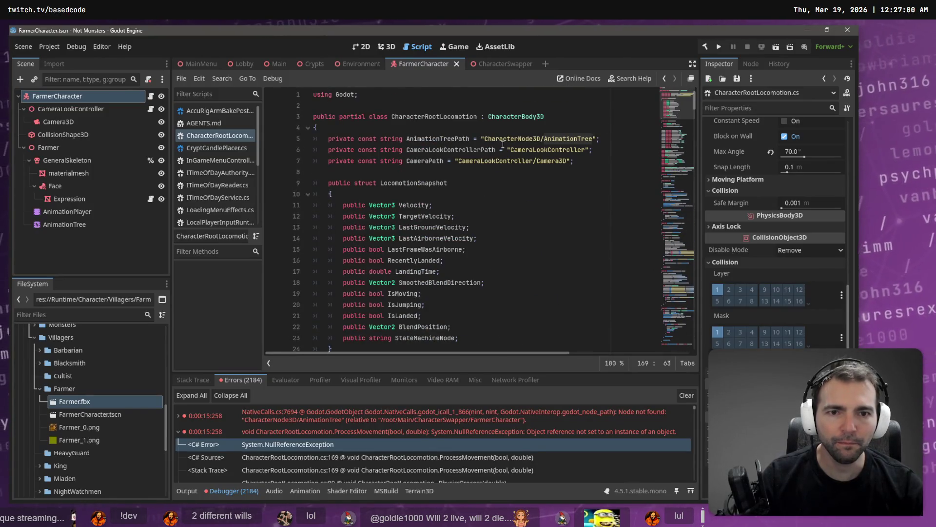
click(509, 140)
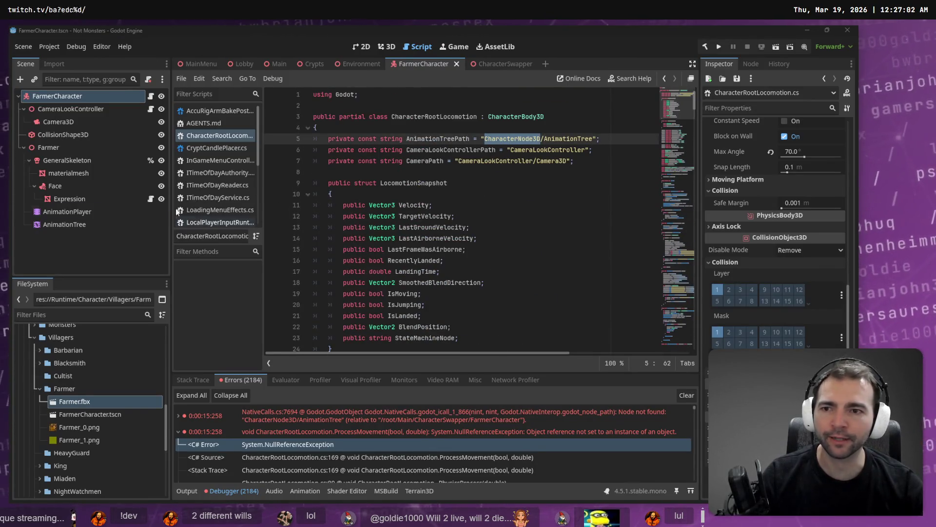
double_click(49, 147)
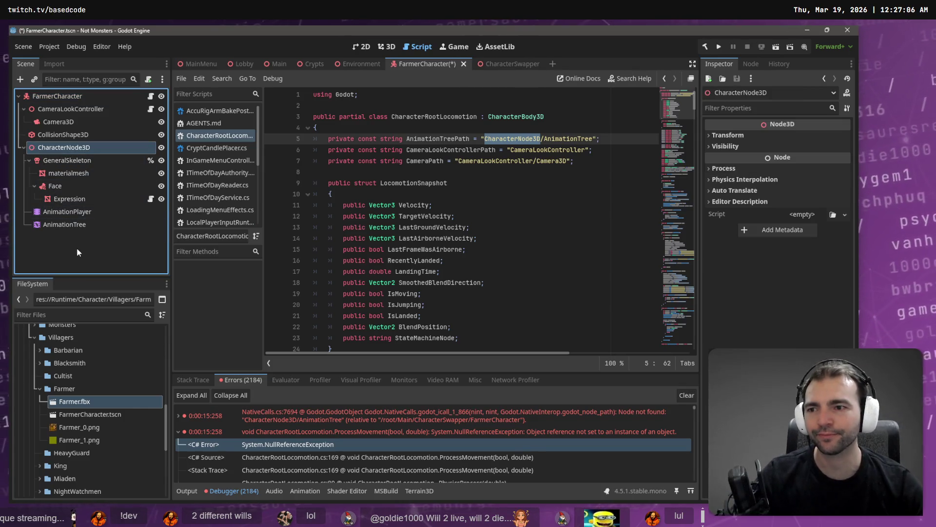
key(Return)
click(89, 149)
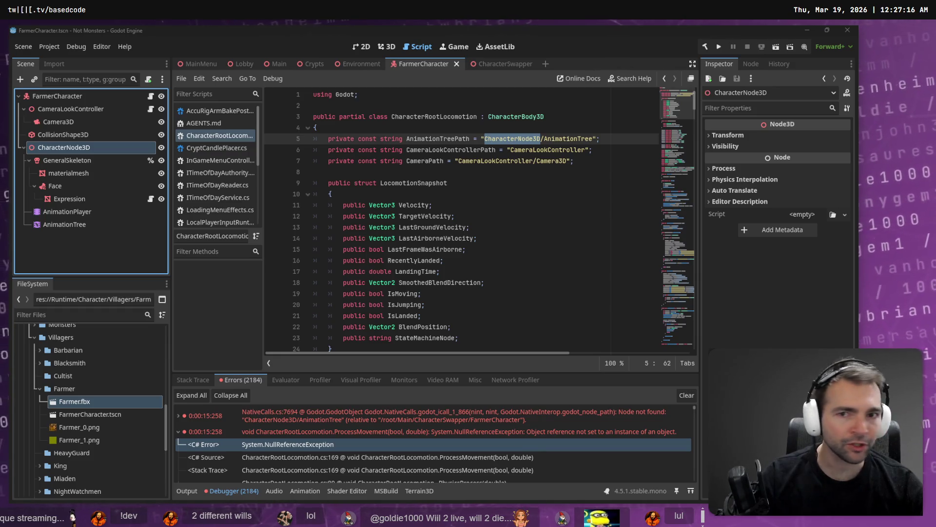
click(389, 47)
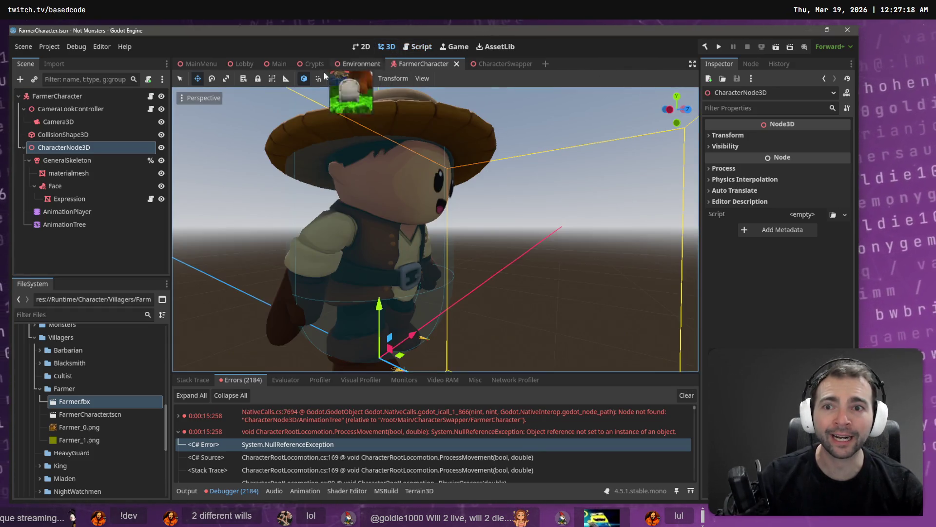
- Run the game and walk the farmer to the tower door and back with W, D, S, W
mouse_move(276, 64)
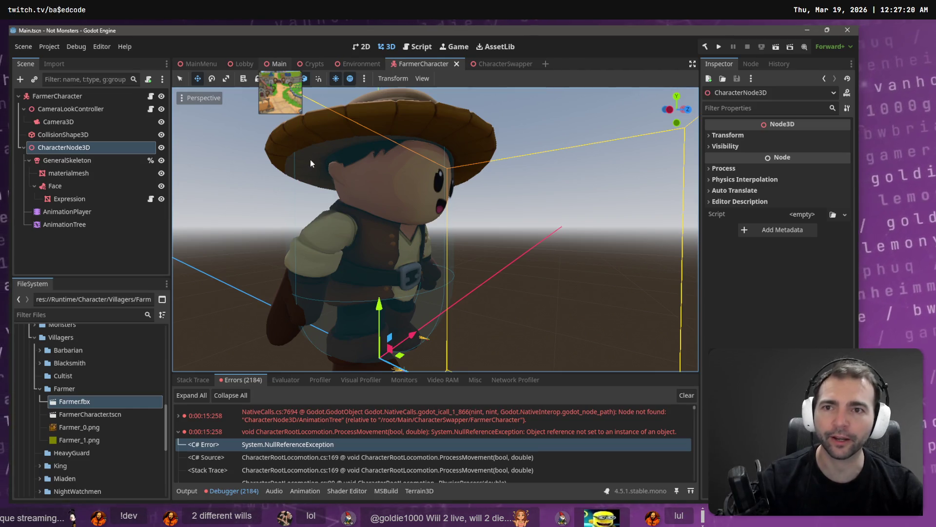
key(F5)
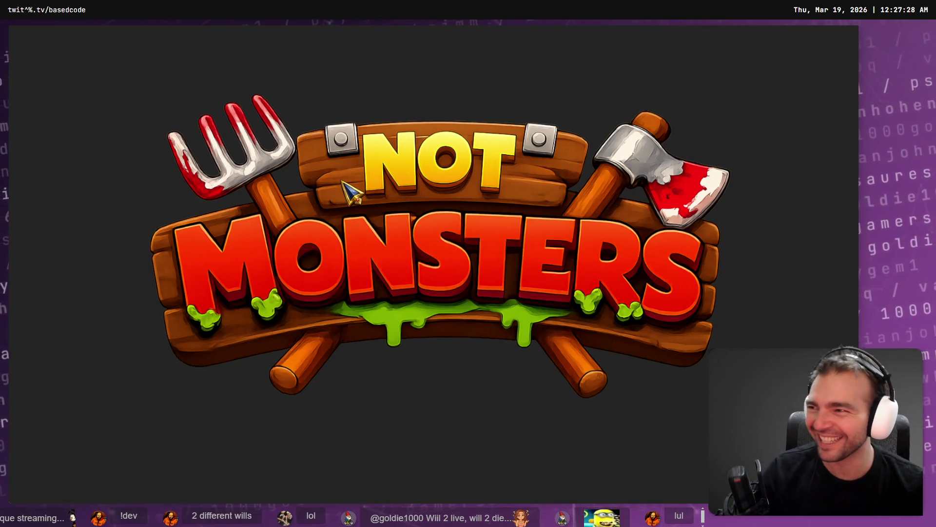
key(w)
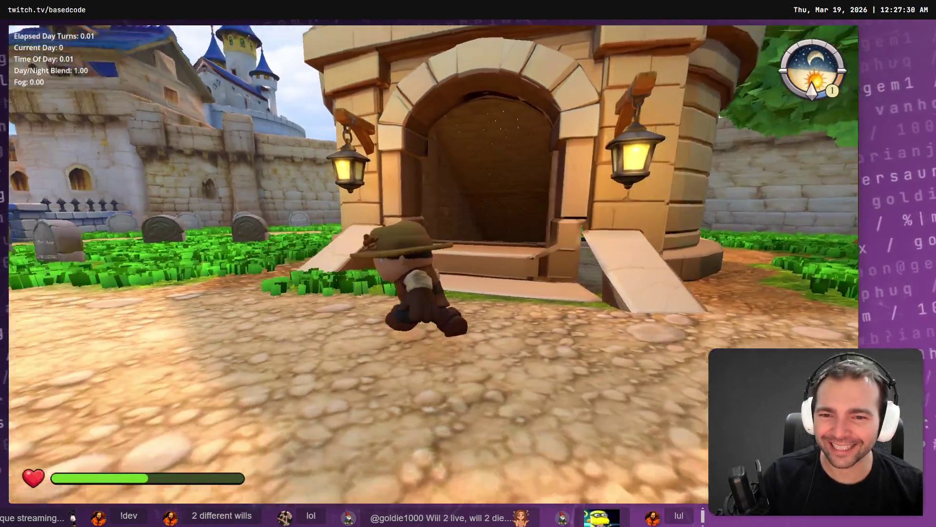
key(d)
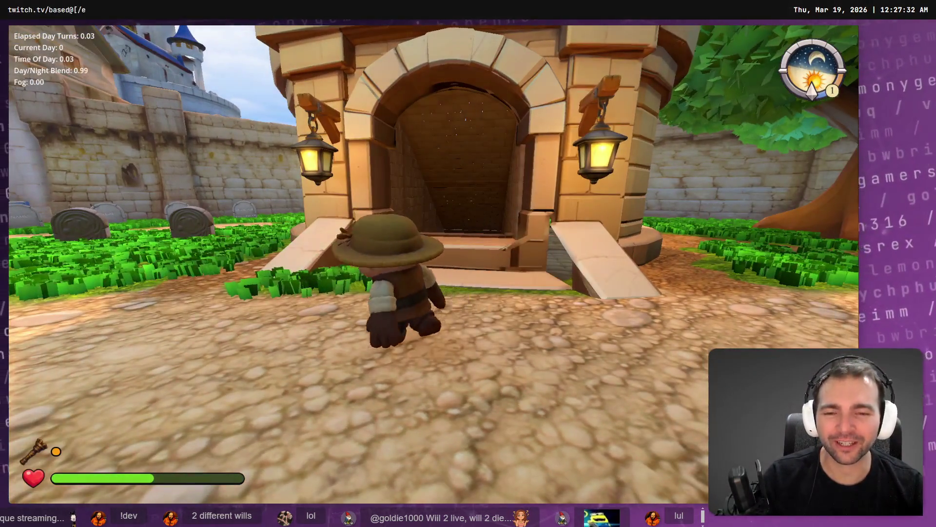
key(s)
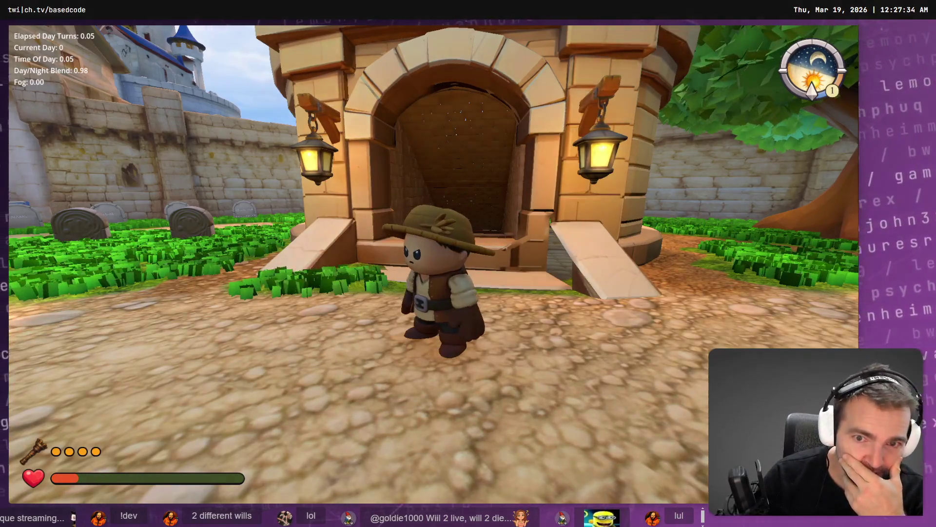
key(w)
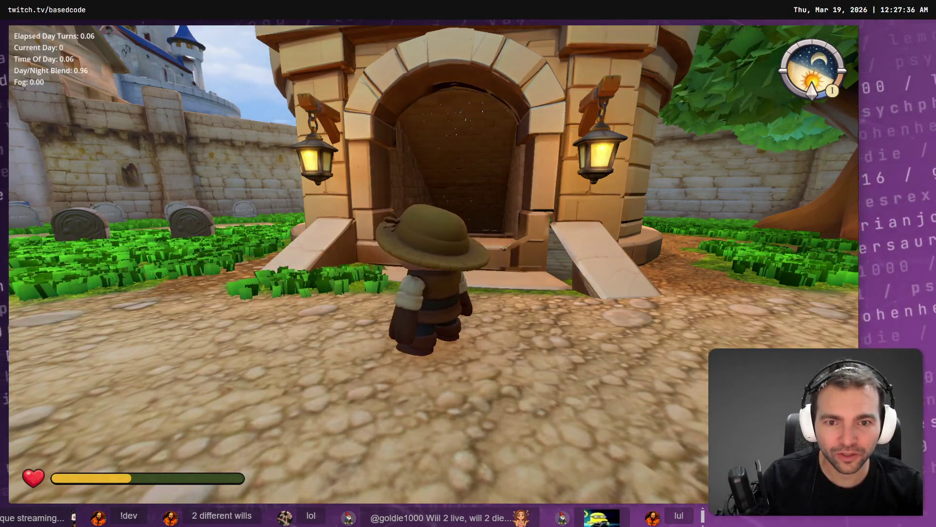
key(F8)
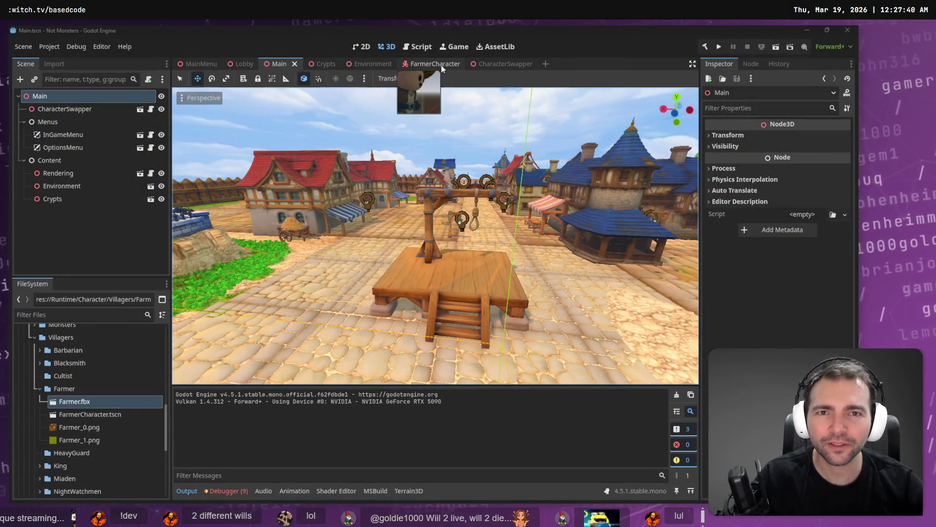
- Reopen the FarmerCharacter scene and set the AnimationPlayer's root-motion track to Armature/Root
click(493, 65)
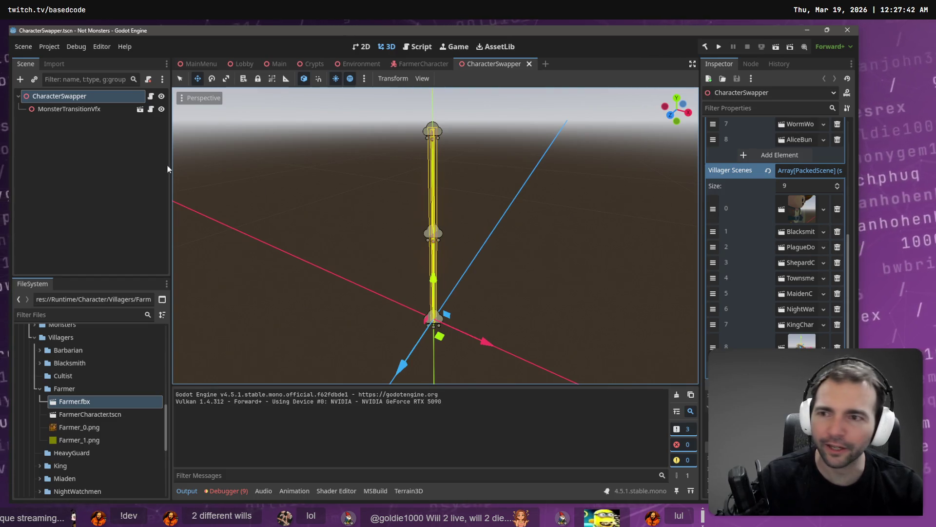
click(419, 65)
click(92, 187)
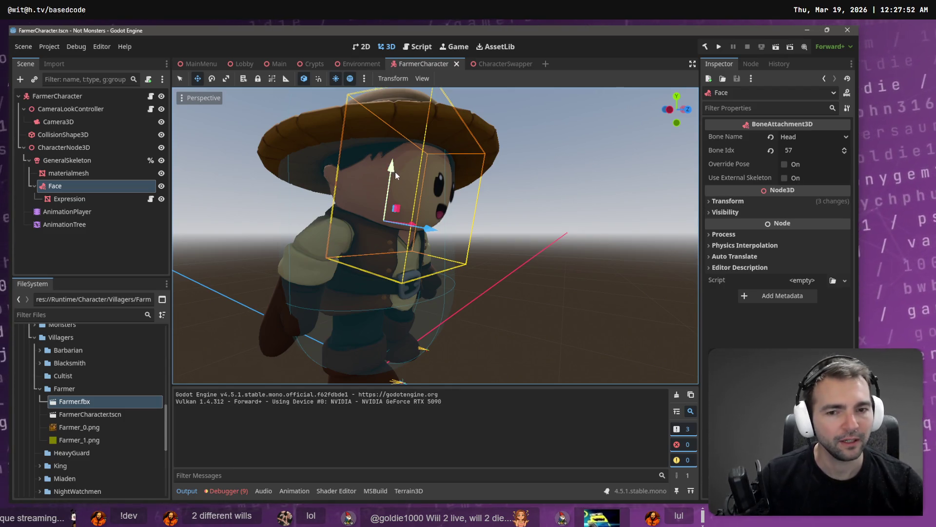
click(104, 211)
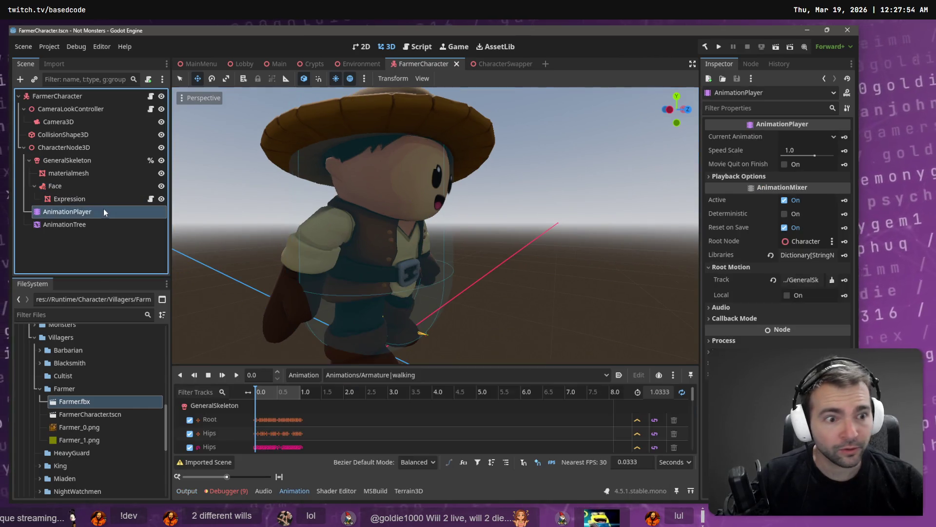
click(802, 279)
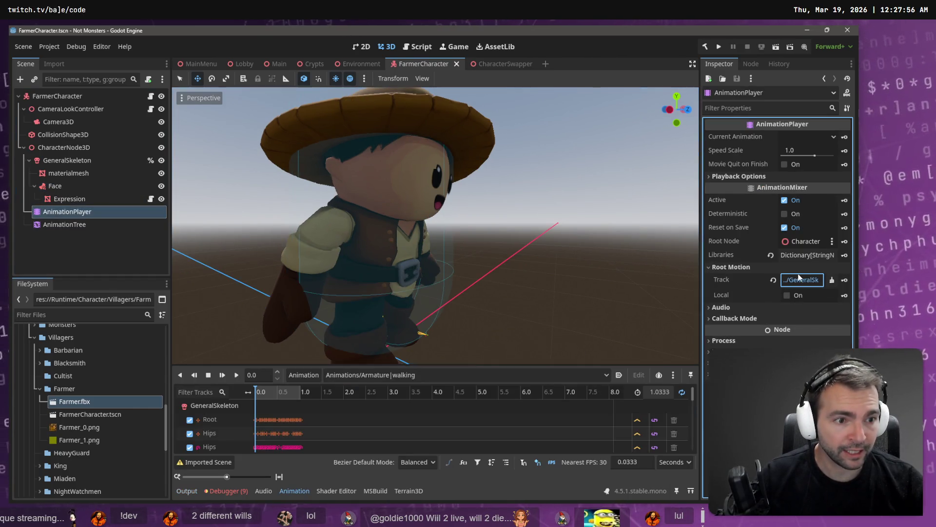
click(337, 178)
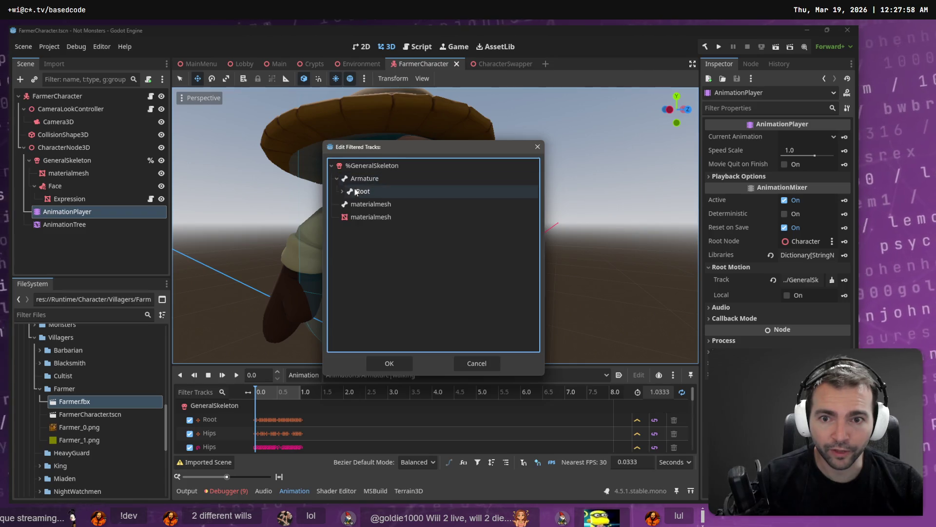
double_click(361, 192)
- Set the AnimationTree's root-motion track to Armature/Root, reassigning it once, then inspect GeneralSkeleton
click(67, 225)
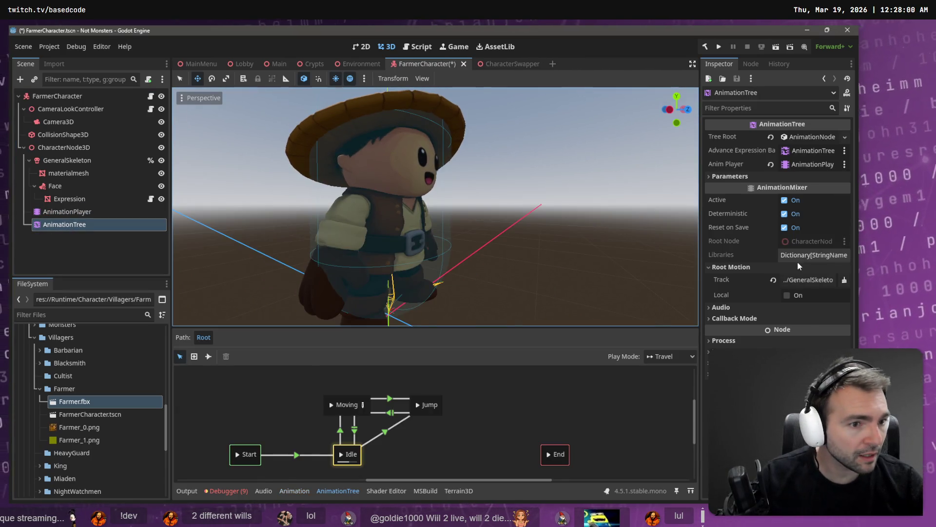
click(803, 280)
click(336, 178)
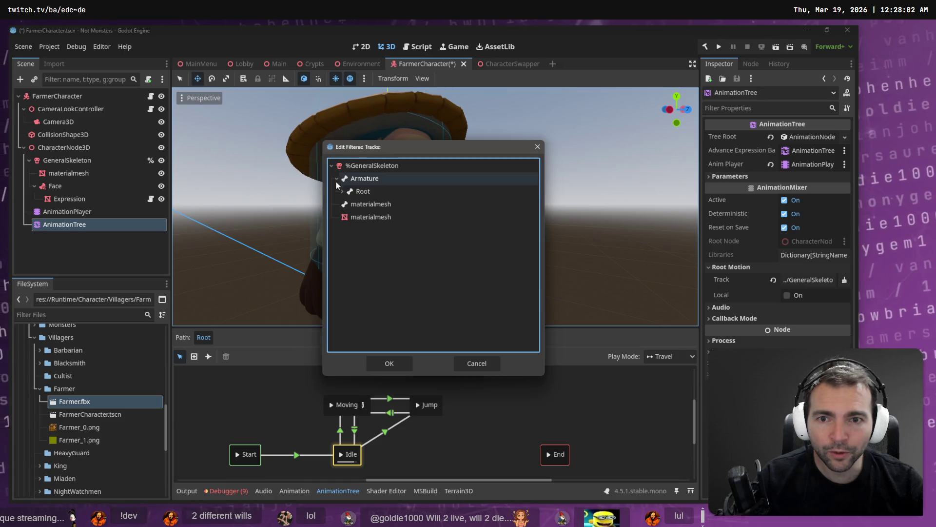
click(361, 191)
double_click(359, 195)
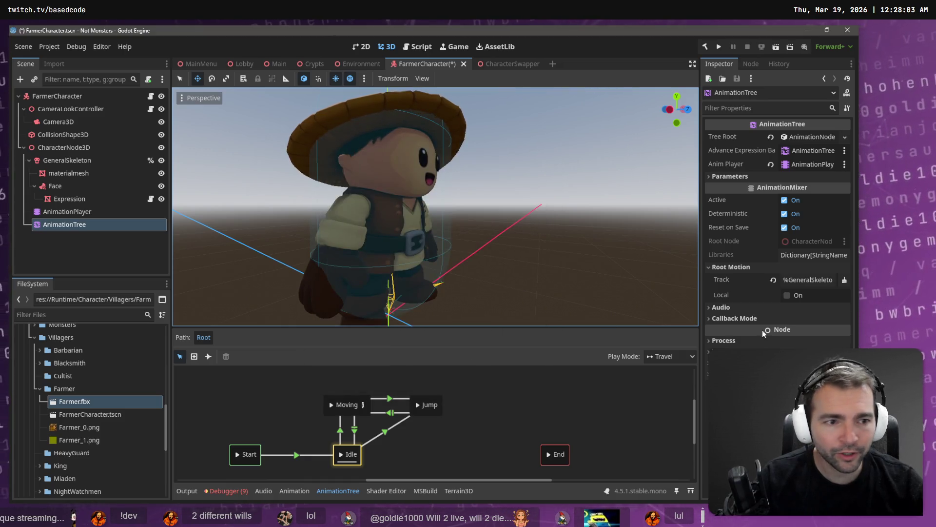
click(844, 280)
click(808, 280)
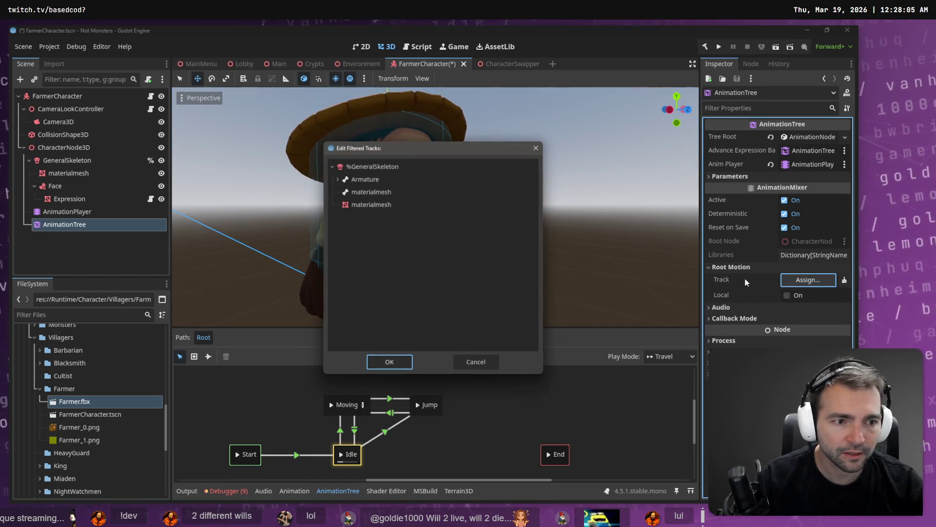
click(337, 178)
click(361, 192)
double_click(362, 192)
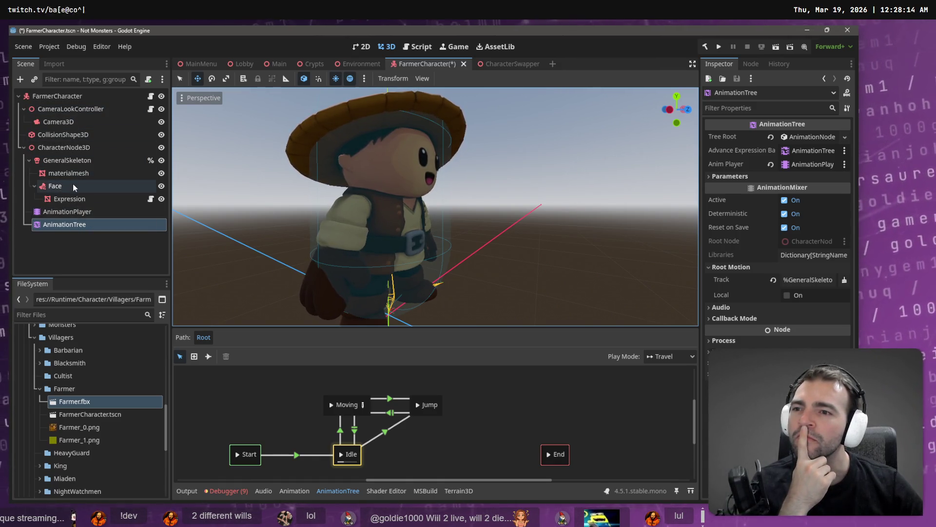
click(57, 160)
click(29, 160)
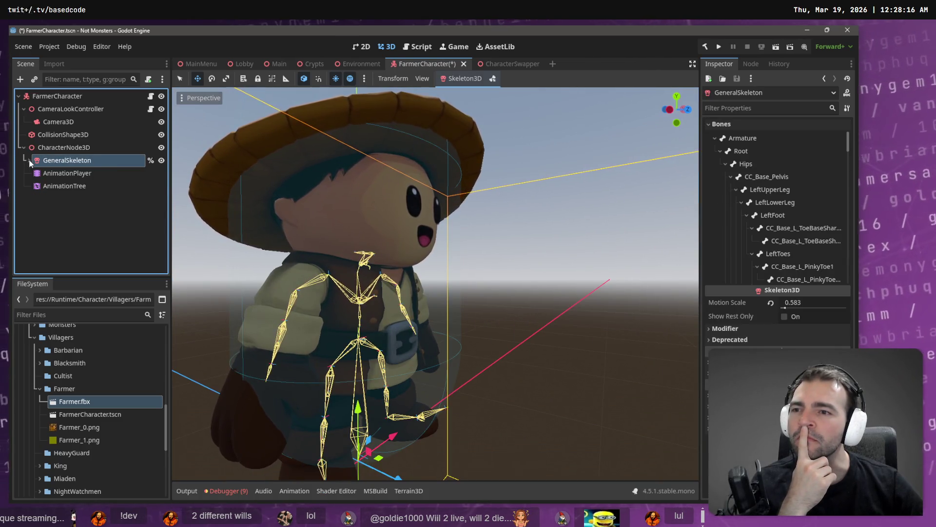
- Confirm Root as the root motion track on both AnimationPlayer and AnimationTree
click(29, 161)
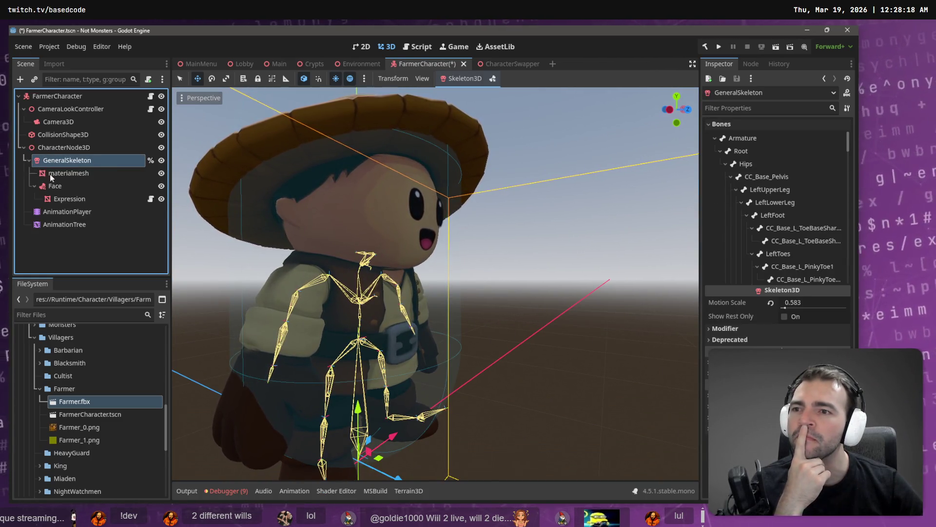
click(65, 212)
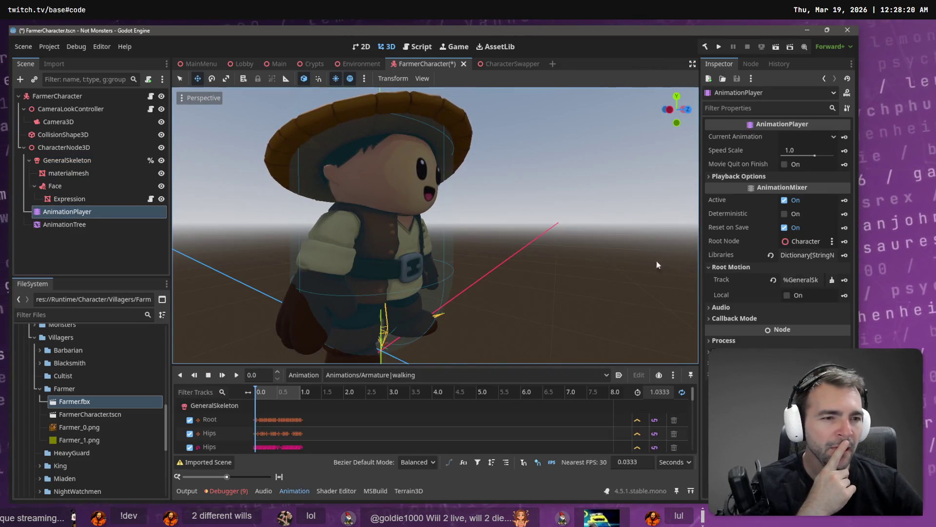
click(803, 277)
double_click(364, 179)
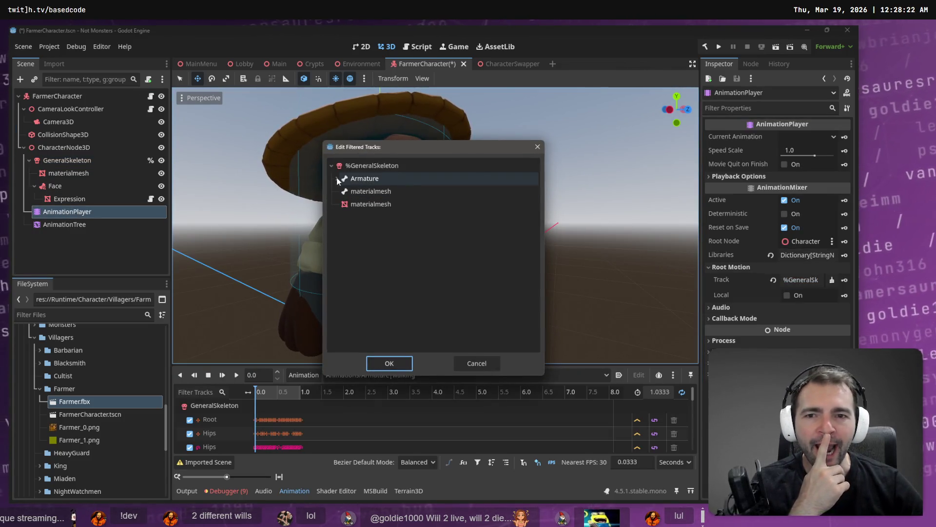
double_click(361, 190)
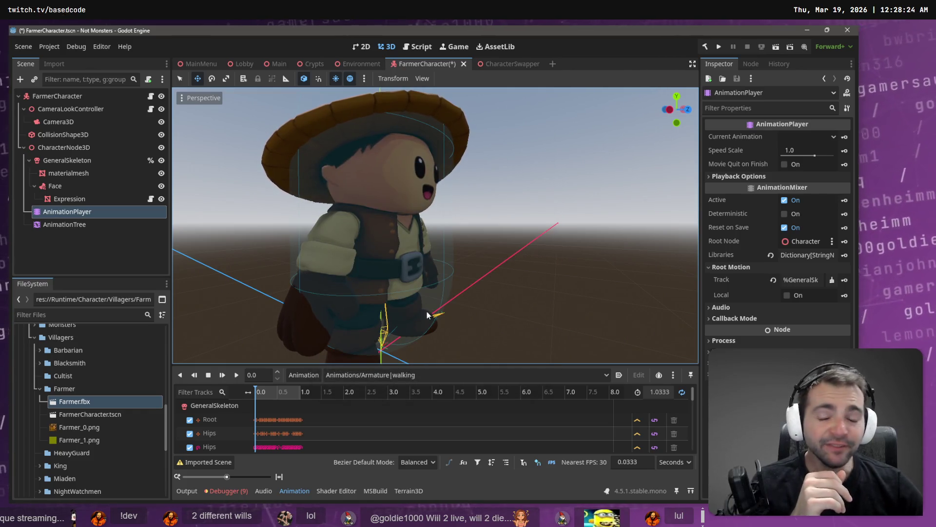
click(78, 225)
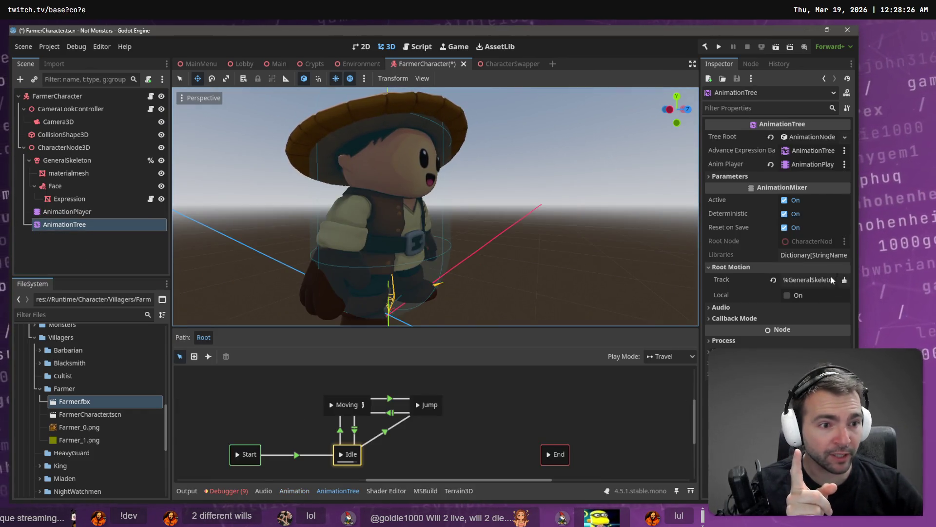
click(805, 279)
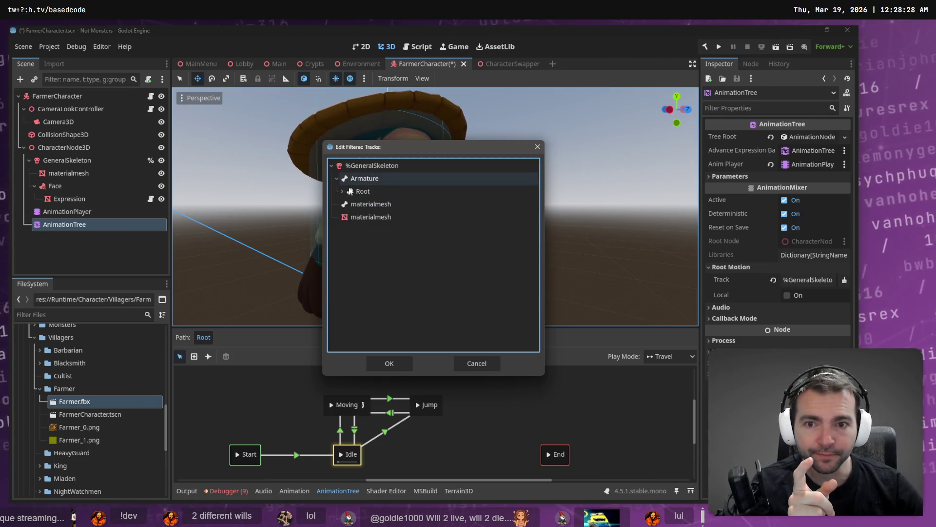
double_click(362, 193)
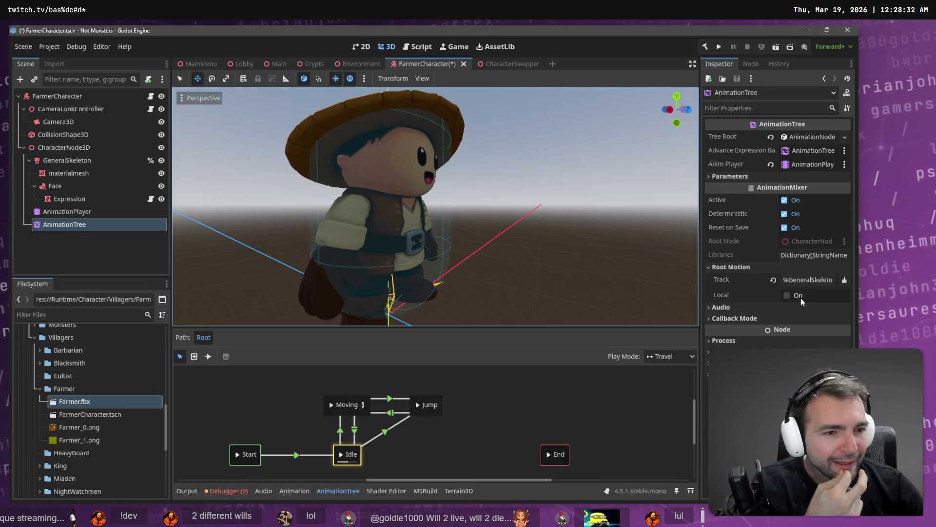
- Save the FarmerCharacter scene, clear the debugger's error list, and return to the Main scene
key(ctrl+s)
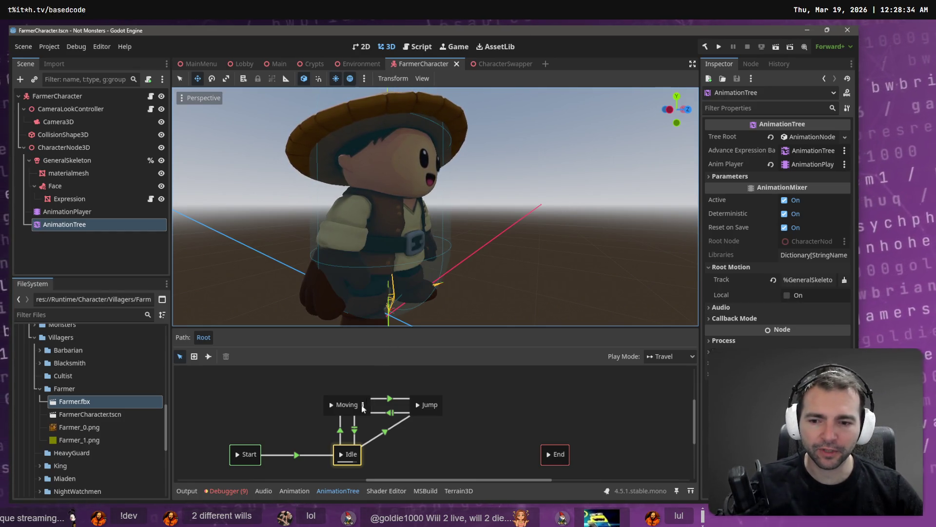
click(226, 491)
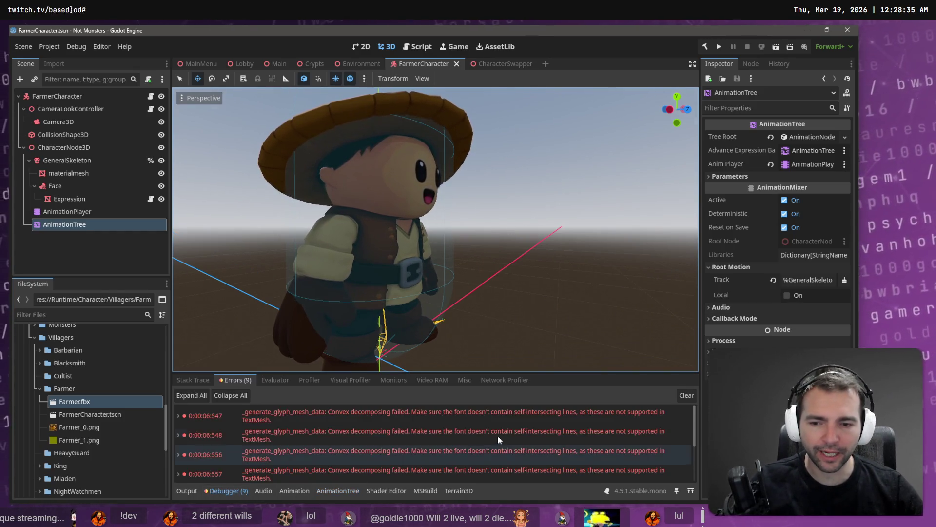
click(687, 395)
click(274, 64)
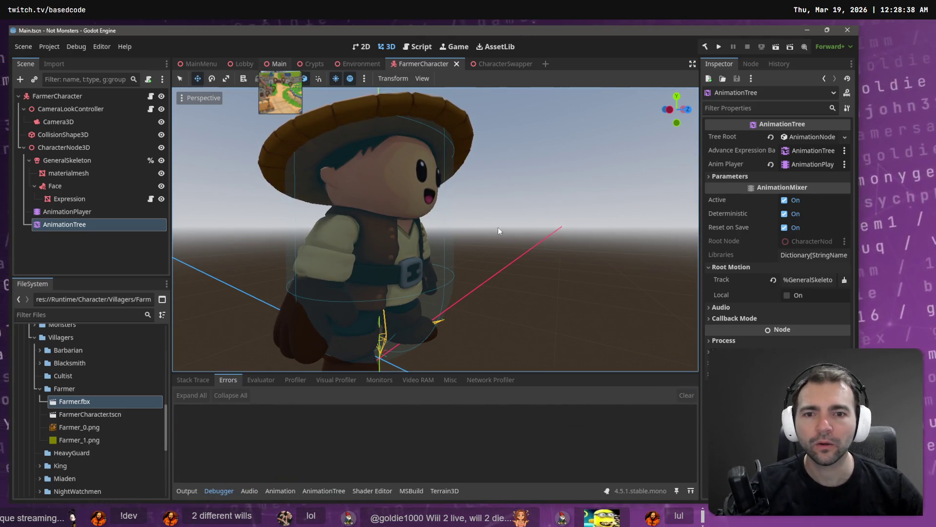
- Run the game briefly, stop it, and review the debugger's error list
key(F5)
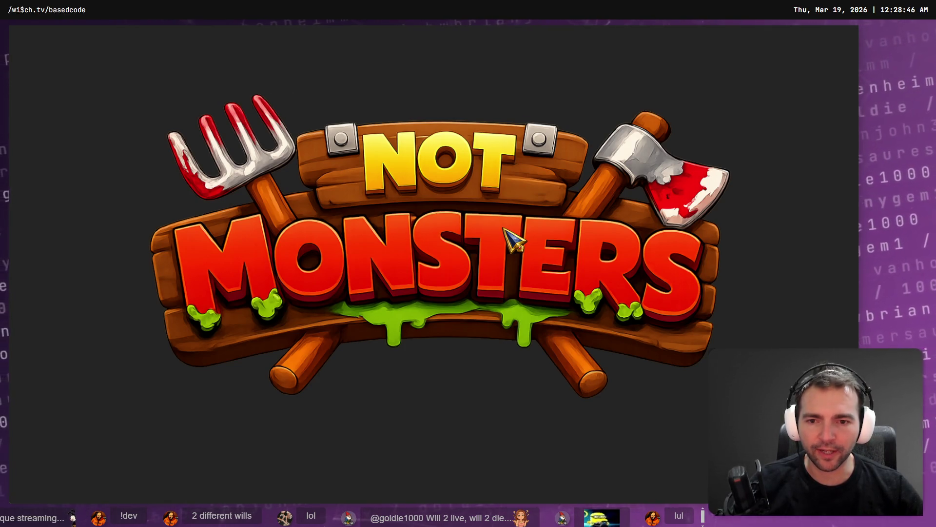
key(F8)
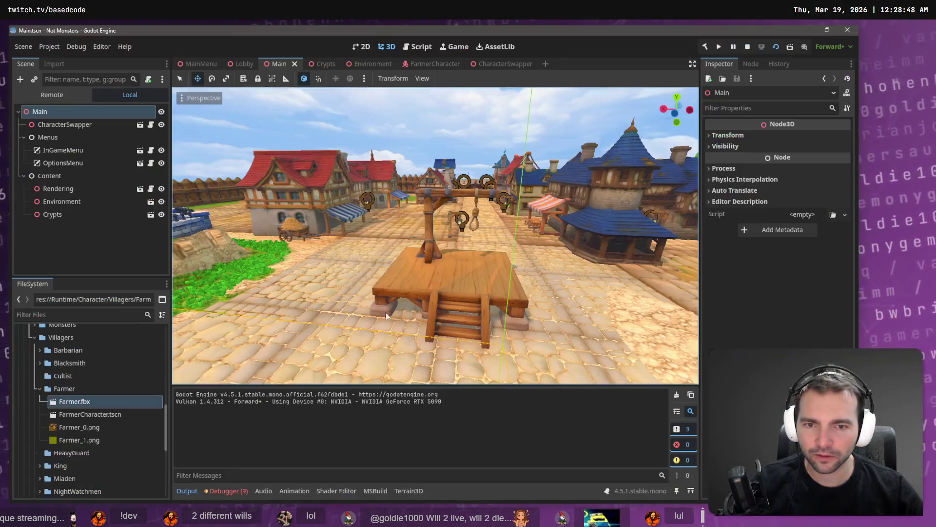
click(222, 492)
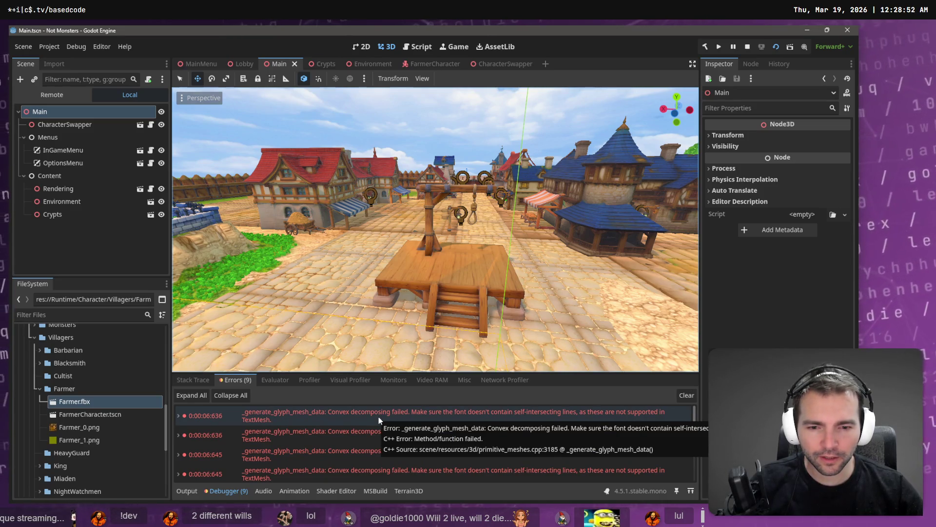
scroll(378, 419, down, 10)
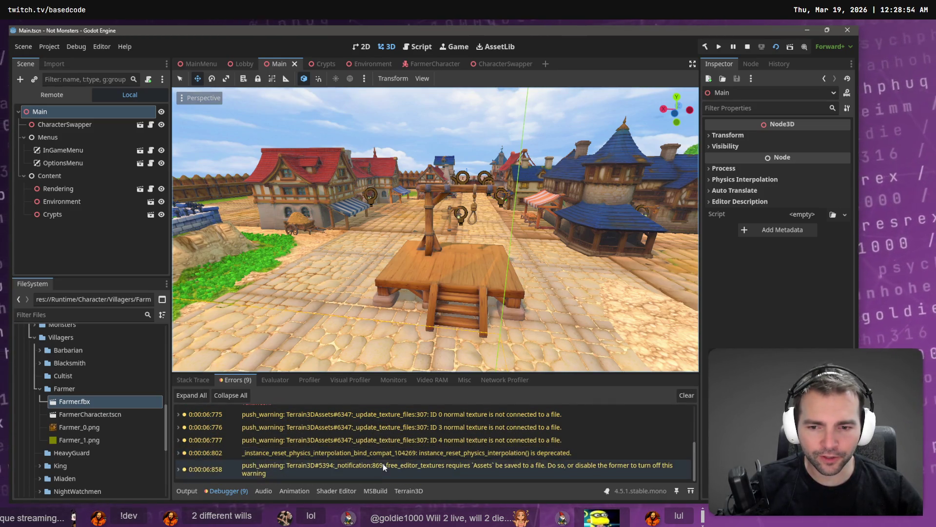
scroll(383, 466, up, 3)
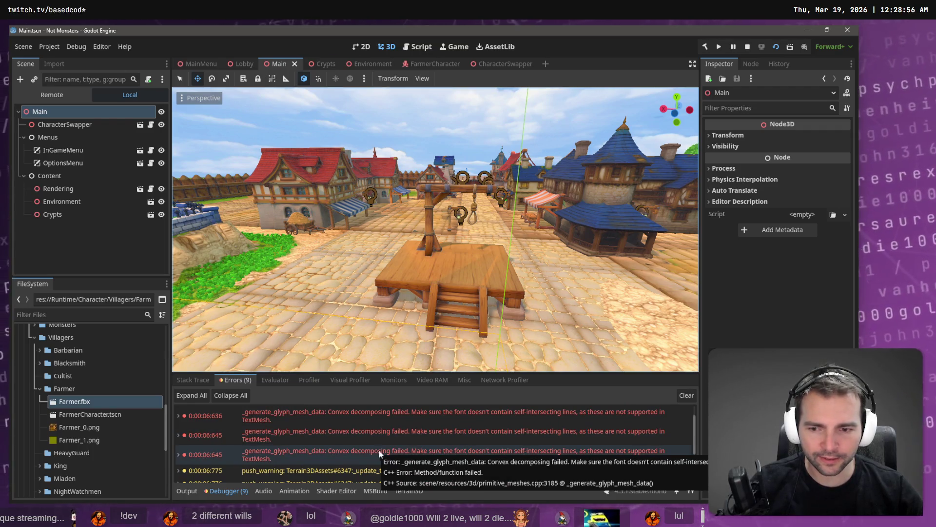
- Relaunch the game, walk and turn the farmer through the village streets, then stop it
key(F5)
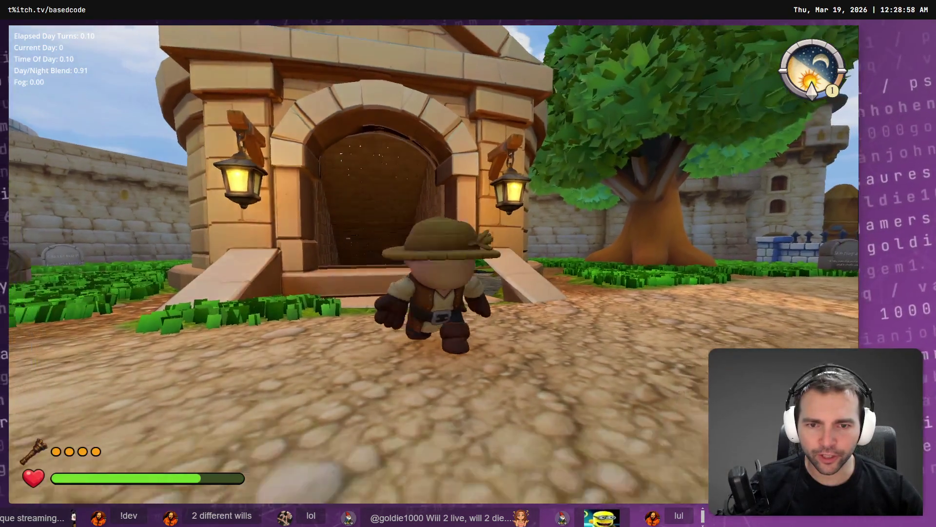
key(w)
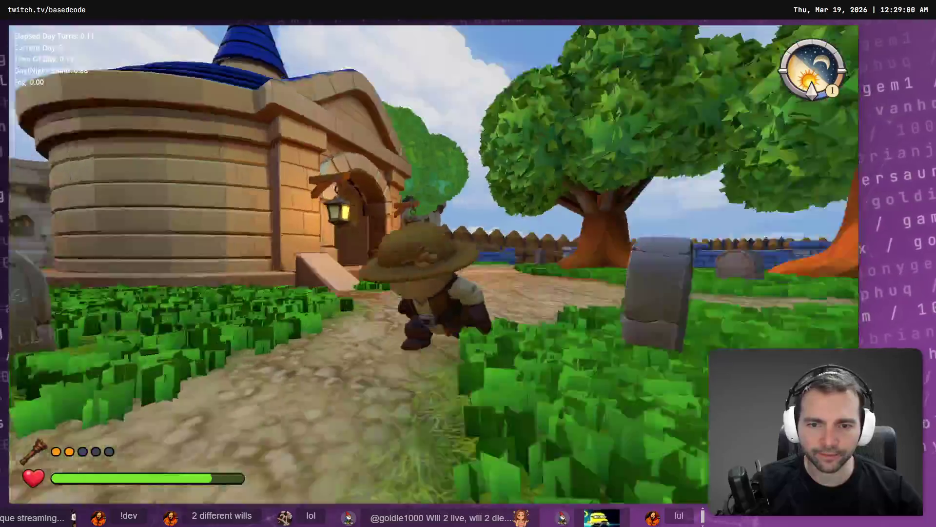
key(w)
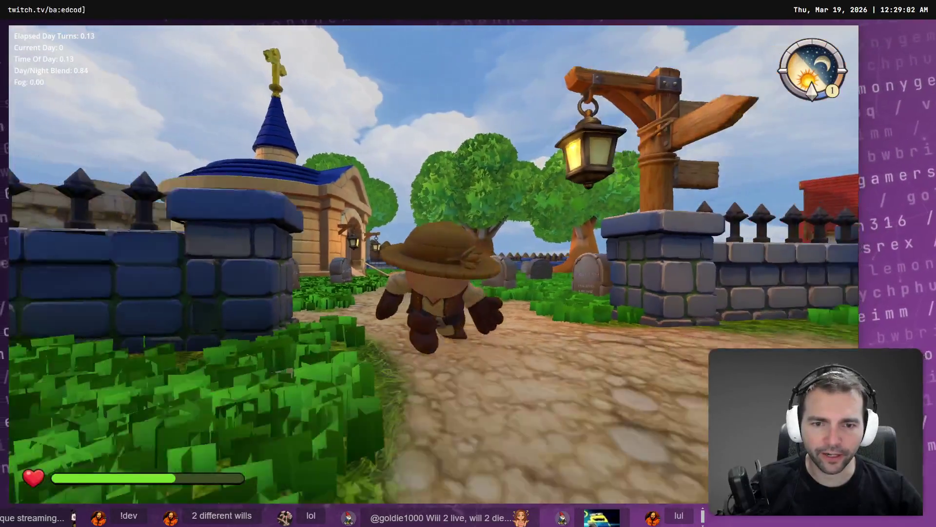
key(w)
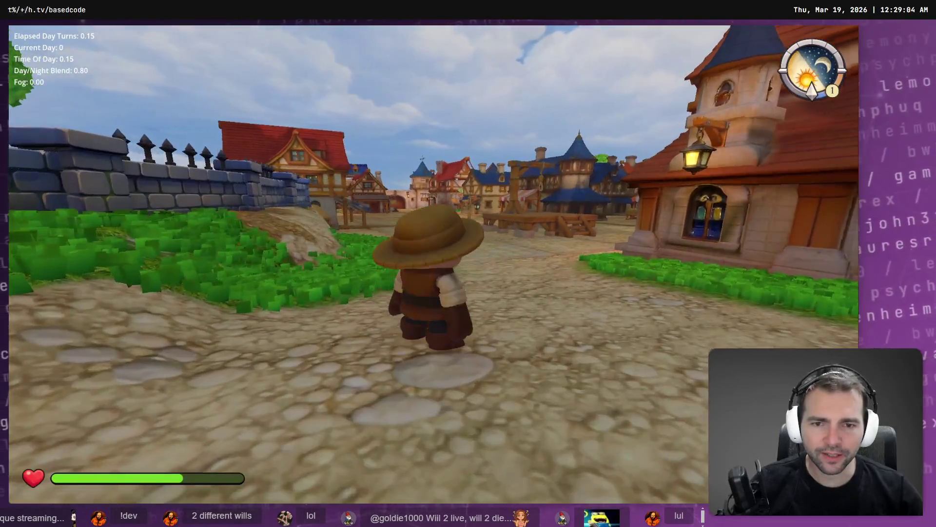
key(s)
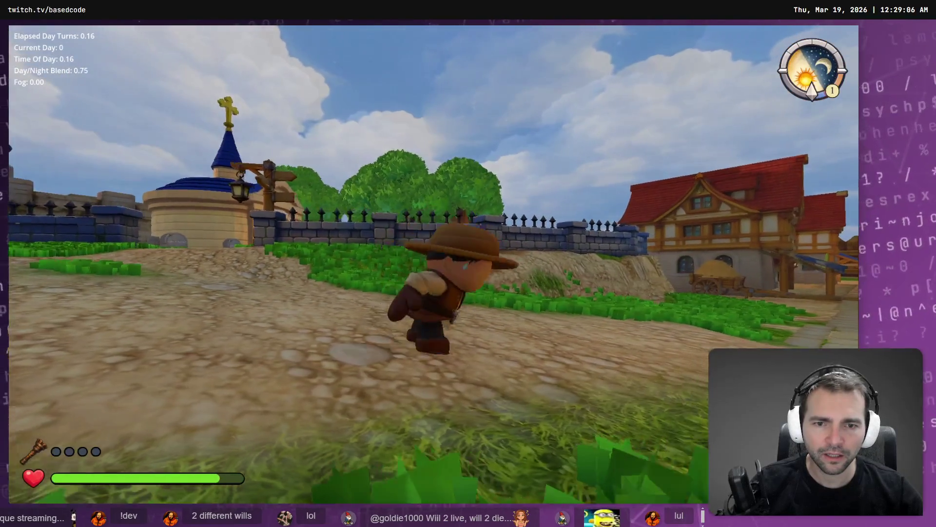
key(w)
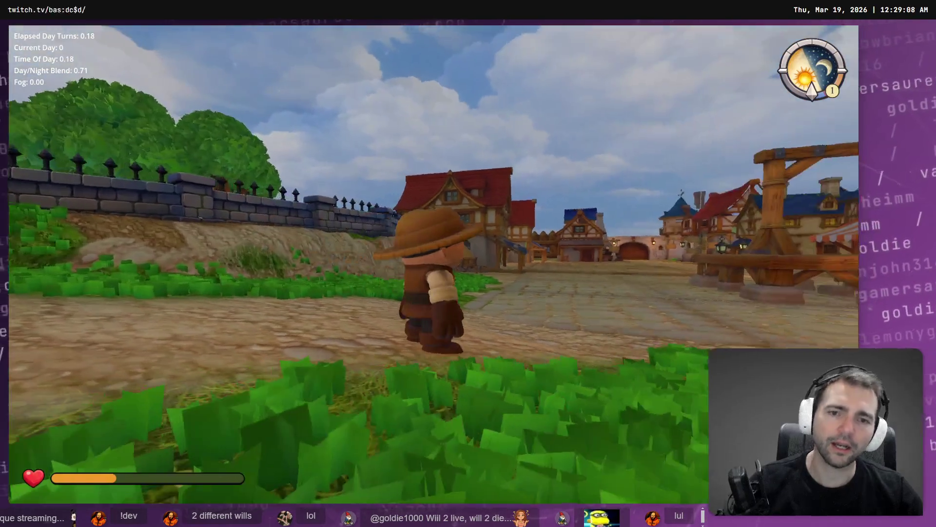
key(F8)
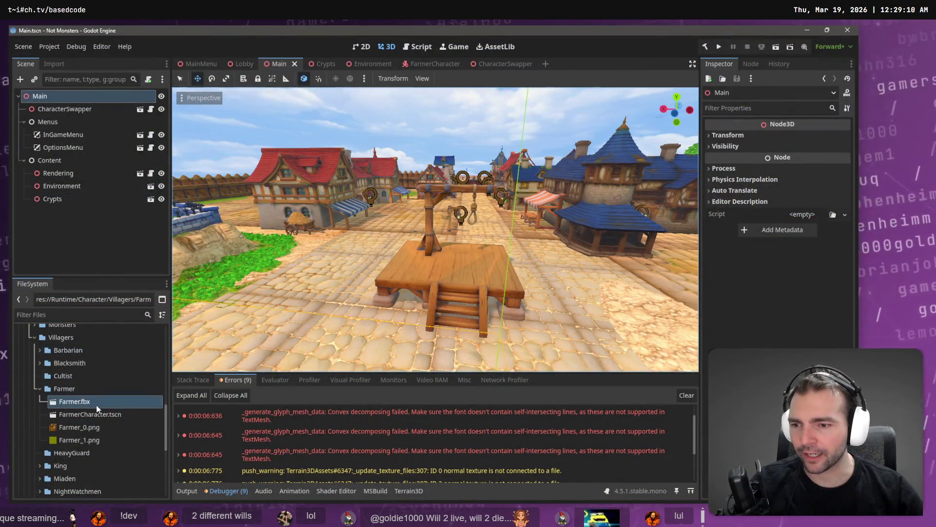
- Reimport Farmer.fbx and close the CharacterSwapper scene
right_click(93, 403)
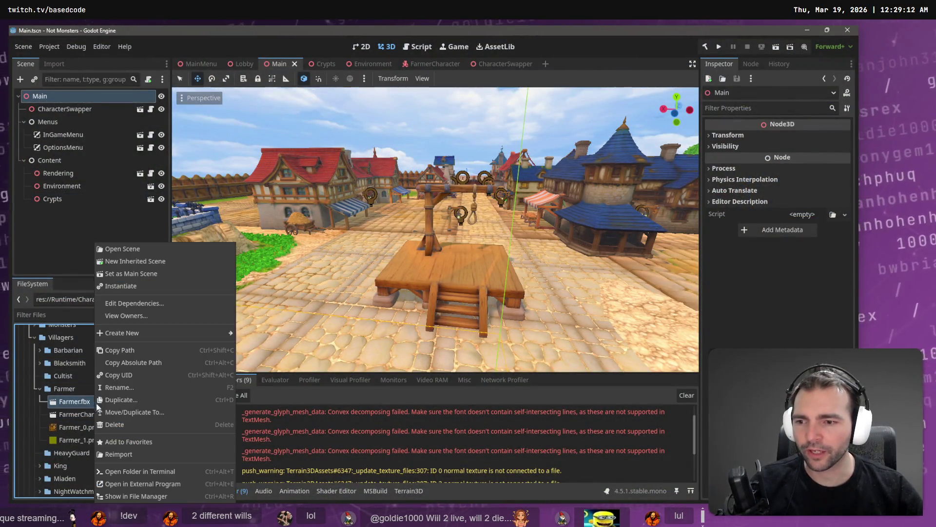
click(133, 453)
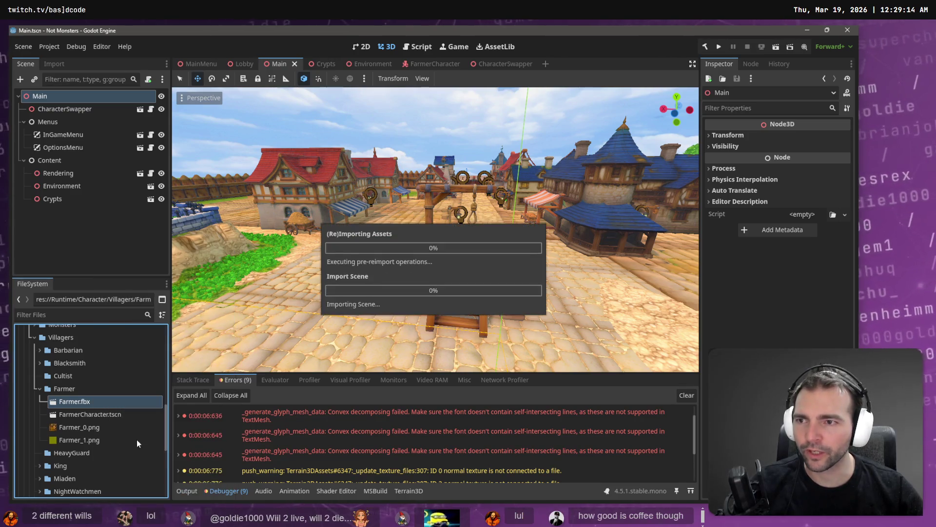
click(501, 62)
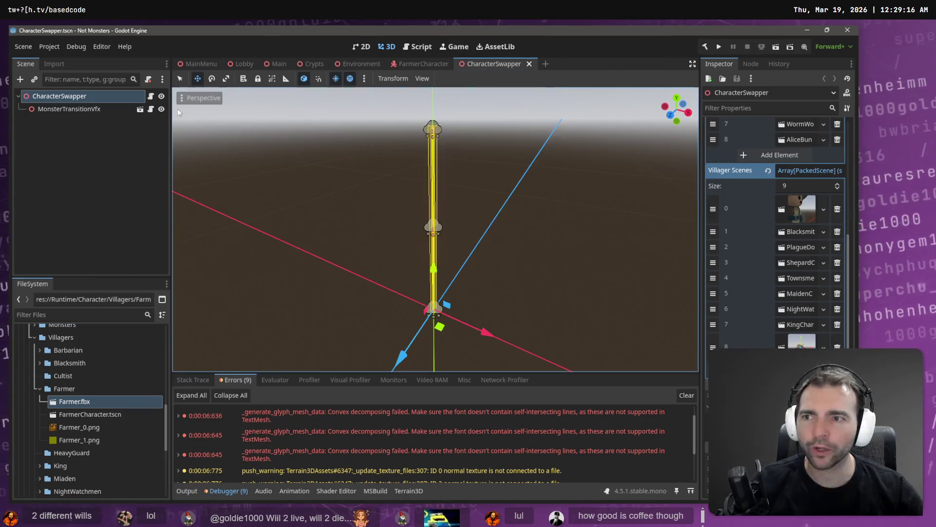
middle_click(462, 70)
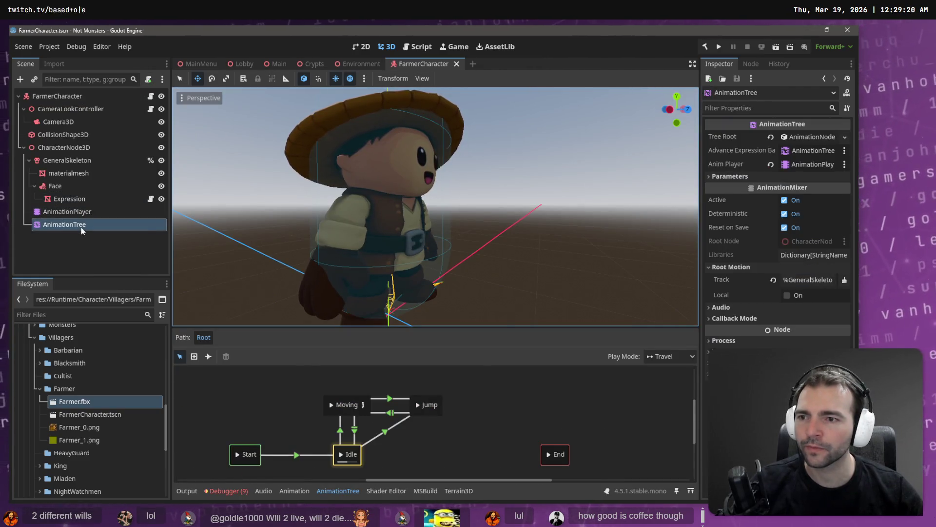
- Move Face and AnimationTree under FarmerCharacter and delete the CharacterNode3D branch
ctrl+click(74, 188)
drag(67, 189, 60, 100)
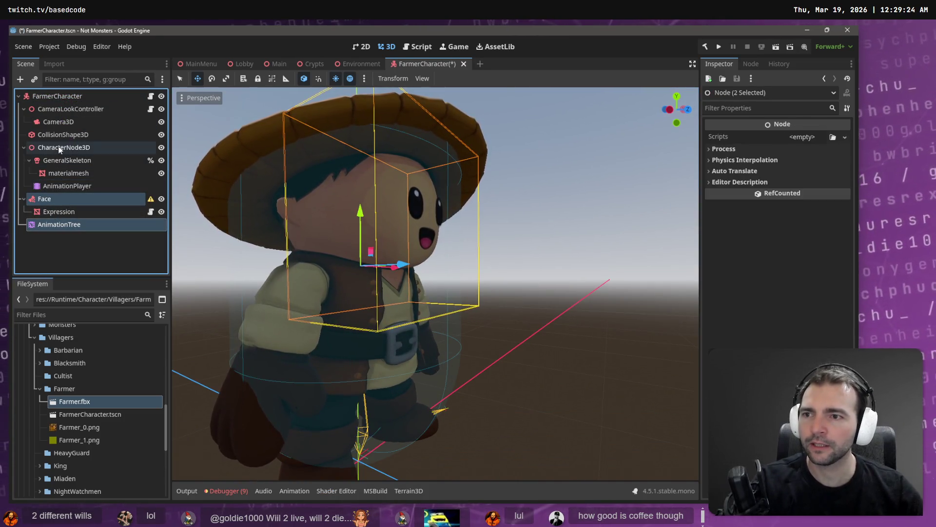
click(60, 148)
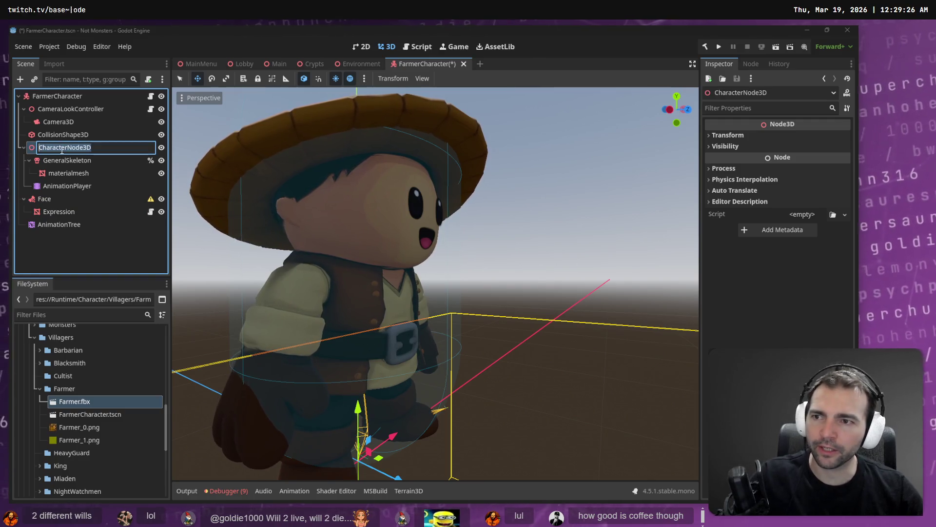
key(Delete)
key(Return)
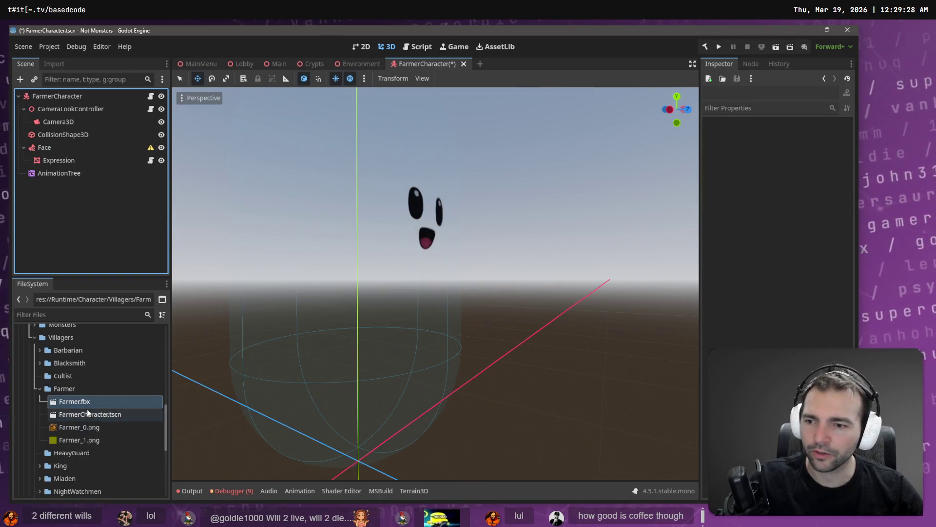
- Drop Farmer.fbx into the character scene, then delete the Farmer.fbx file from the project
mouse_move(73, 401)
mouse_down()
mouse_move(82, 296)
mouse_move(39, 148)
mouse_move(47, 97)
mouse_up()
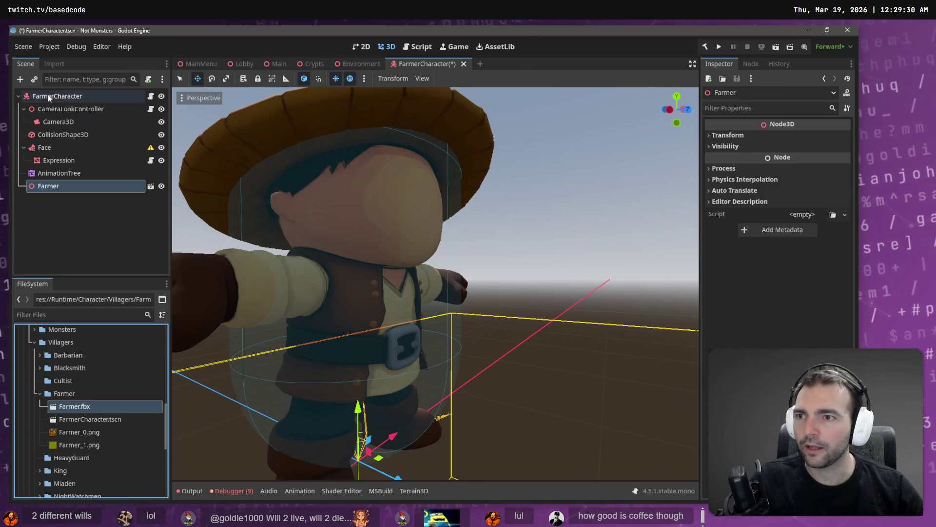
right_click(59, 186)
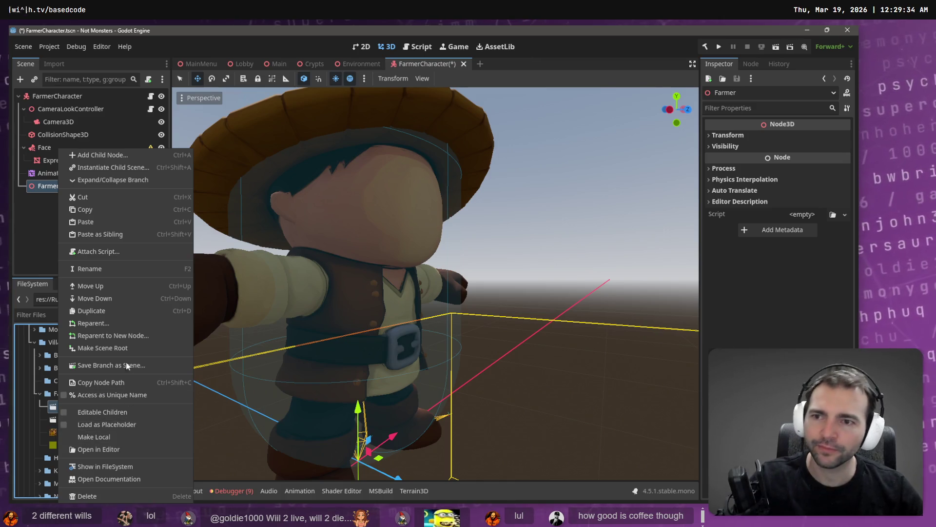
click(46, 222)
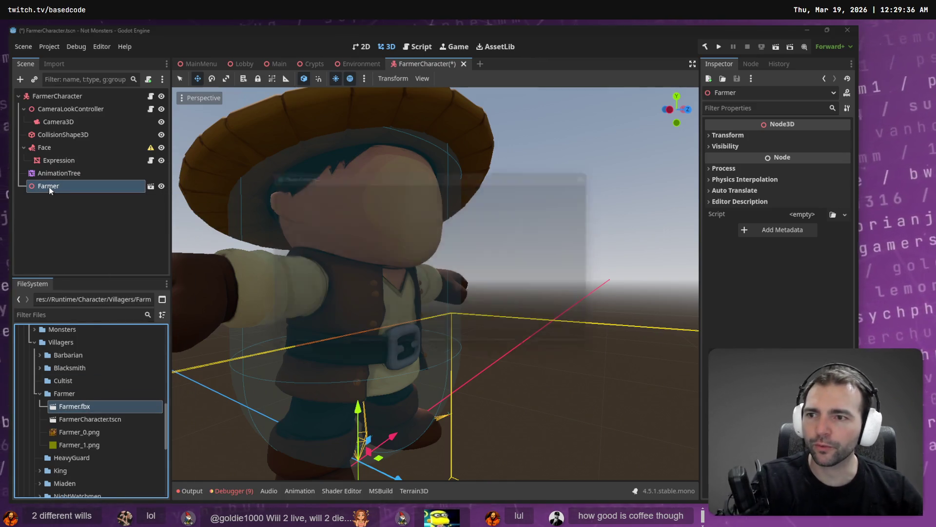
key(Delete)
click(363, 340)
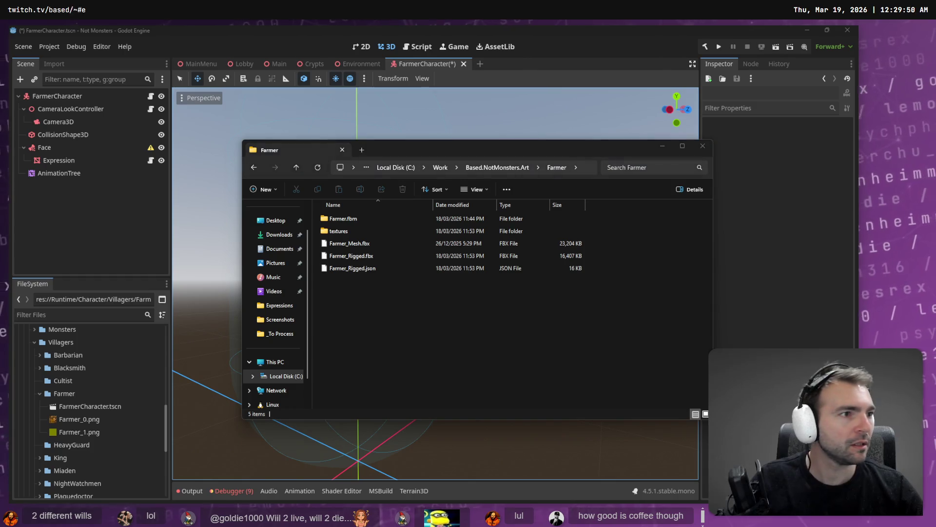
- Export the rigged farmer from Blender as Farmer.fbx and copy it into Godot's Farmer folder
key(alt+Tab)
click(27, 41)
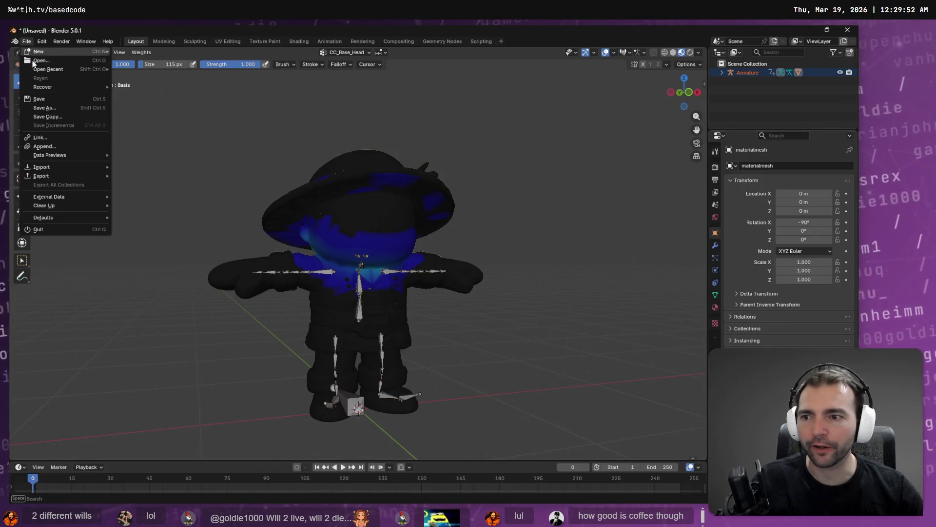
mouse_move(68, 176)
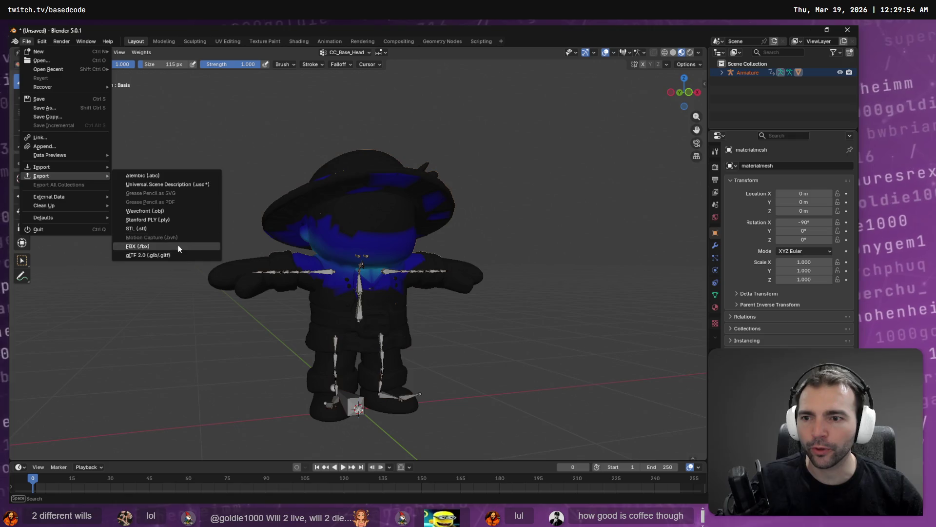
click(177, 247)
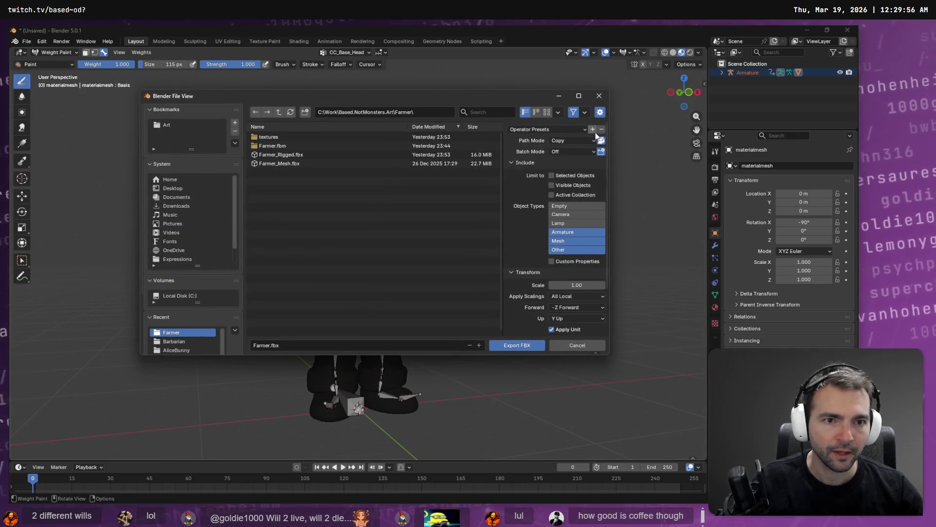
click(518, 346)
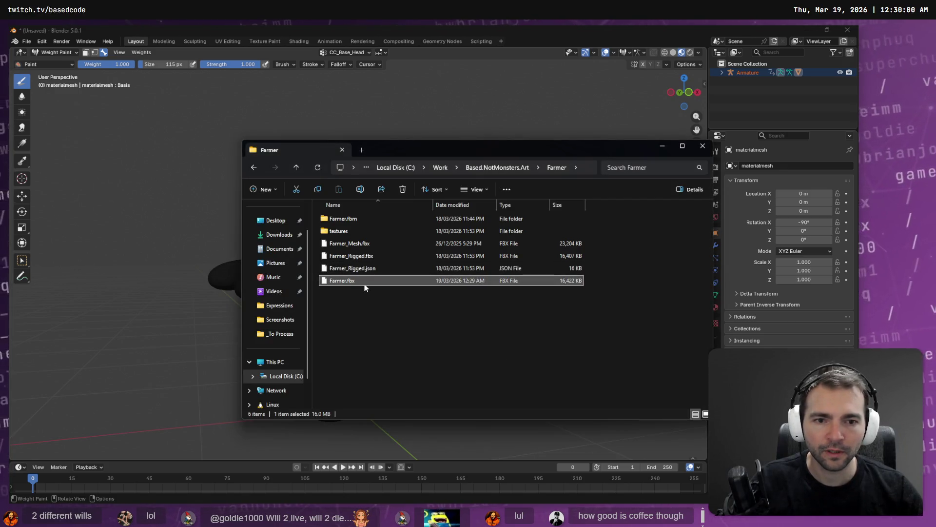
mouse_move(364, 284)
mouse_down()
mouse_move(336, 306)
mouse_move(338, 338)
mouse_move(72, 394)
mouse_up()
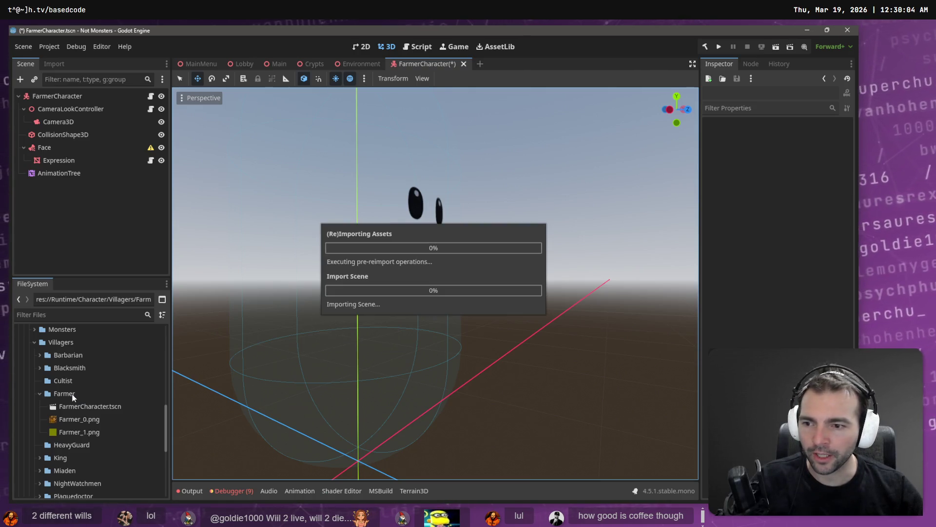
- Open Farmer.fbx's advanced import settings and select its Skeleton3D
click(100, 412)
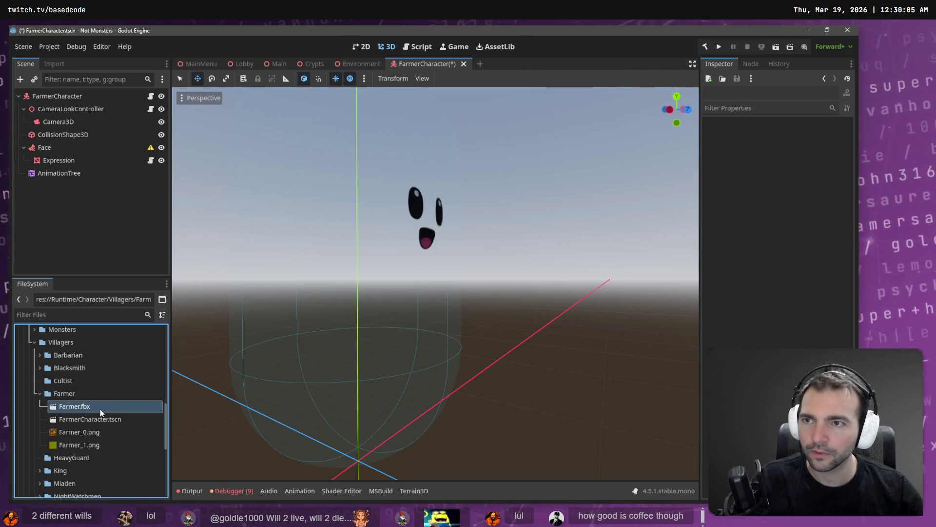
click(51, 63)
click(77, 268)
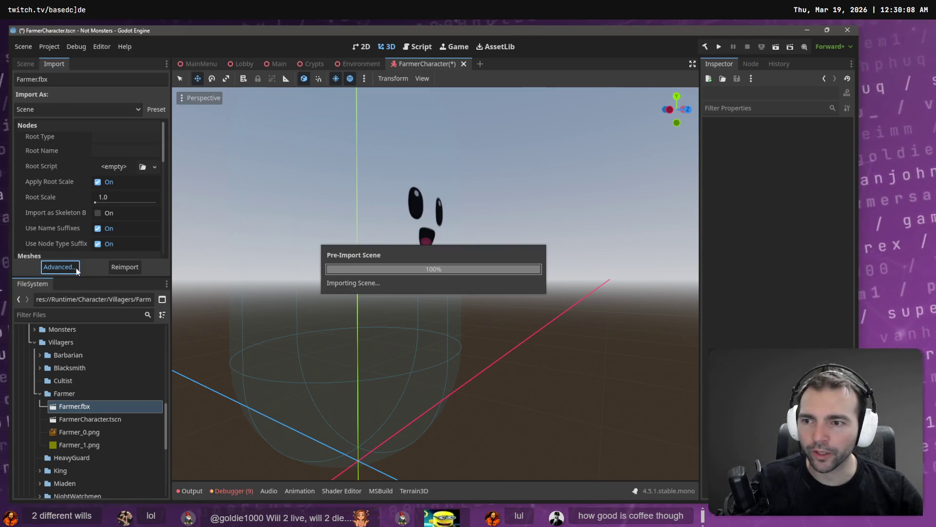
click(146, 141)
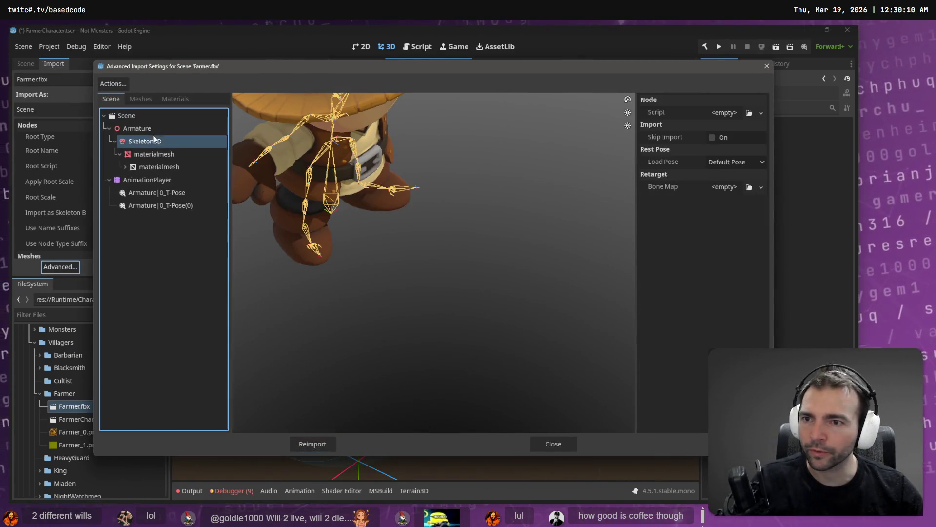
- Assign a new BoneMap using SkeletonProfileHumanoid and reimport Farmer.fbx
click(762, 187)
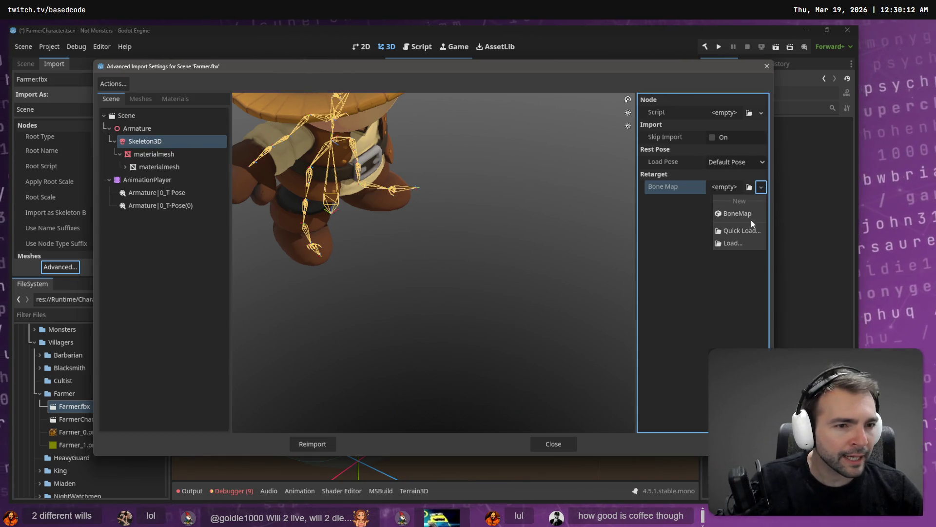
click(752, 215)
click(742, 187)
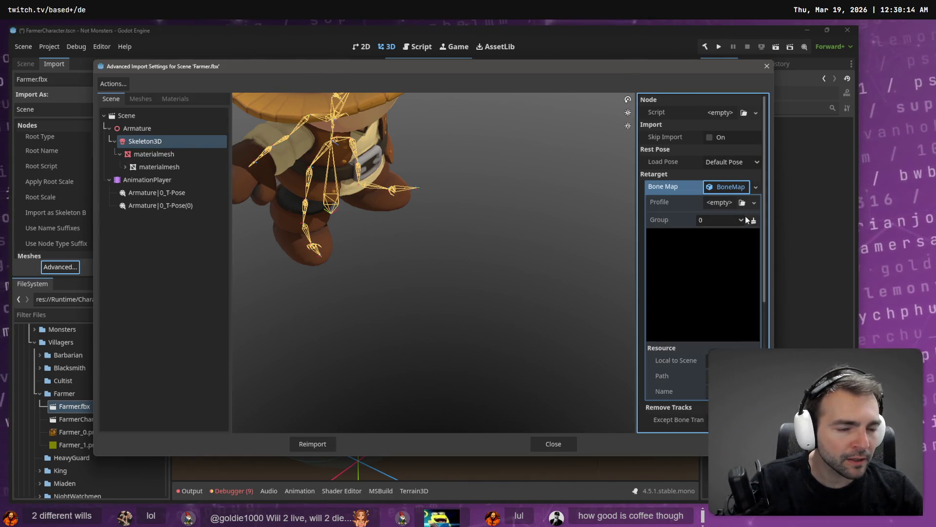
click(755, 202)
click(724, 244)
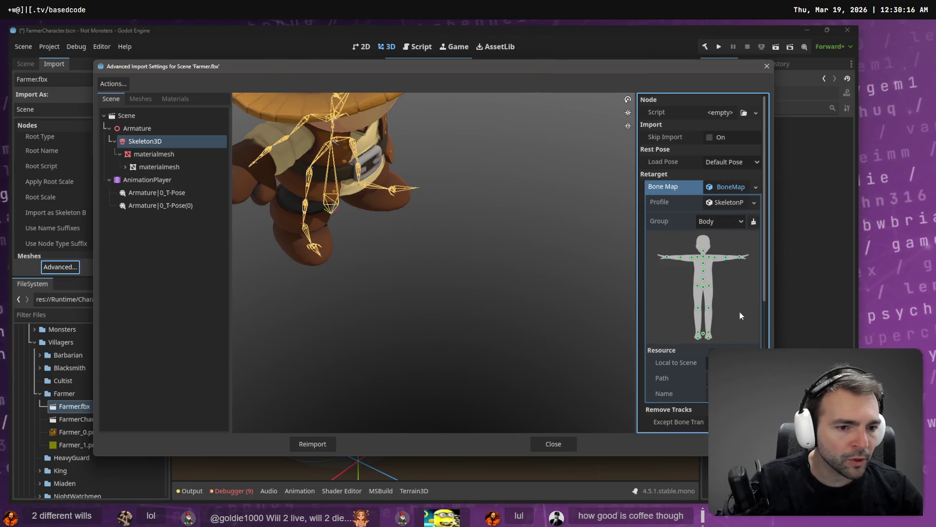
scroll(731, 317, down, 5)
click(321, 443)
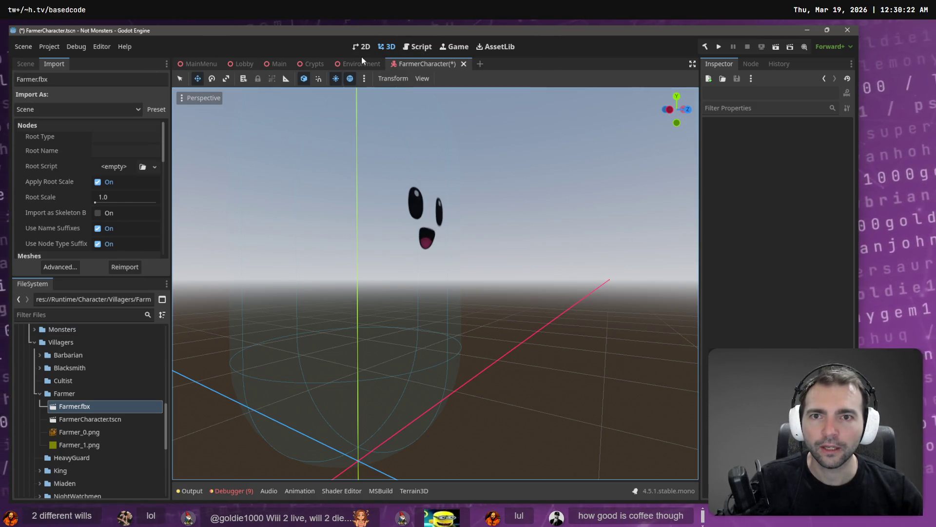
mouse_move(363, 64)
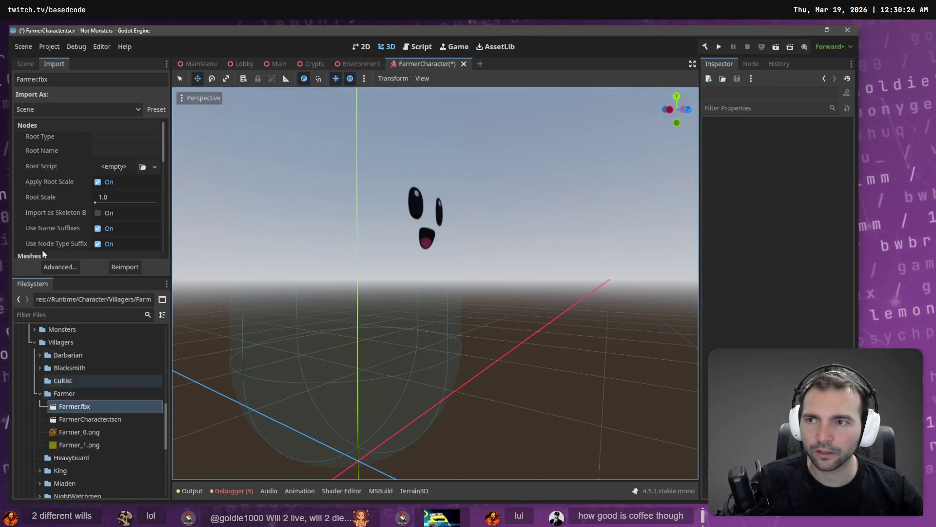
click(24, 64)
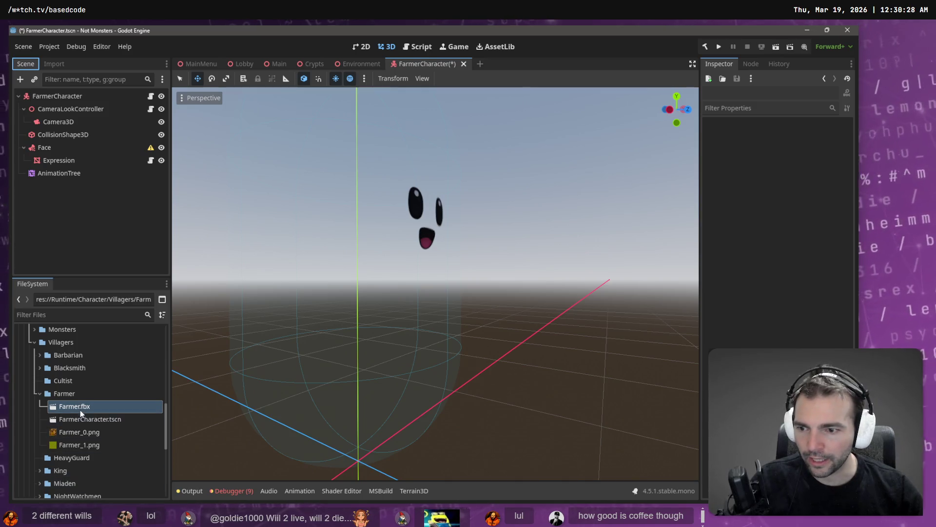
- Add Farmer.fbx under FarmerCharacter with its nodes made local and editable
mouse_move(80, 410)
mouse_down()
mouse_move(99, 152)
mouse_move(57, 96)
mouse_up()
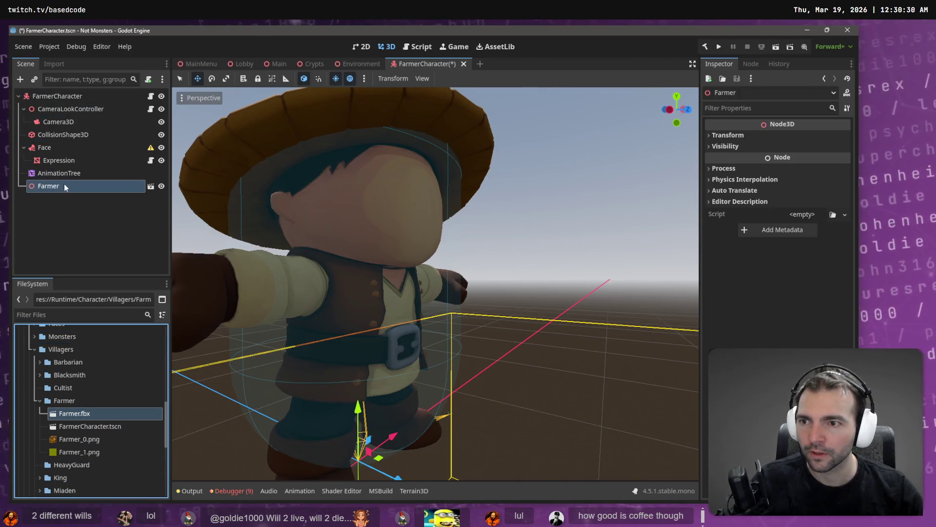
right_click(63, 185)
click(104, 436)
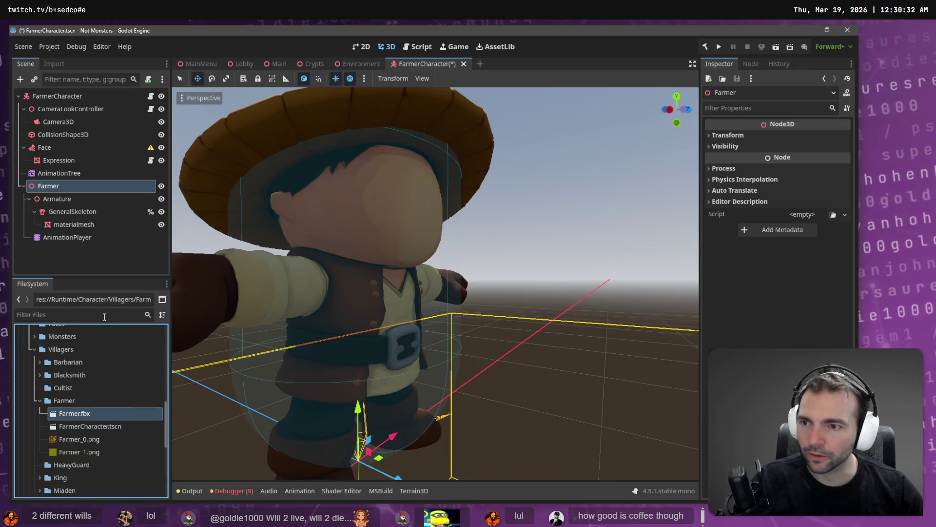
- Parent Face under GeneralSkeleton and move AnimationTree to the bottom of the Farmer branch
click(60, 174)
ctrl+click(57, 150)
click(55, 149)
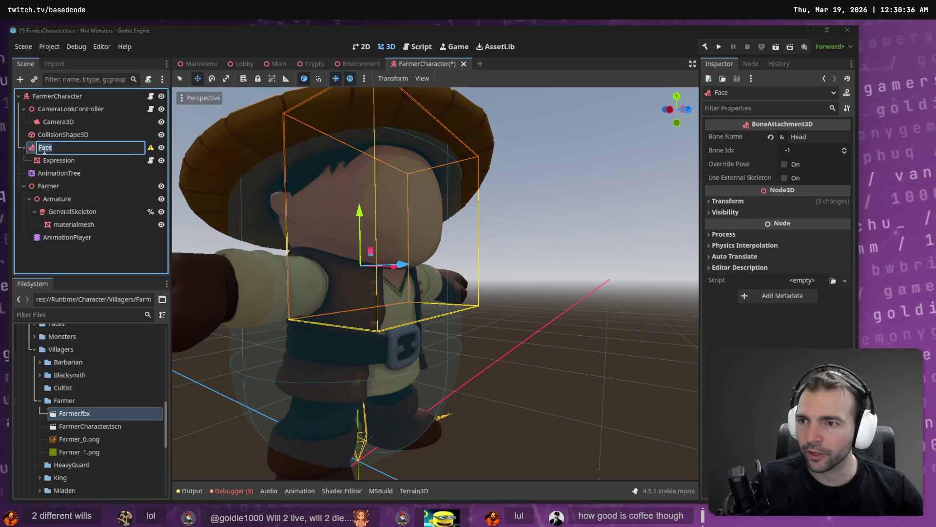
drag(66, 222, 67, 218)
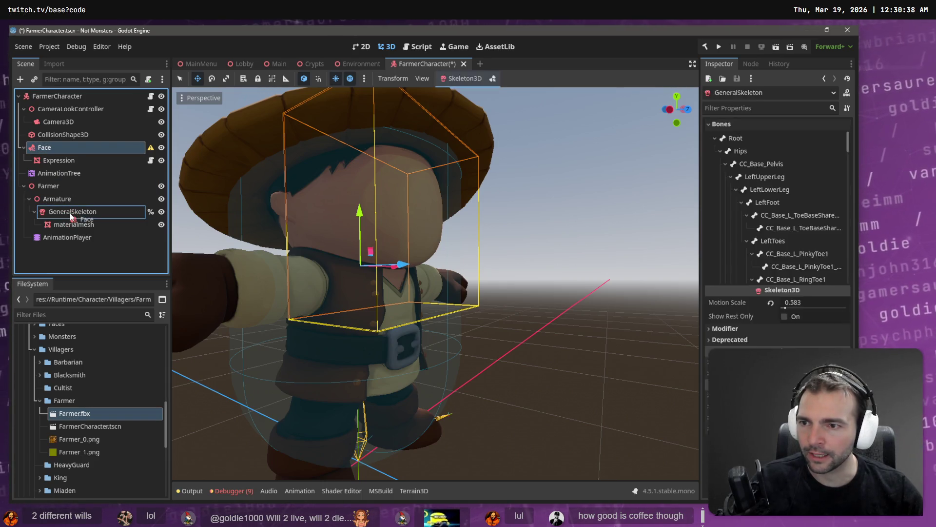
click(48, 151)
drag(56, 171, 54, 161)
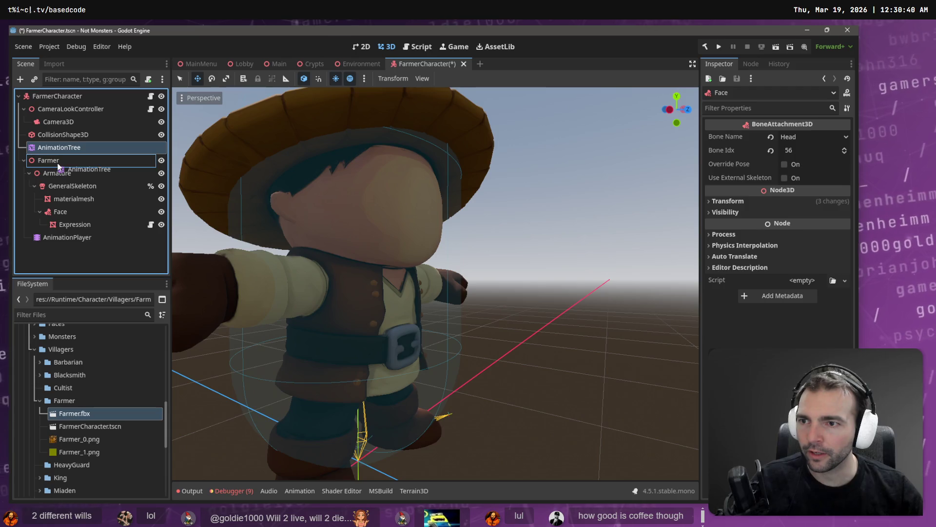
- Rename the Farmer node to CharacterNode3D
double_click(49, 148)
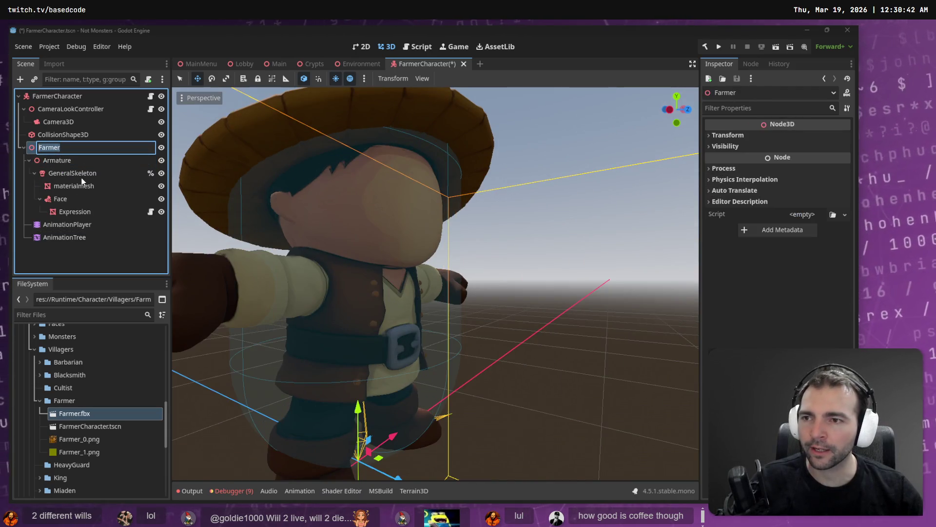
key(Escape)
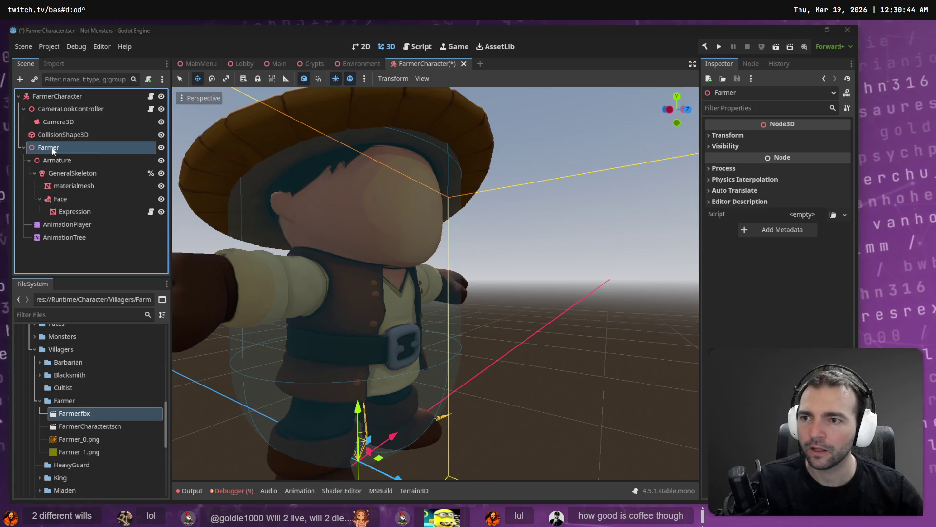
double_click(58, 147)
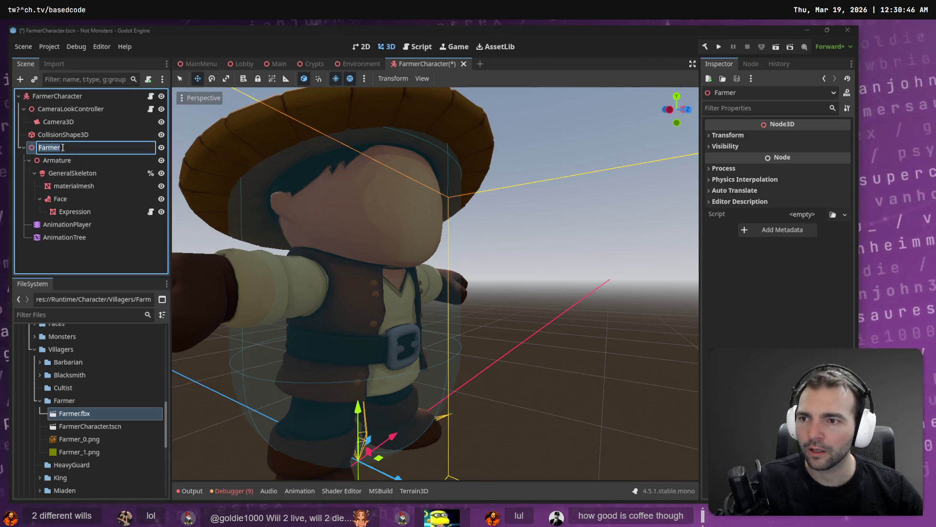
text(CharacterNode3D)
click(99, 239)
key(Return)
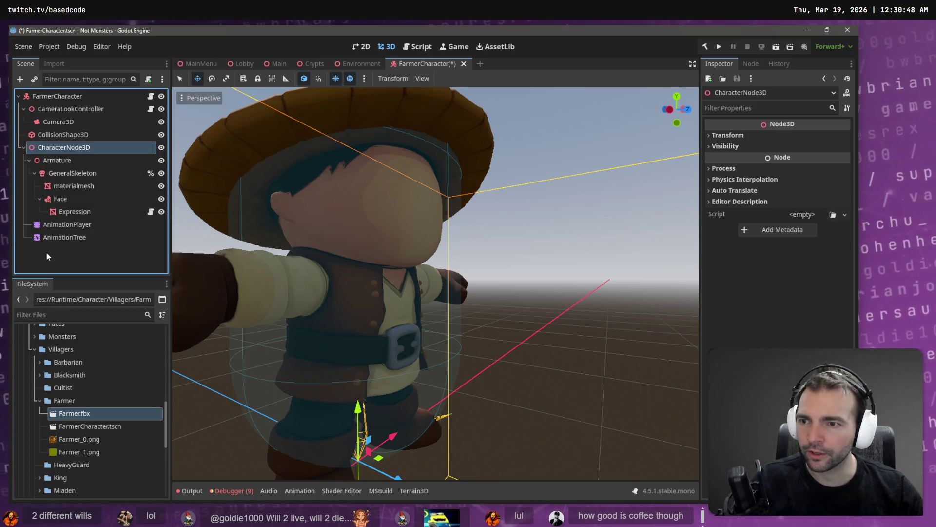
click(65, 229)
click(68, 239)
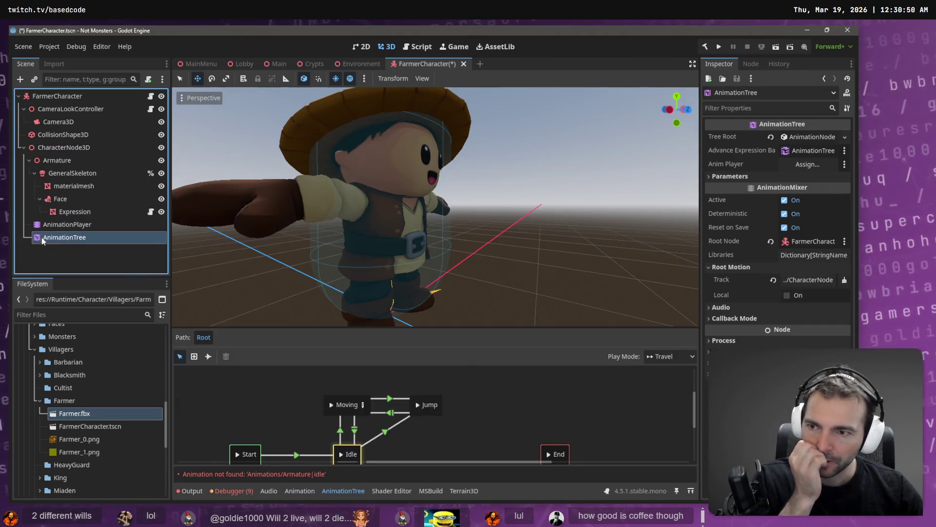
- Load Animations.fbx as an animation library on the farmer's AnimationPlayer
click(54, 224)
click(308, 375)
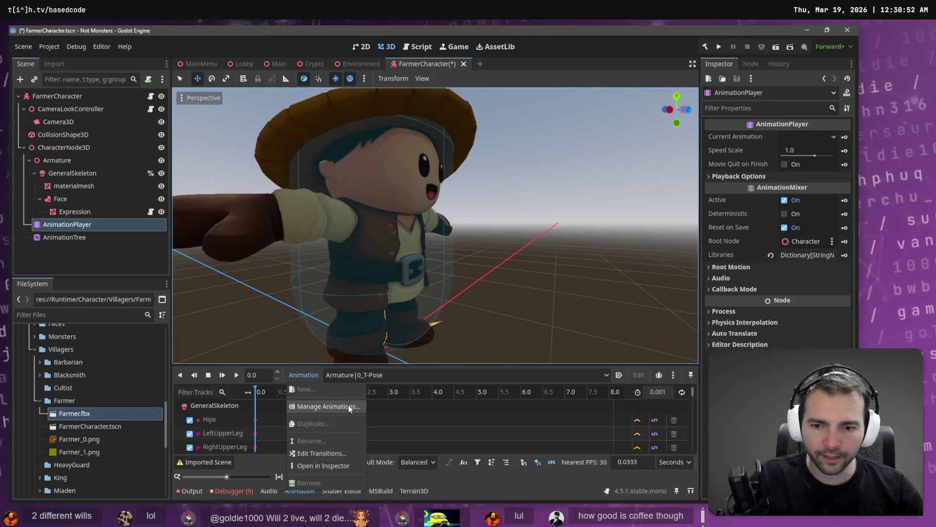
click(348, 404)
click(579, 156)
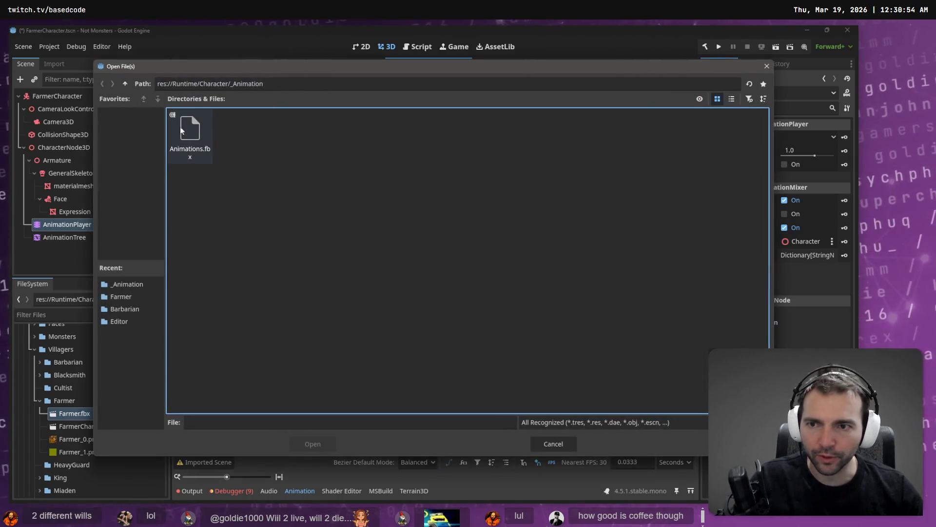
double_click(182, 131)
click(429, 372)
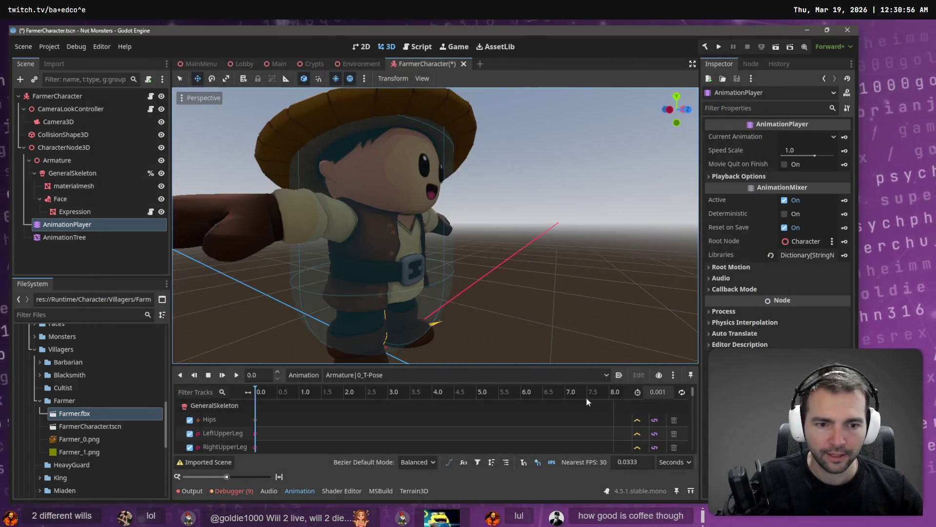
- Preview the right strafe and jump animations
click(343, 376)
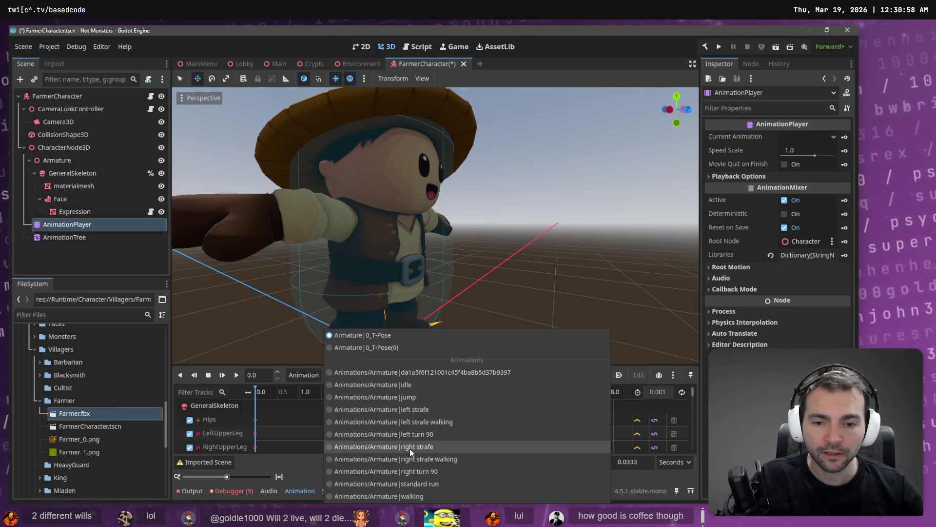
click(410, 447)
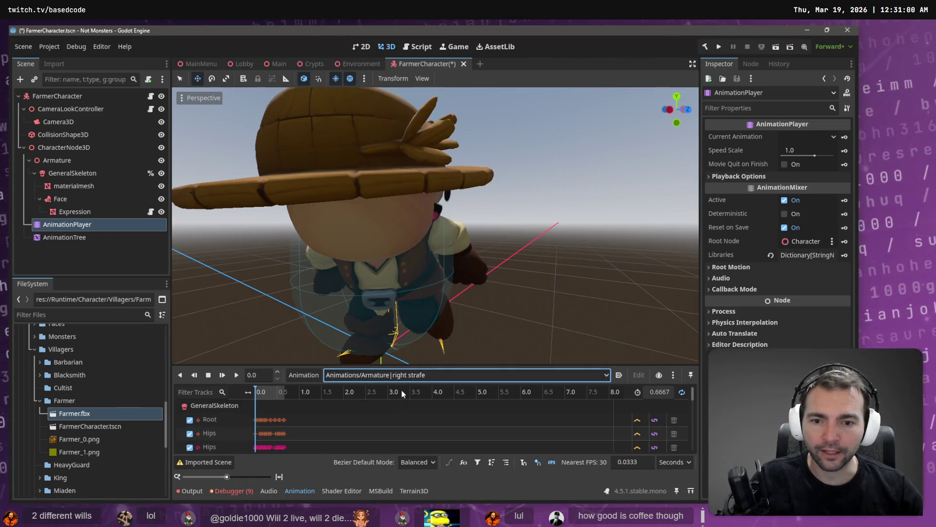
click(402, 378)
click(384, 400)
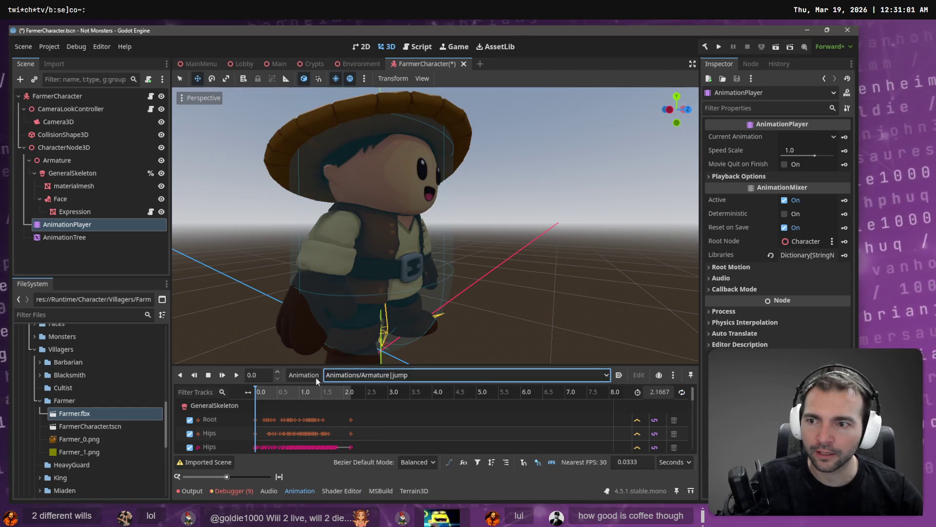
click(66, 200)
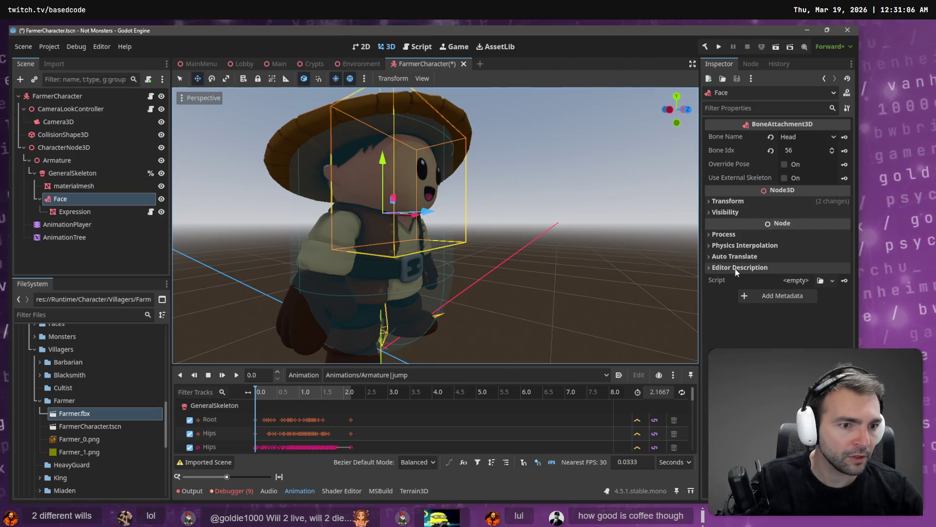
click(760, 204)
click(765, 199)
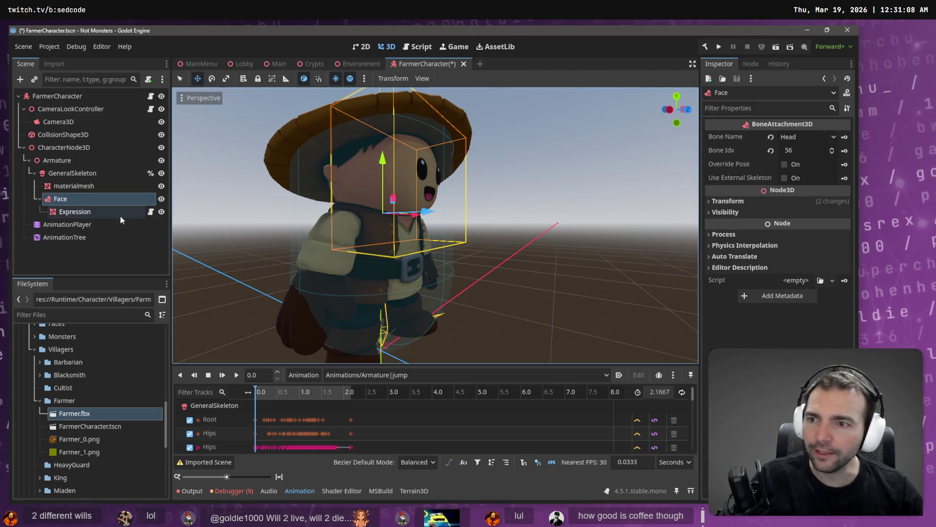
click(90, 213)
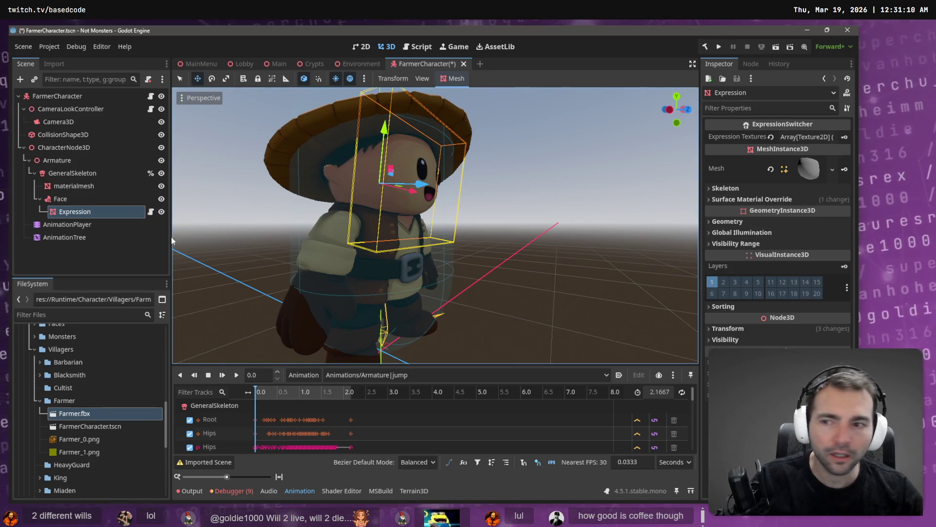
click(60, 198)
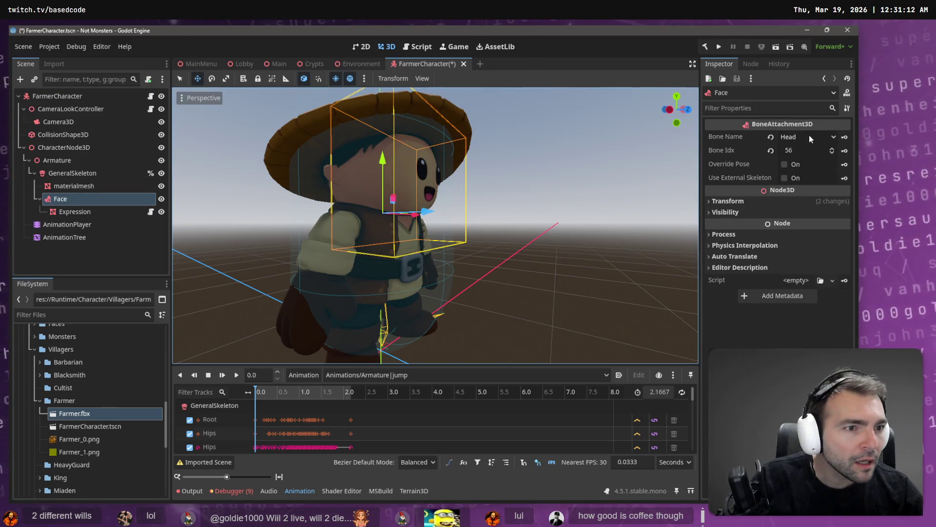
click(809, 137)
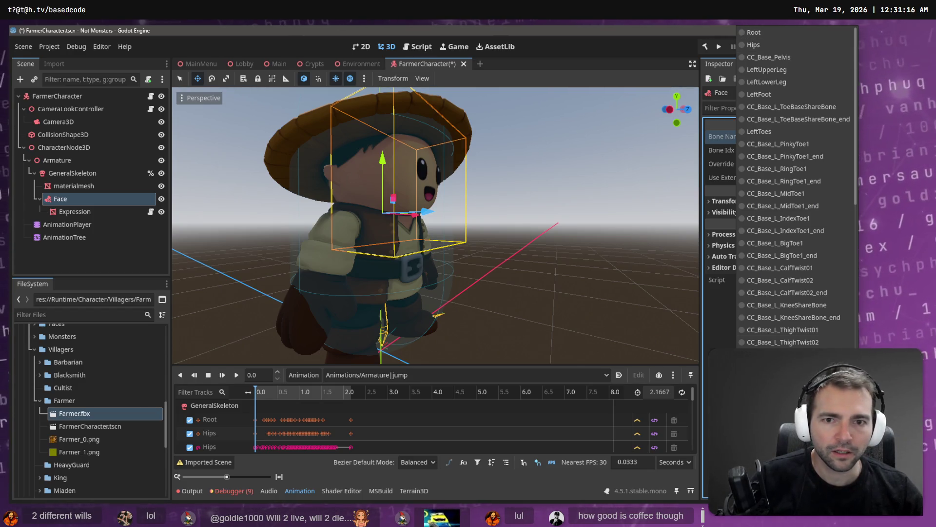
click(783, 342)
click(795, 137)
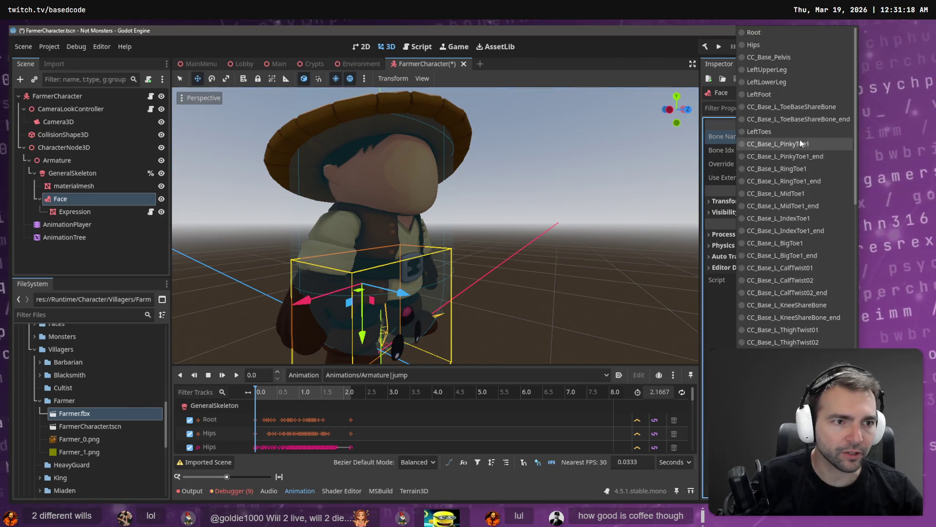
scroll(800, 141, down, 5)
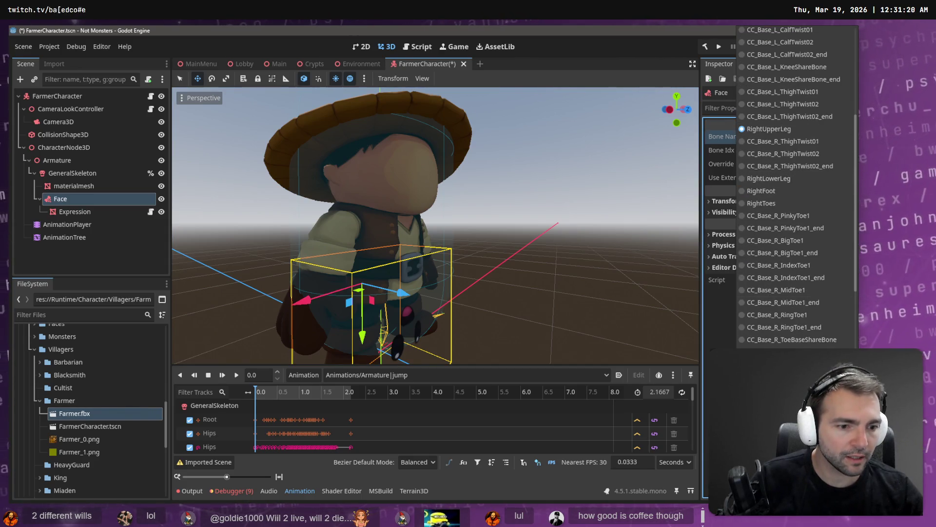
scroll(798, 185, down, 3)
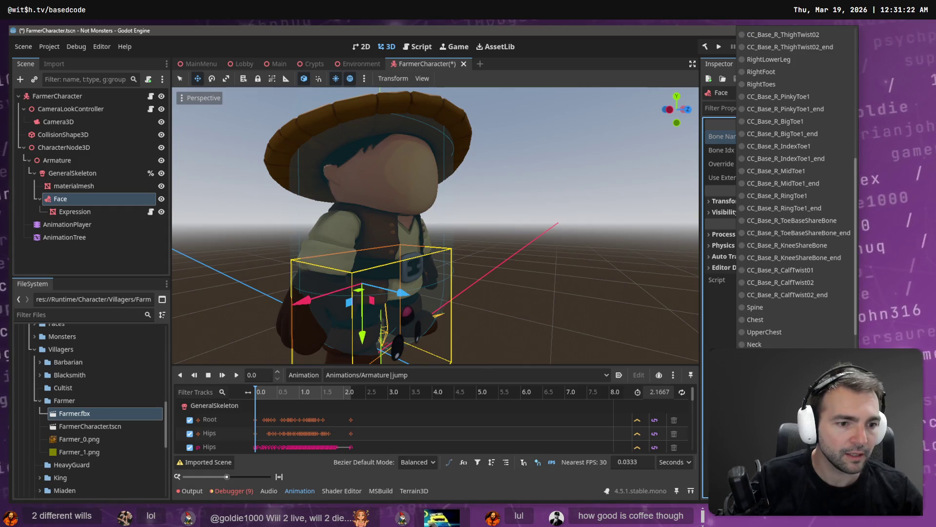
scroll(780, 317, down, 1)
click(761, 341)
click(391, 376)
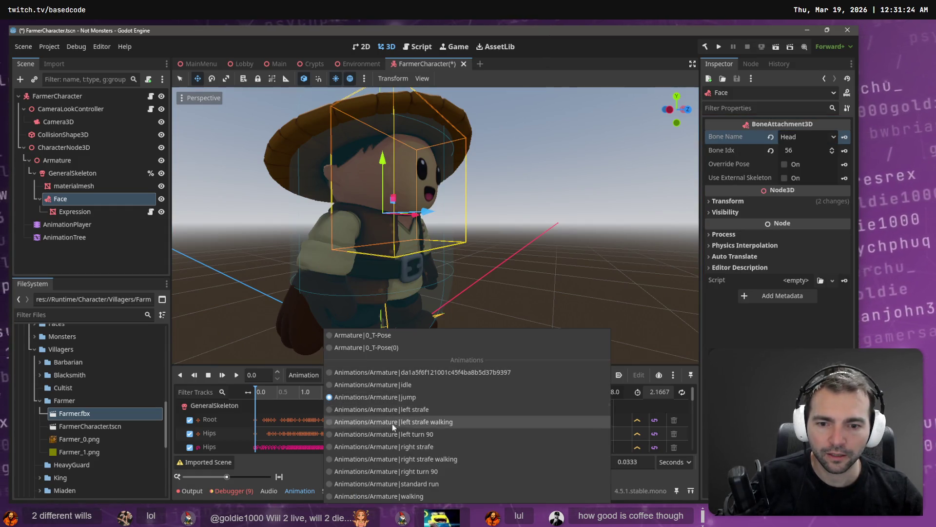
- Preview the left turn 90, walking and standard run clips, viewing the running farmer from another angle
click(403, 431)
click(415, 375)
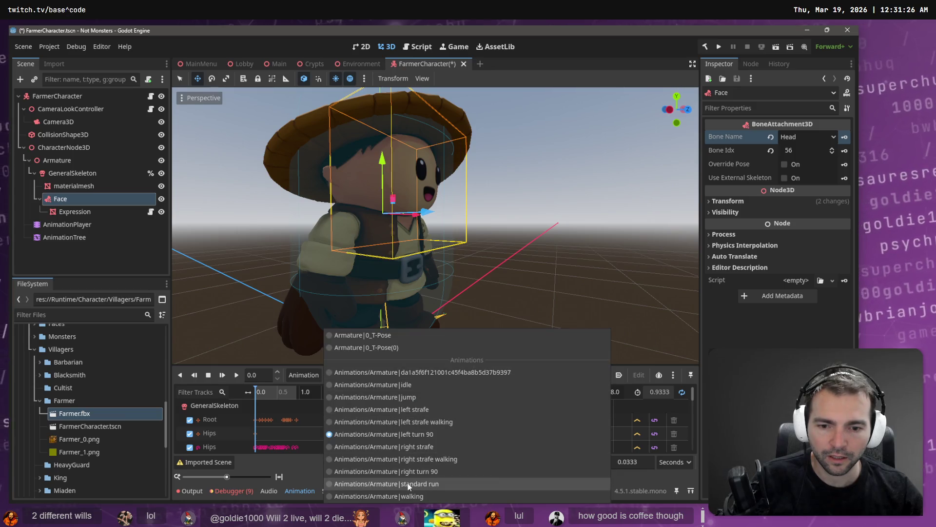
click(411, 493)
click(425, 375)
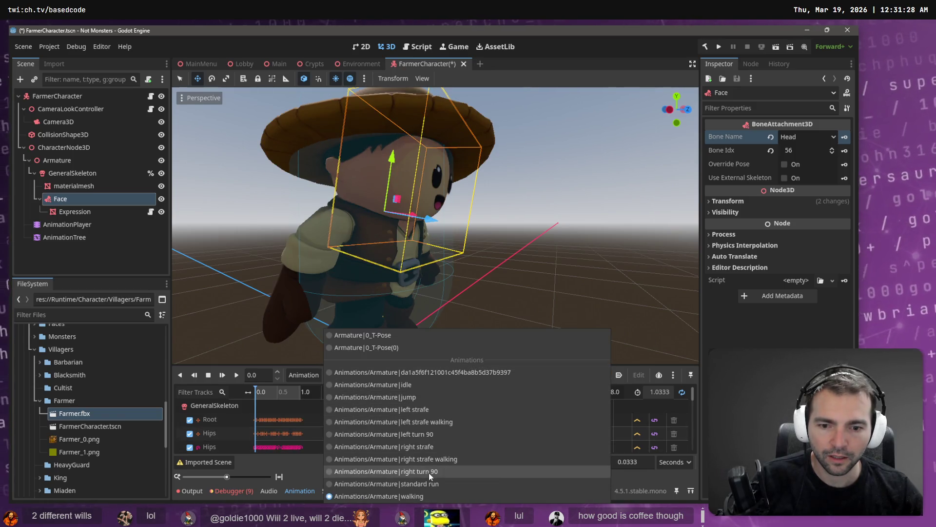
click(429, 483)
drag(534, 277, 388, 276)
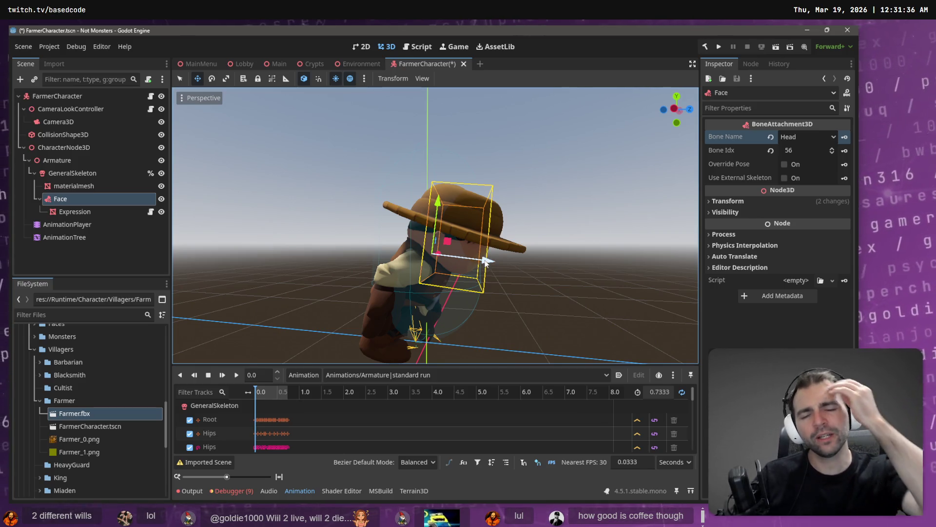
key(alt+Tab)
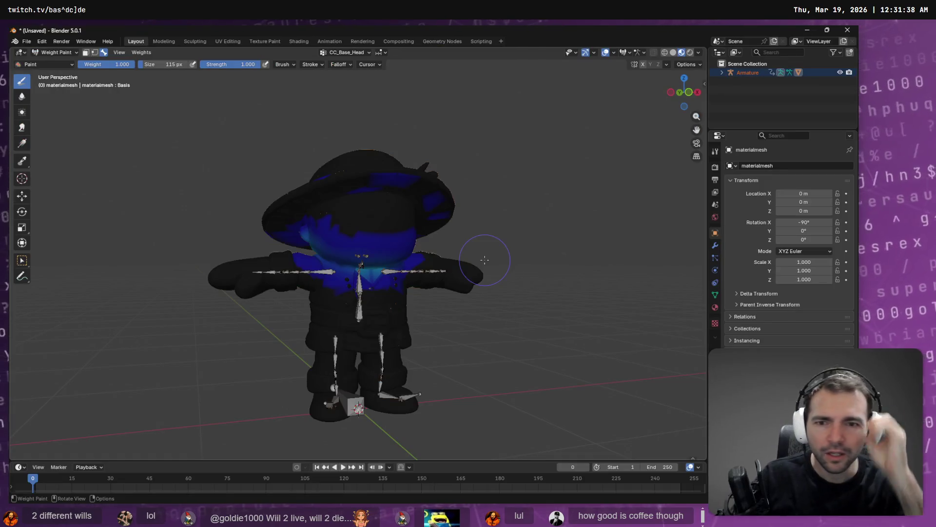
- Browse the foot, left clavicle and CC_Base_Head vertex groups, settling on CC_Base_Spine02 weights
click(351, 52)
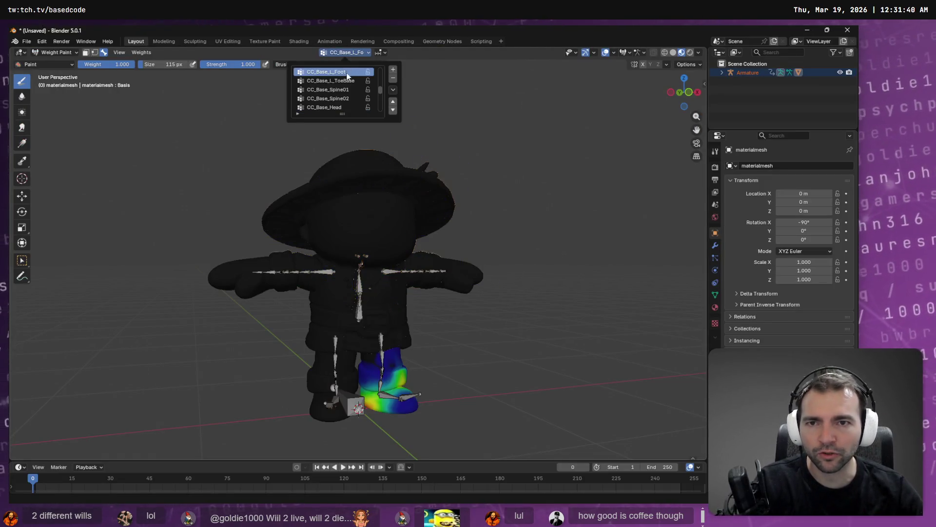
click(348, 79)
scroll(348, 79, up, 5)
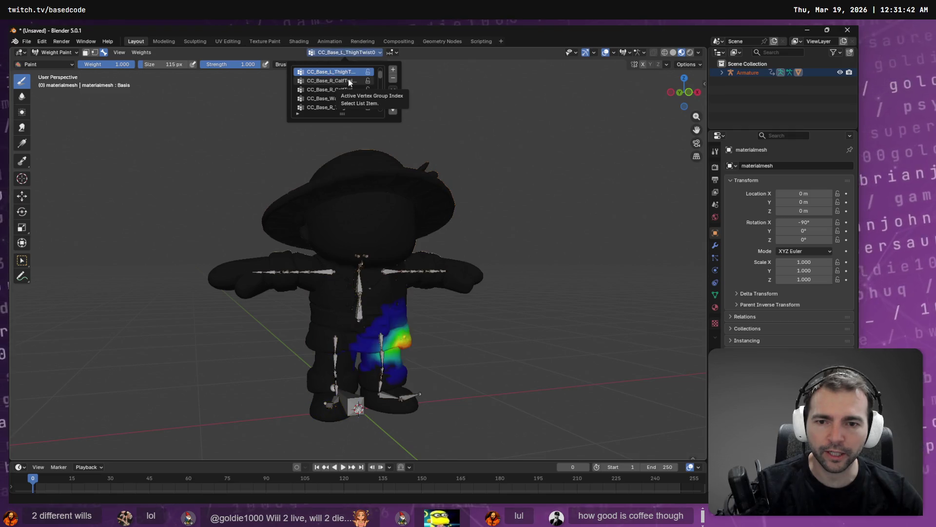
scroll(349, 80, down, 7)
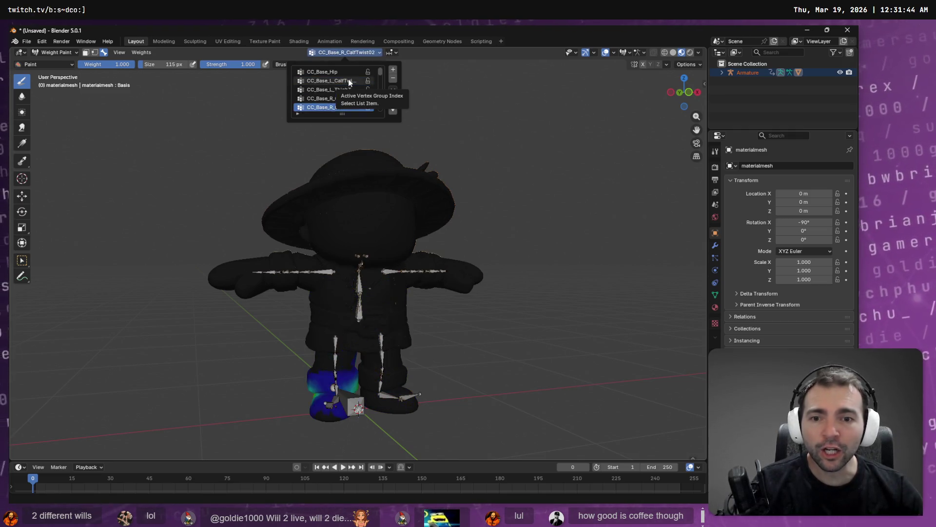
scroll(349, 79, down, 7)
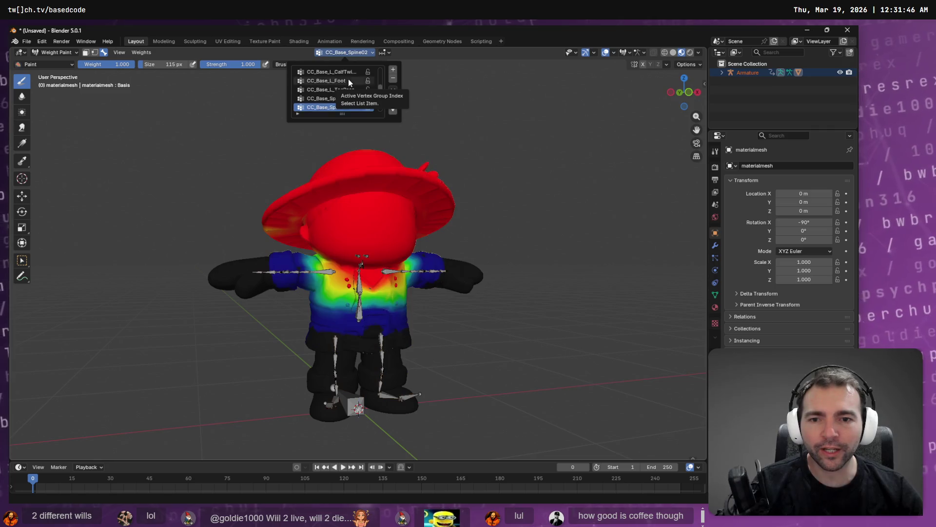
scroll(348, 79, up, 1)
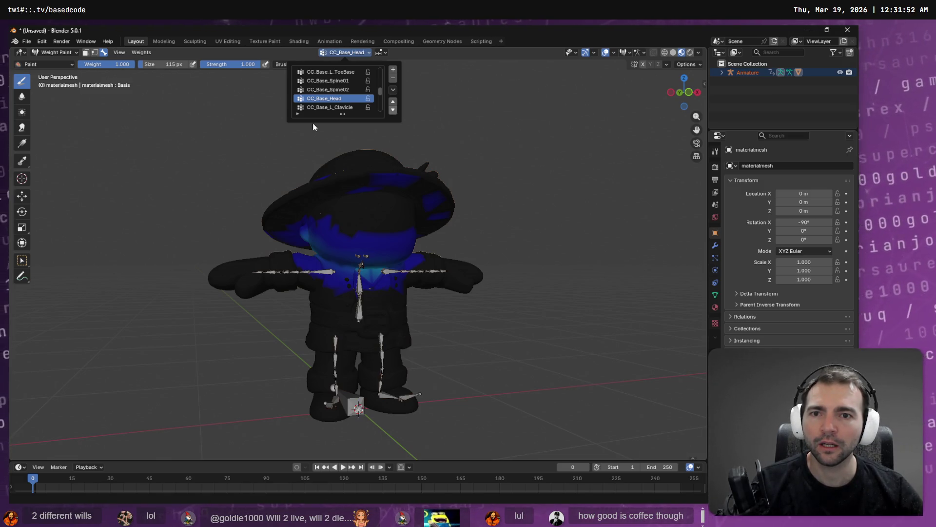
click(311, 108)
scroll(312, 112, up, 2)
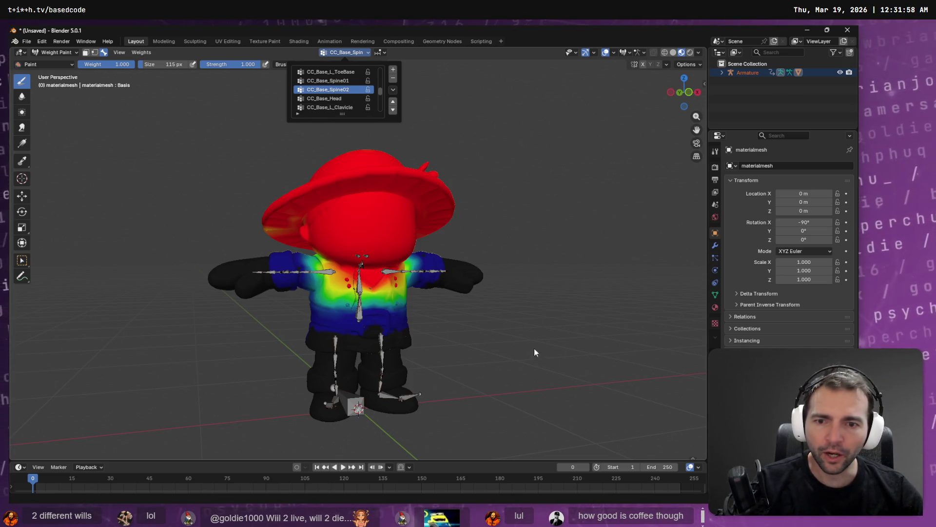
click(343, 99)
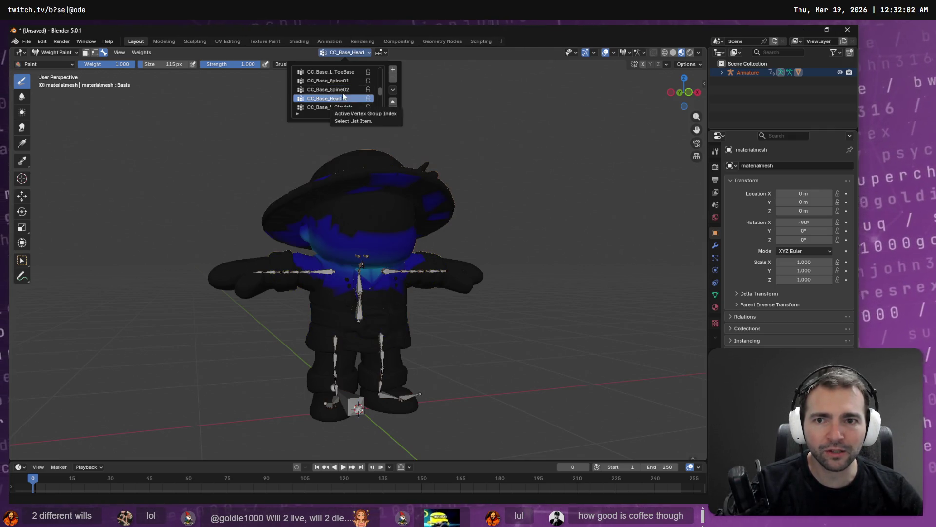
click(350, 91)
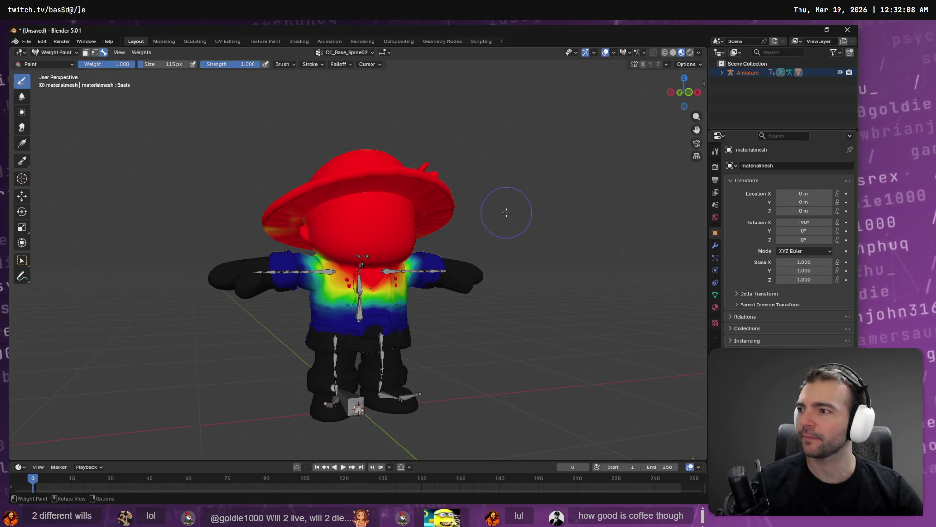
- Subtract CC_Base_Spine02 weight from the front of the farmer's head and hat
mouse_move(439, 221)
mouse_down()
mouse_move(349, 232)
mouse_move(317, 250)
mouse_up()
key(ctrl+z)
mouse_move(487, 229)
mouse_down()
mouse_move(498, 234)
mouse_move(496, 220)
mouse_up()
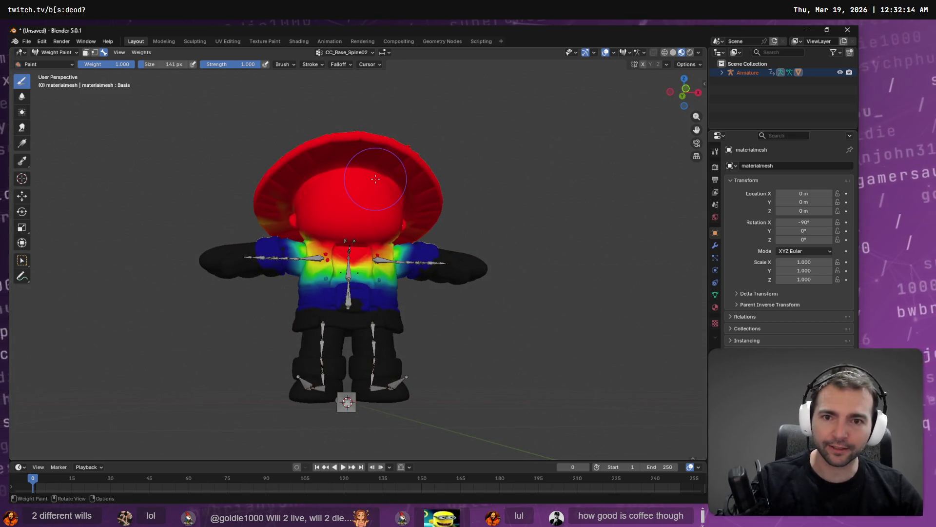
mouse_move(381, 171)
mouse_down()
mouse_move(412, 167)
mouse_move(261, 157)
mouse_move(439, 146)
mouse_move(273, 195)
mouse_move(453, 161)
mouse_move(240, 186)
mouse_move(411, 204)
mouse_up()
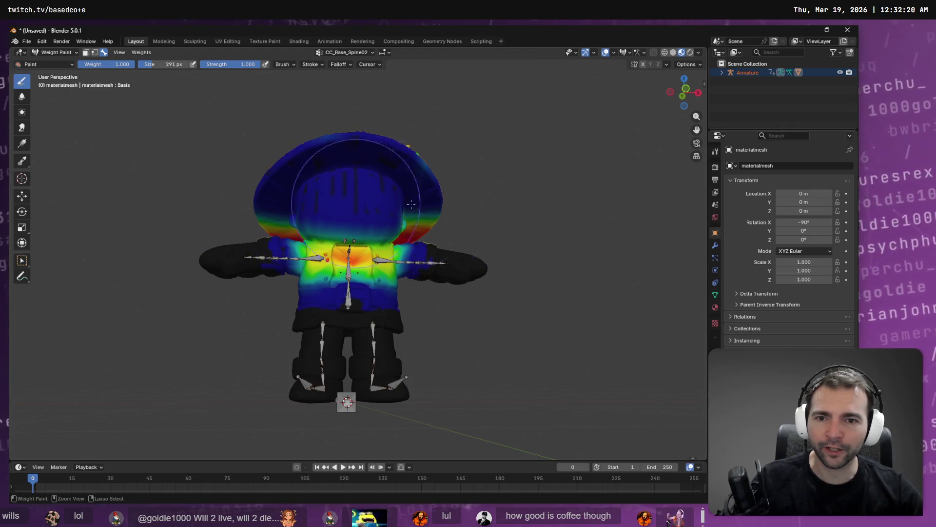
- Clear the remaining Spine02 weight from the hat top, brim and back of the head
drag(275, 183, 490, 210)
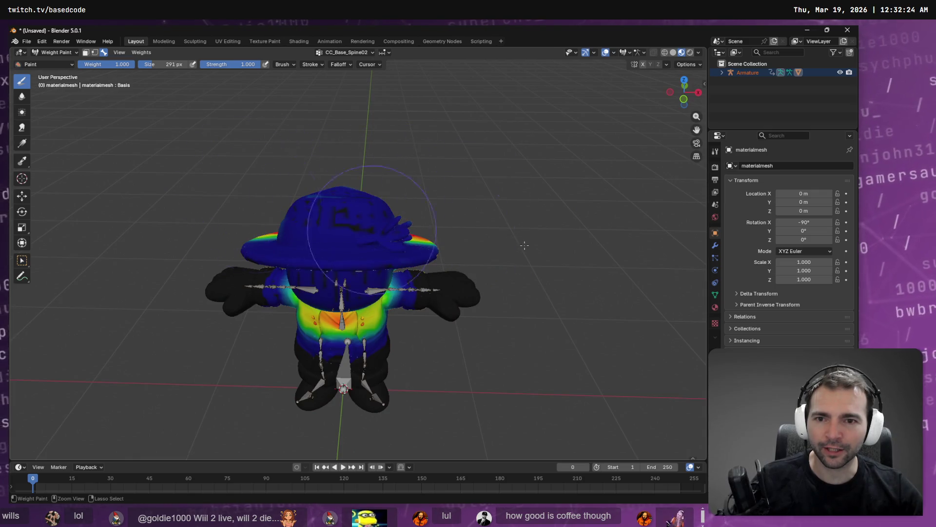
mouse_move(385, 225)
mouse_down()
mouse_move(488, 205)
mouse_move(439, 156)
mouse_up()
drag(247, 194, 374, 228)
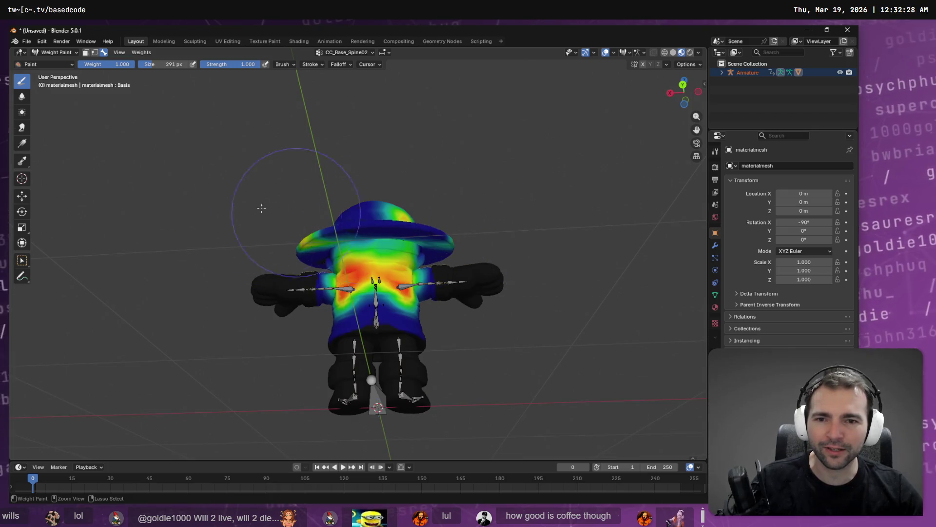
mouse_move(299, 217)
mouse_down()
mouse_move(337, 270)
mouse_move(501, 240)
mouse_up()
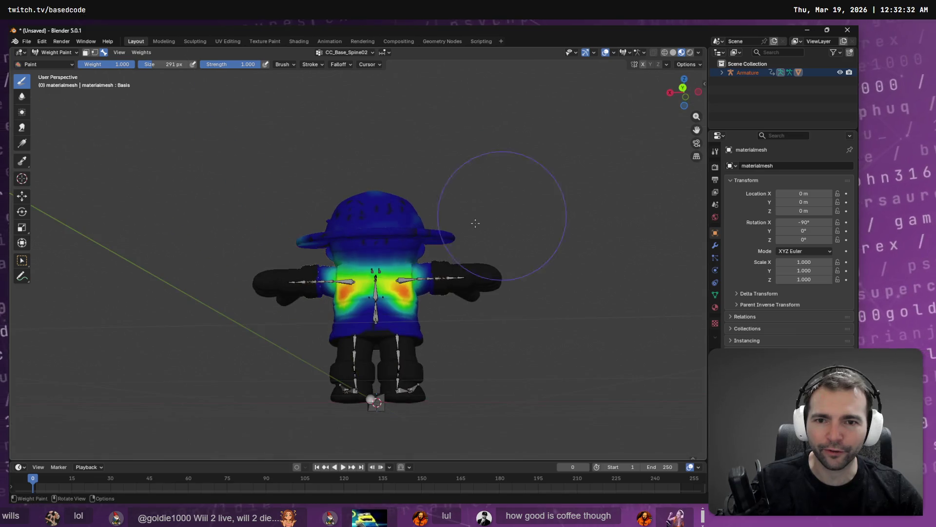
scroll(456, 201, up, 5)
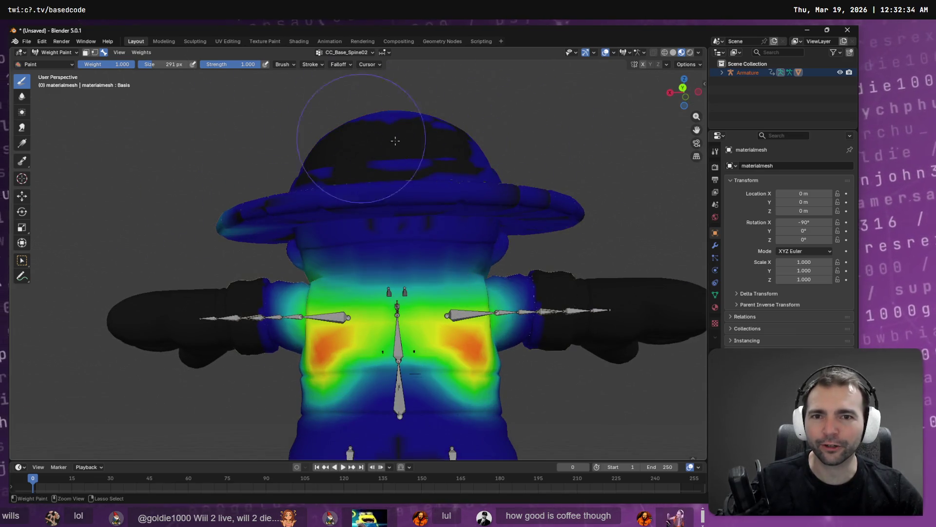
mouse_move(585, 217)
mouse_down()
mouse_move(478, 230)
mouse_move(302, 273)
mouse_move(433, 247)
mouse_up()
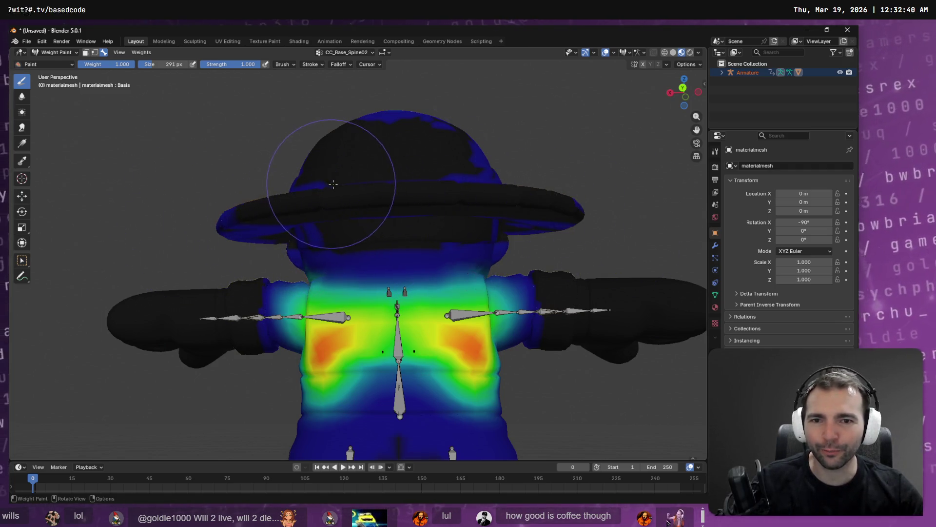
scroll(376, 162, down, 6)
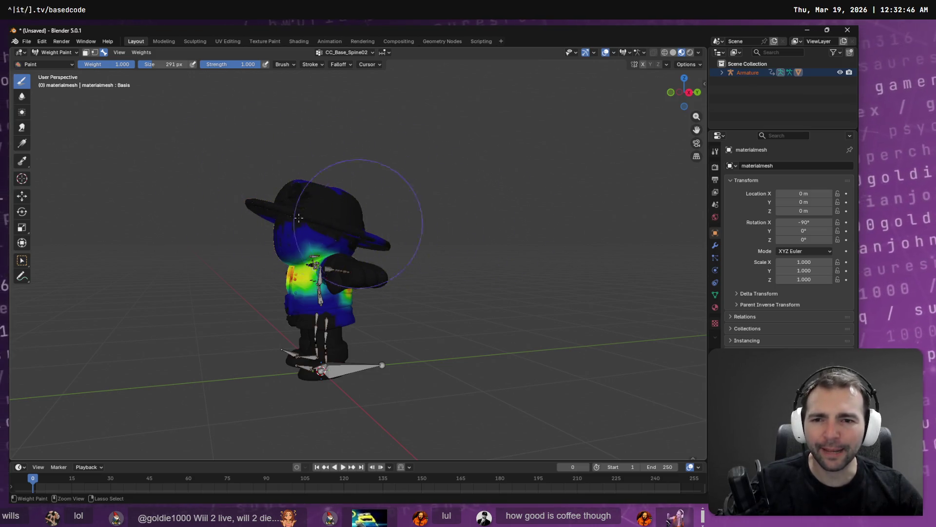
drag(299, 218, 412, 215)
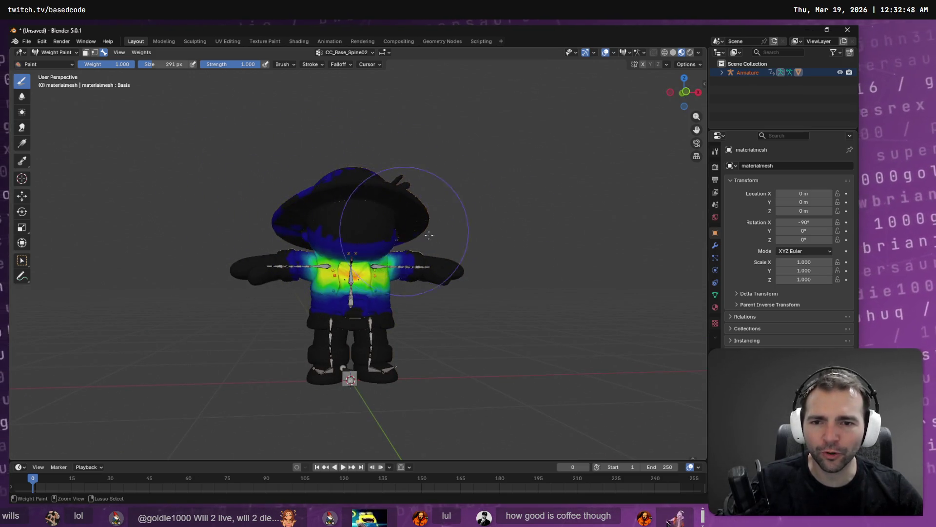
mouse_move(289, 213)
mouse_down()
mouse_move(400, 215)
mouse_move(335, 213)
mouse_up()
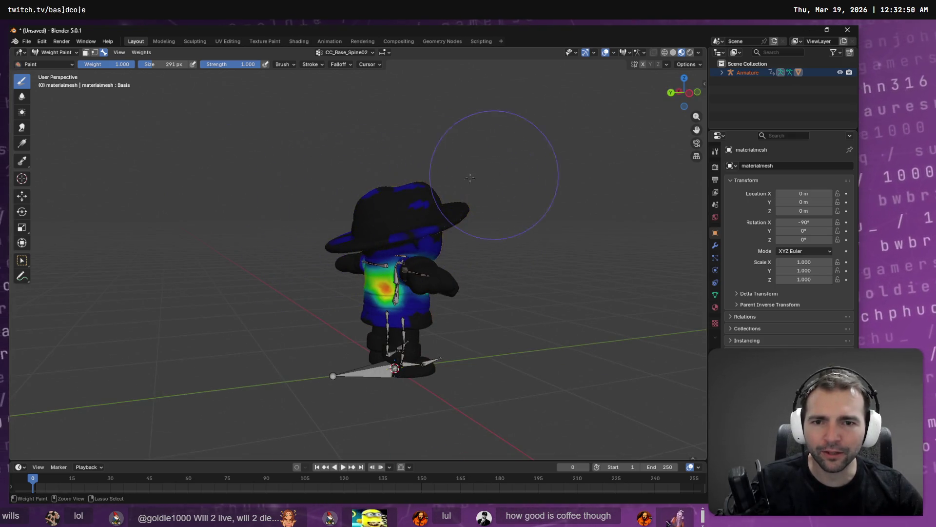
mouse_move(443, 216)
mouse_down()
mouse_move(429, 202)
mouse_move(467, 202)
mouse_up()
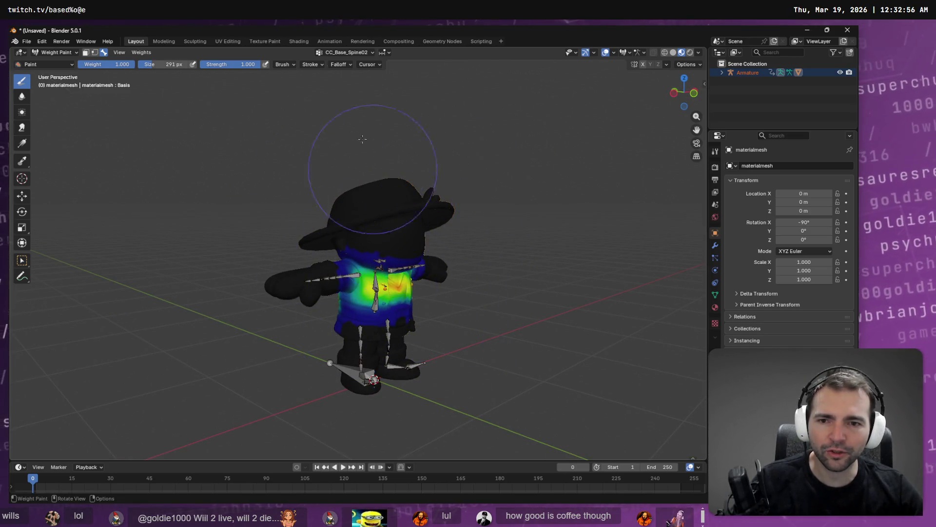
click(358, 52)
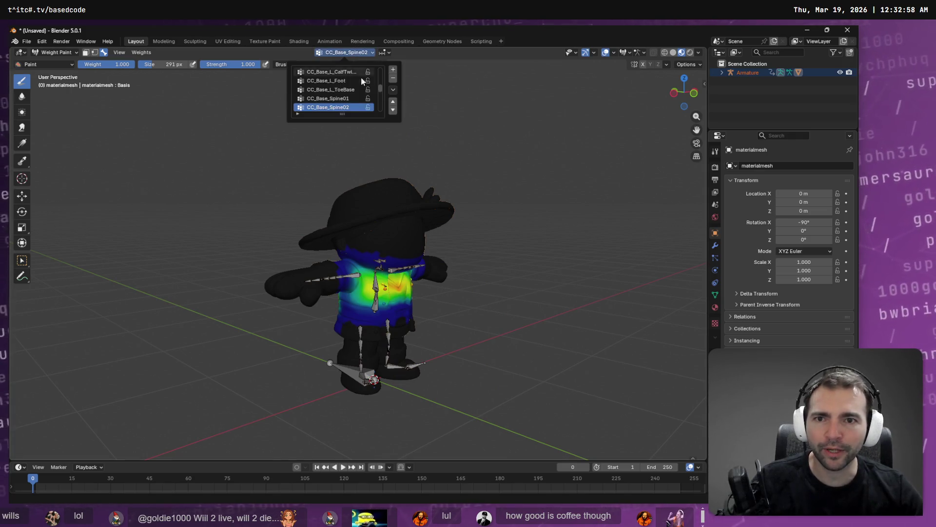
- Make CC_Base_Head the active group and paint full weight onto the hat brim
click(347, 99)
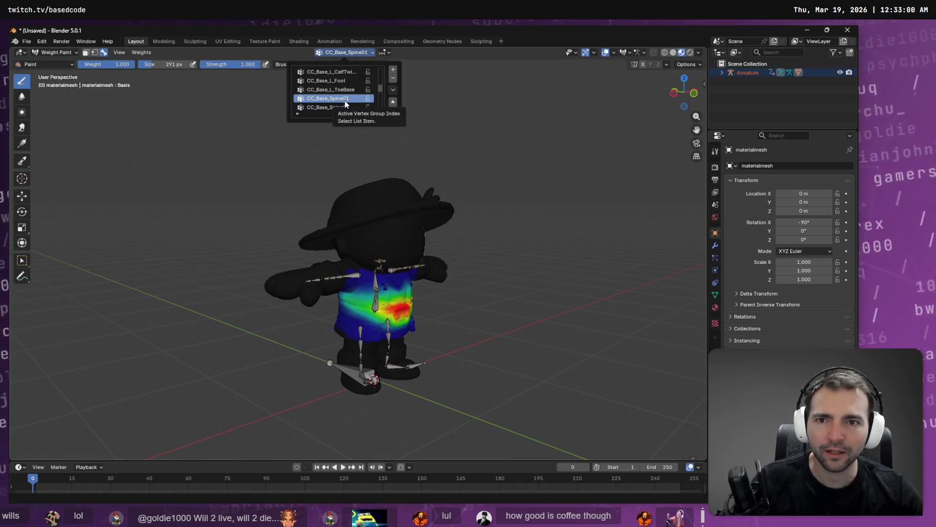
click(345, 108)
click(347, 99)
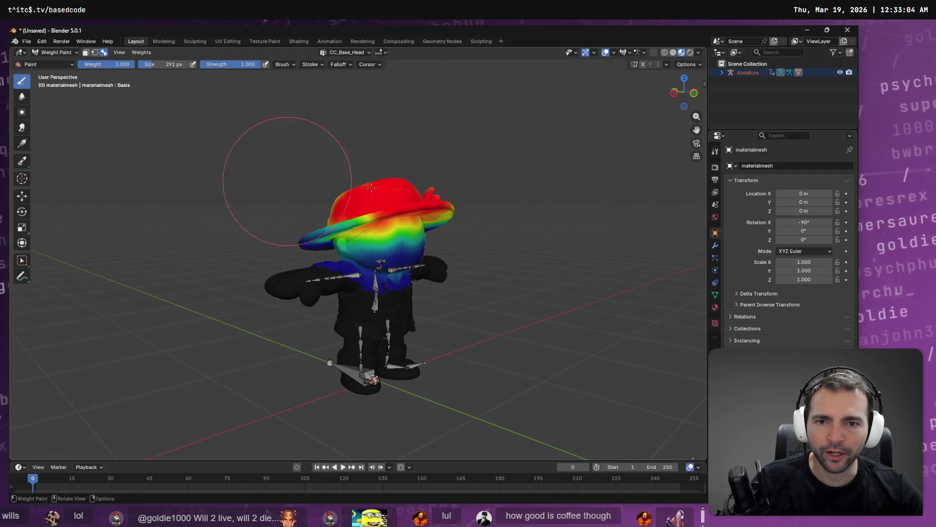
mouse_move(492, 167)
mouse_down()
mouse_move(409, 193)
mouse_move(429, 188)
mouse_up()
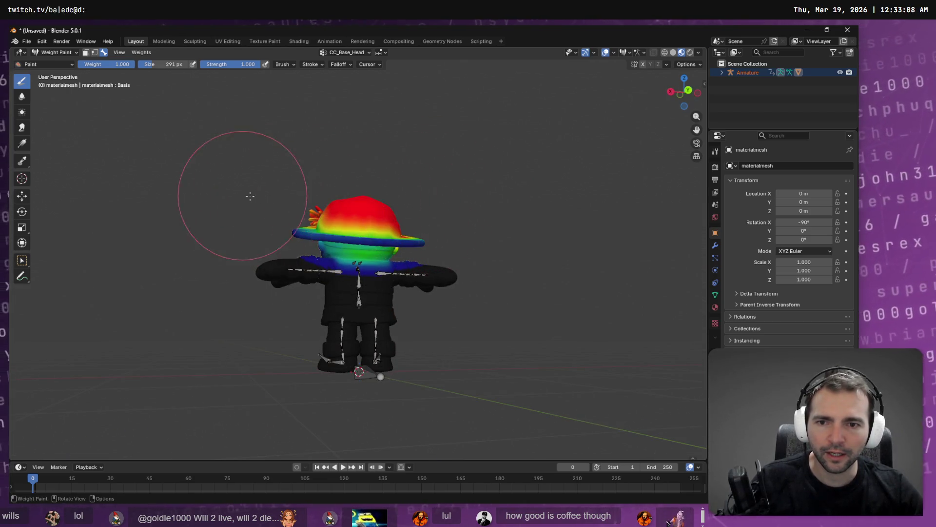
drag(282, 157, 324, 189)
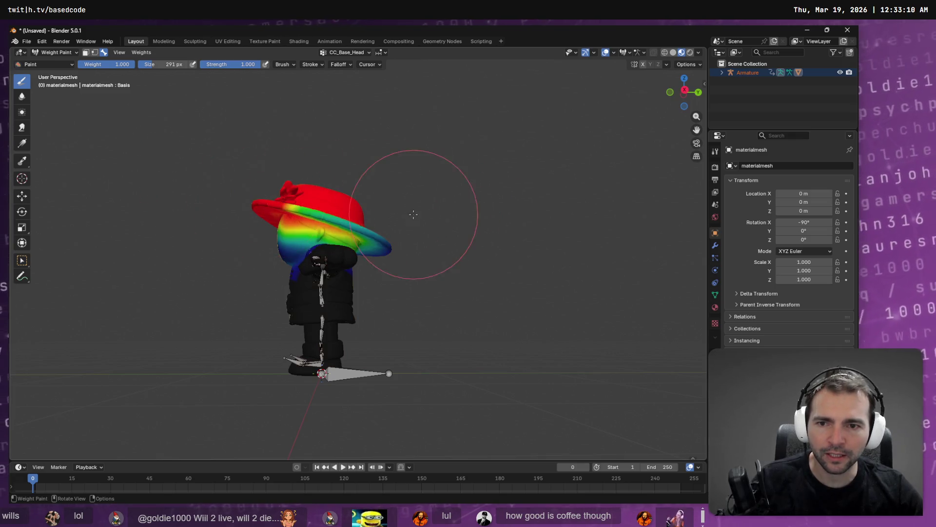
mouse_move(418, 218)
mouse_down()
mouse_move(385, 209)
mouse_move(363, 220)
mouse_up()
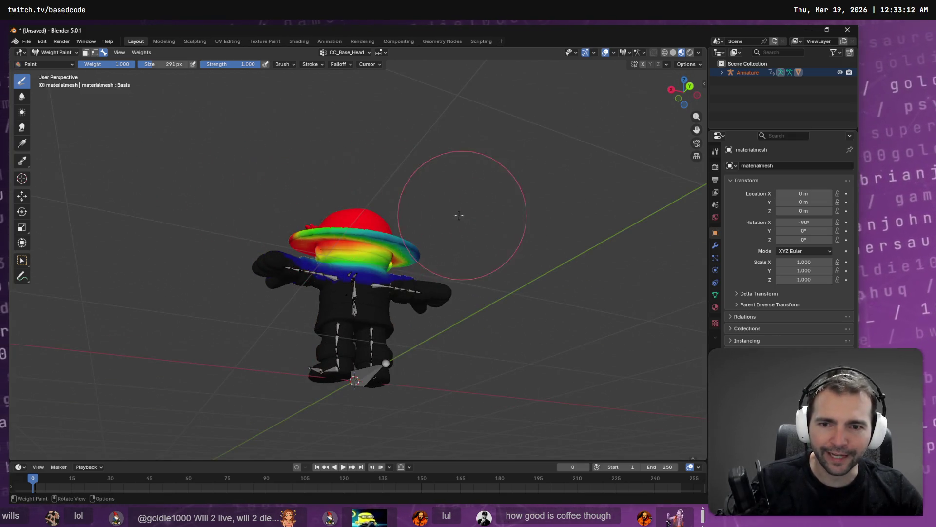
scroll(453, 169, up, 5)
mouse_move(246, 178)
mouse_down()
mouse_move(468, 215)
mouse_move(502, 244)
mouse_move(610, 257)
mouse_up()
- Paint full head weight over the yellow-green band below the hat
drag(538, 225, 520, 217)
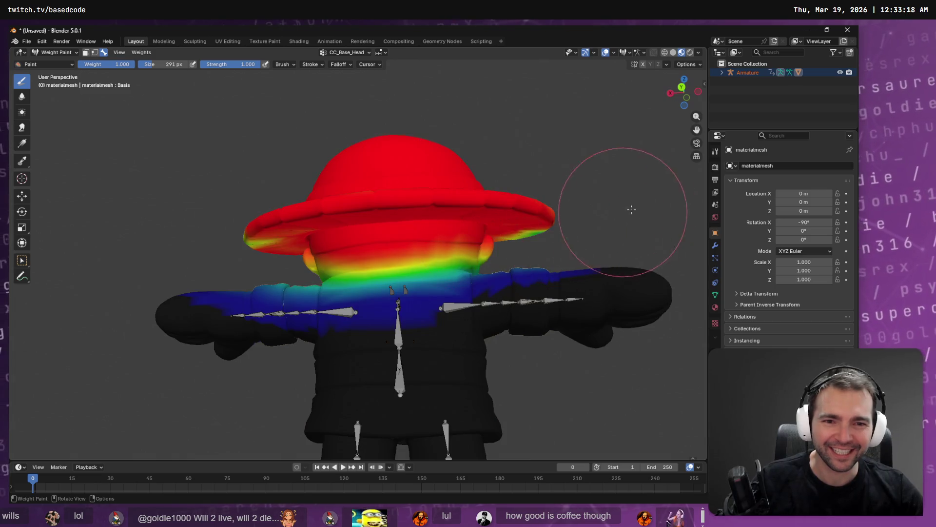
mouse_move(628, 209)
mouse_down()
mouse_move(537, 185)
mouse_move(243, 197)
mouse_up()
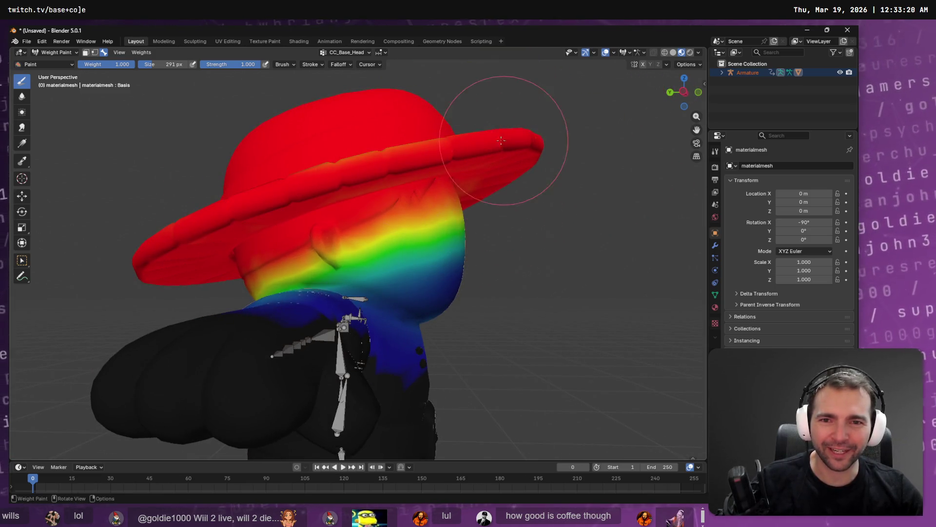
drag(417, 137, 497, 139)
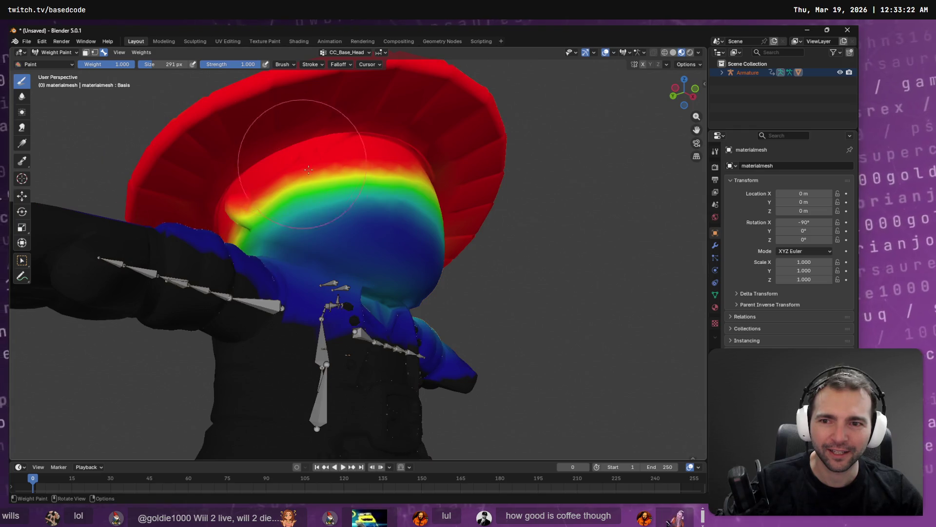
mouse_move(308, 170)
mouse_down()
mouse_move(281, 189)
mouse_move(397, 195)
mouse_move(317, 229)
mouse_move(401, 223)
mouse_up()
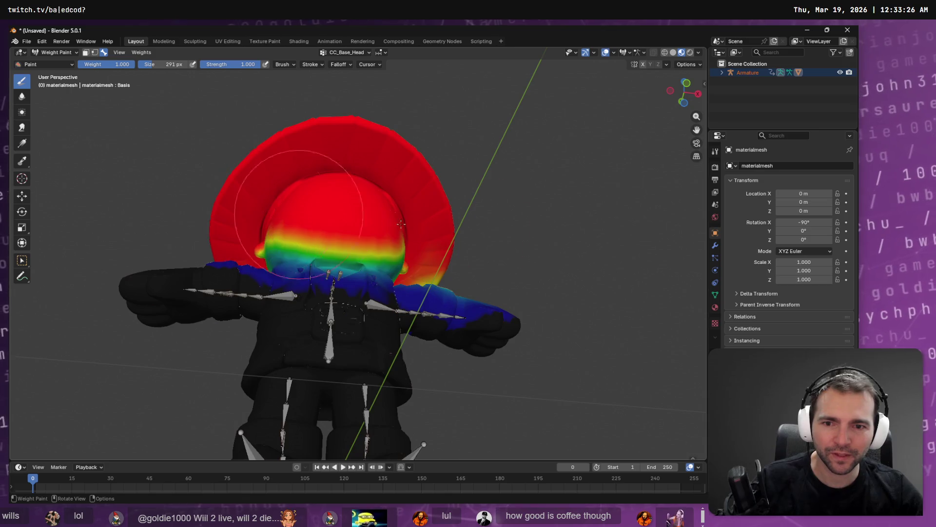
drag(237, 205, 337, 204)
drag(414, 192, 409, 211)
mouse_move(349, 226)
mouse_down()
mouse_move(531, 245)
mouse_move(551, 236)
mouse_move(420, 235)
mouse_up()
scroll(420, 238, up, 5)
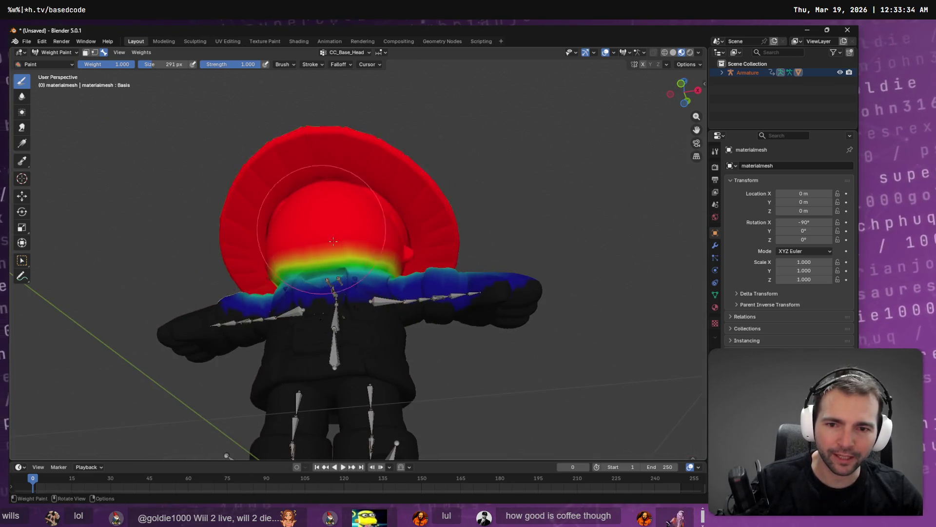
drag(398, 266, 67, 267)
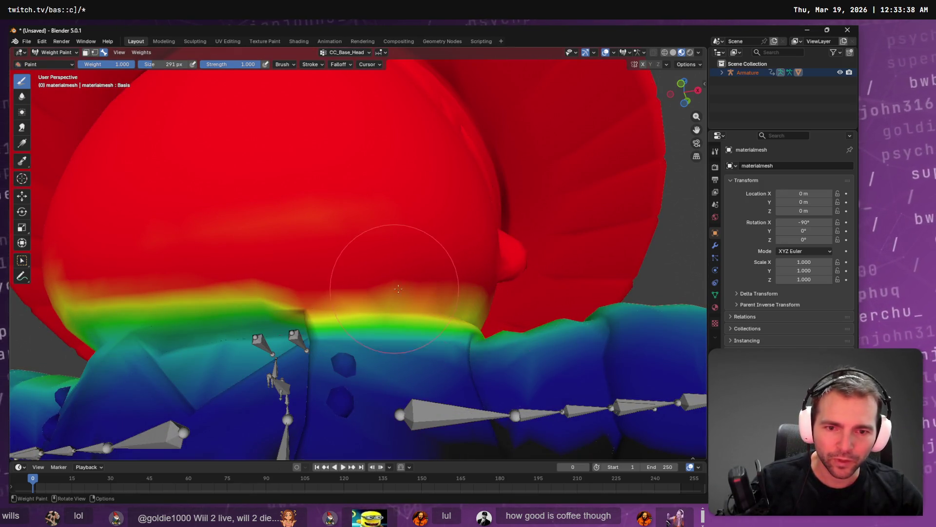
- Extend the CC_Base_Head weight down into the neck band
drag(399, 289, 264, 265)
mouse_move(363, 285)
mouse_down()
mouse_move(428, 240)
mouse_move(314, 272)
mouse_move(232, 272)
mouse_up()
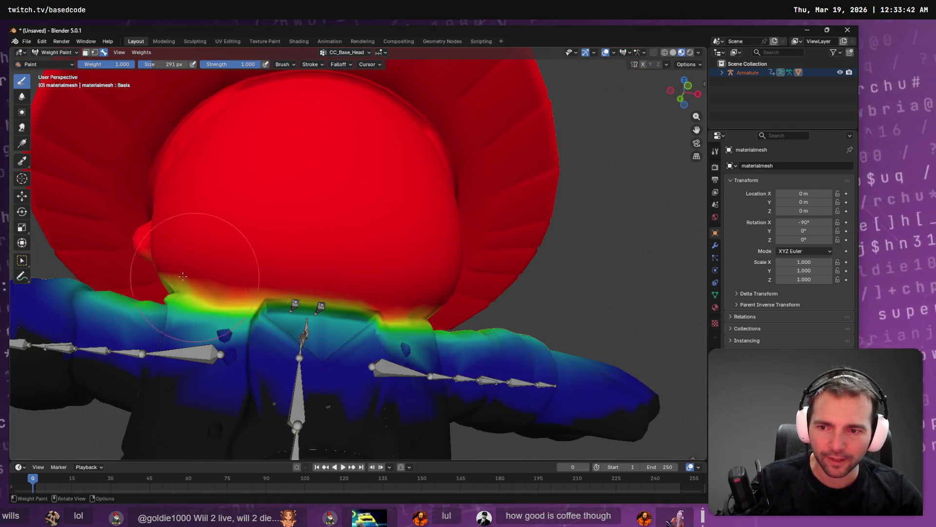
drag(161, 257, 229, 259)
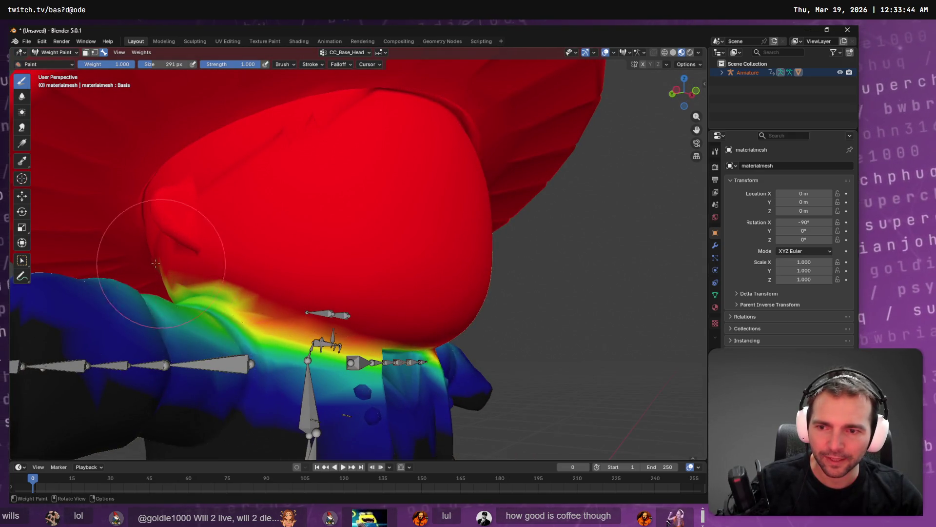
mouse_move(156, 264)
mouse_down()
mouse_move(244, 251)
mouse_move(147, 261)
mouse_move(481, 303)
mouse_move(376, 283)
mouse_move(522, 276)
mouse_move(371, 295)
mouse_up()
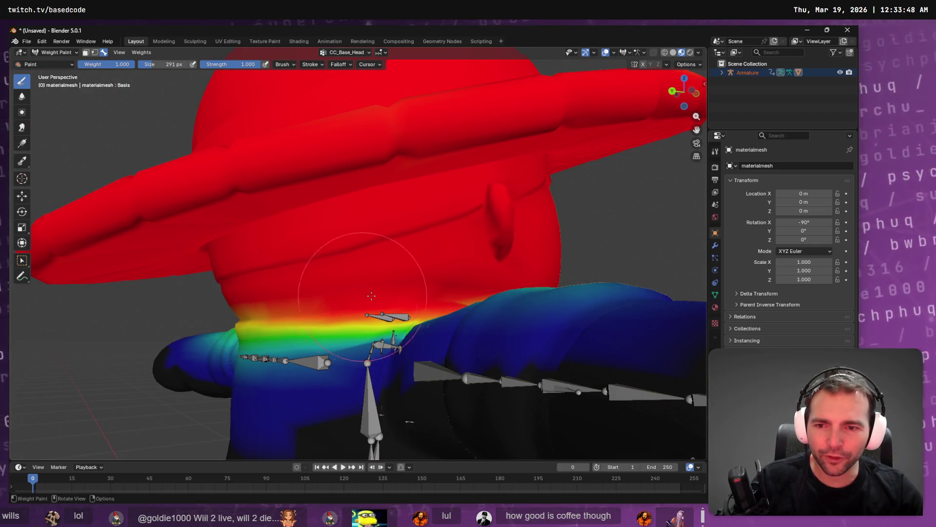
drag(178, 271, 314, 219)
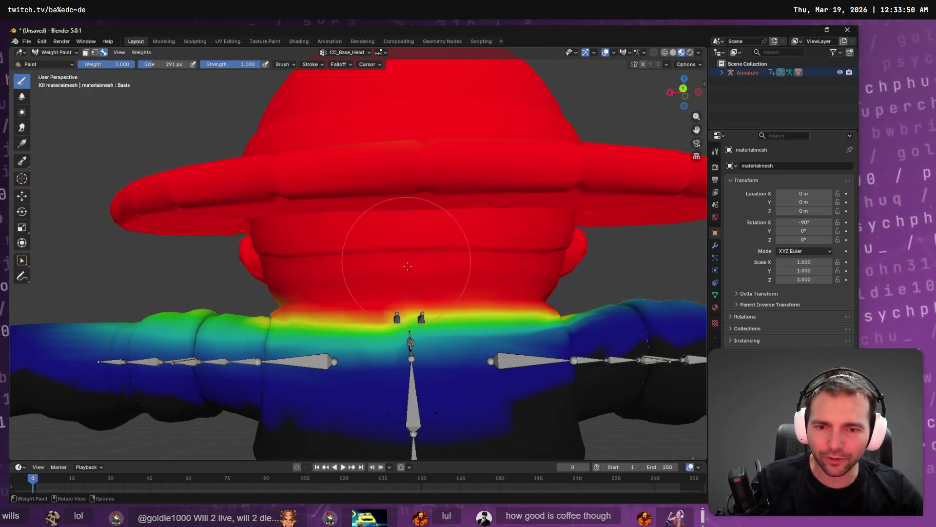
- Even out the neck gradient and clear stray head weight from chest and left arm
mouse_move(258, 362)
mouse_down()
mouse_move(297, 398)
mouse_move(538, 398)
mouse_move(298, 355)
mouse_up()
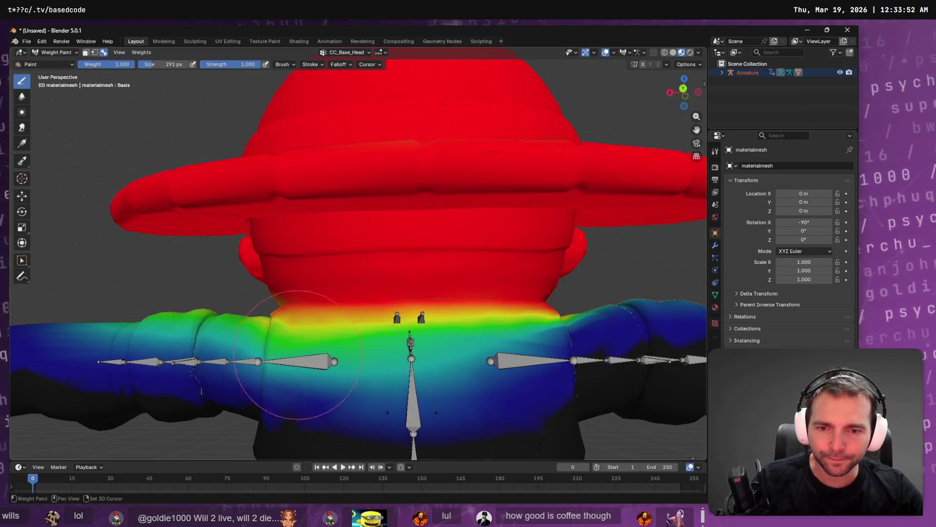
mouse_move(442, 364)
mouse_down()
mouse_move(220, 375)
mouse_move(605, 365)
mouse_move(586, 319)
mouse_up()
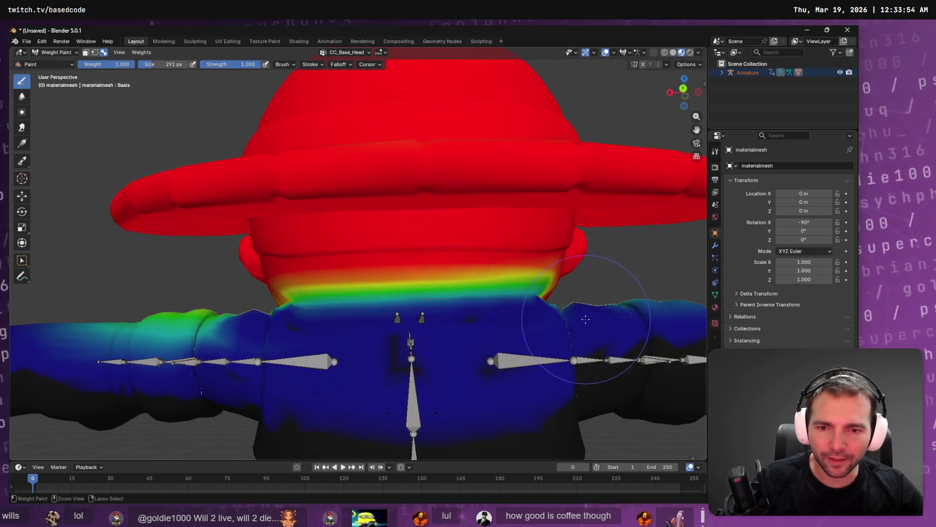
drag(515, 314, 238, 255)
drag(522, 272, 157, 267)
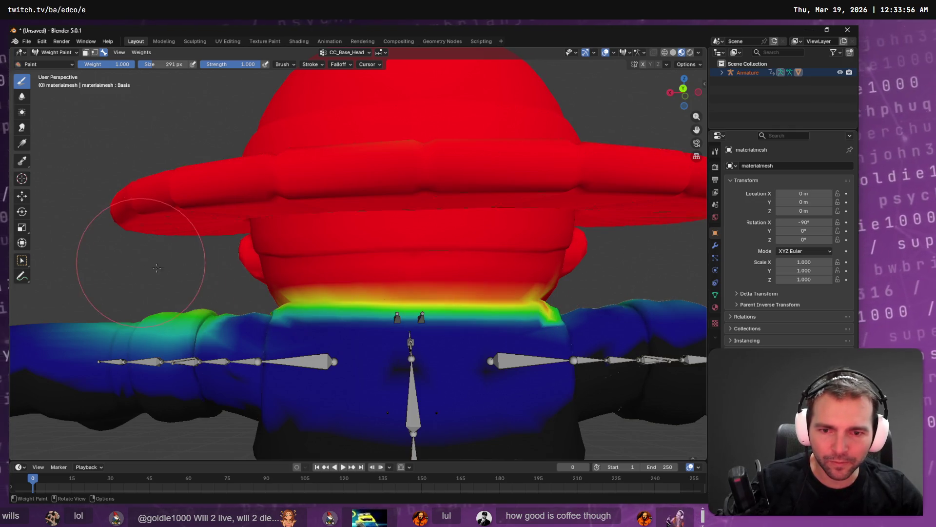
drag(535, 348, 130, 394)
mouse_move(369, 410)
mouse_down()
mouse_move(126, 349)
mouse_move(539, 390)
mouse_up()
mouse_move(214, 341)
mouse_down()
mouse_move(127, 342)
mouse_move(74, 355)
mouse_up()
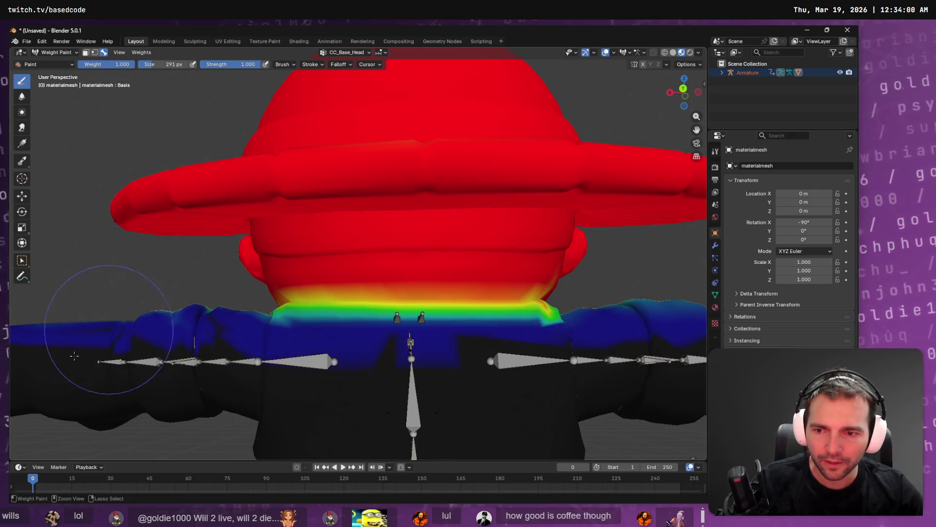
scroll(117, 337, down, 5)
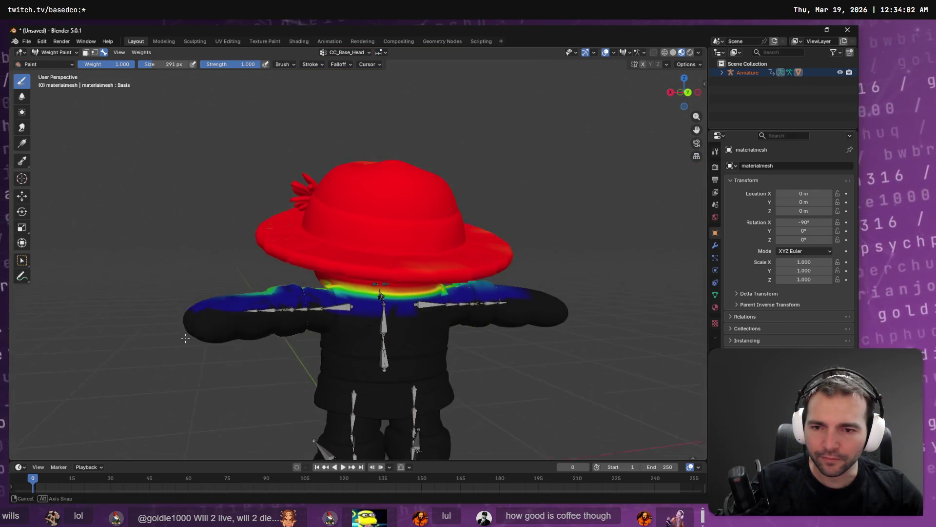
- Repaint the CC_Base_Head weights on the shoulder, upper arm, forearm and hand
drag(175, 267, 469, 293)
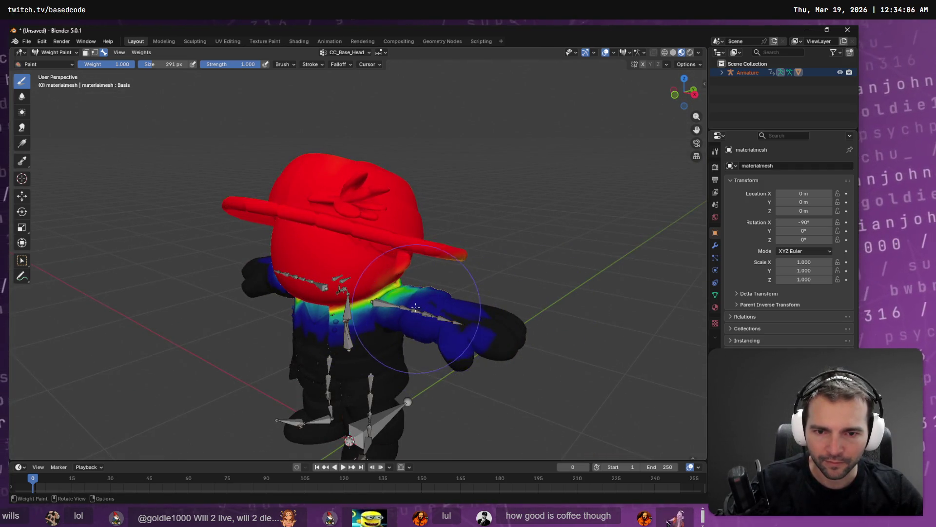
drag(416, 306, 640, 437)
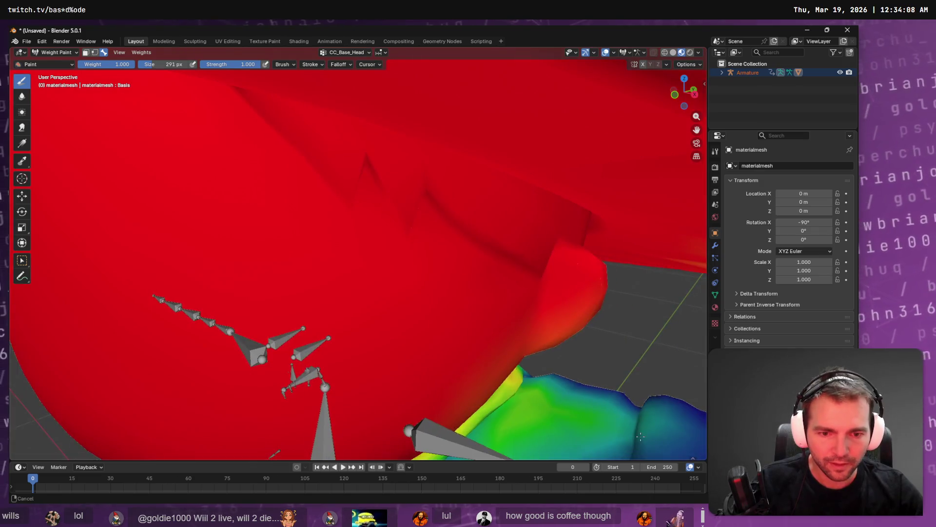
scroll(620, 386, down, 5)
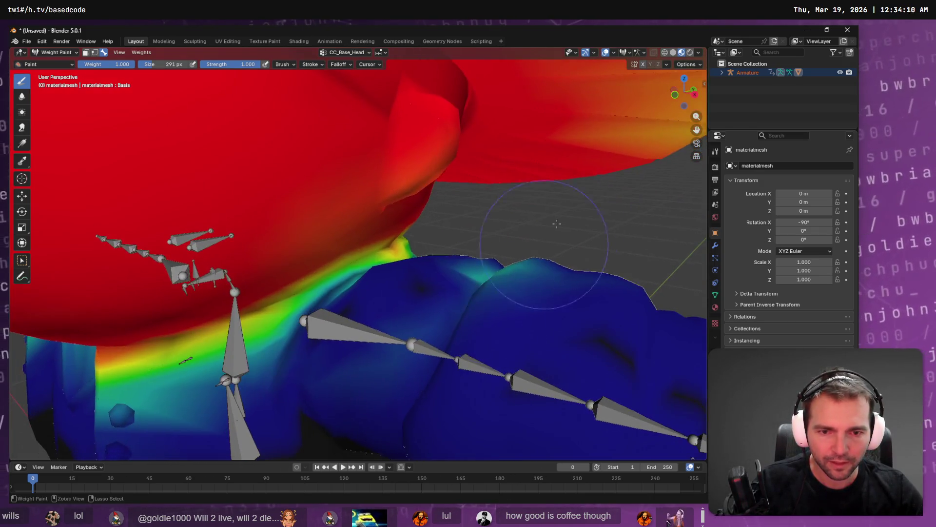
scroll(635, 381, down, 1)
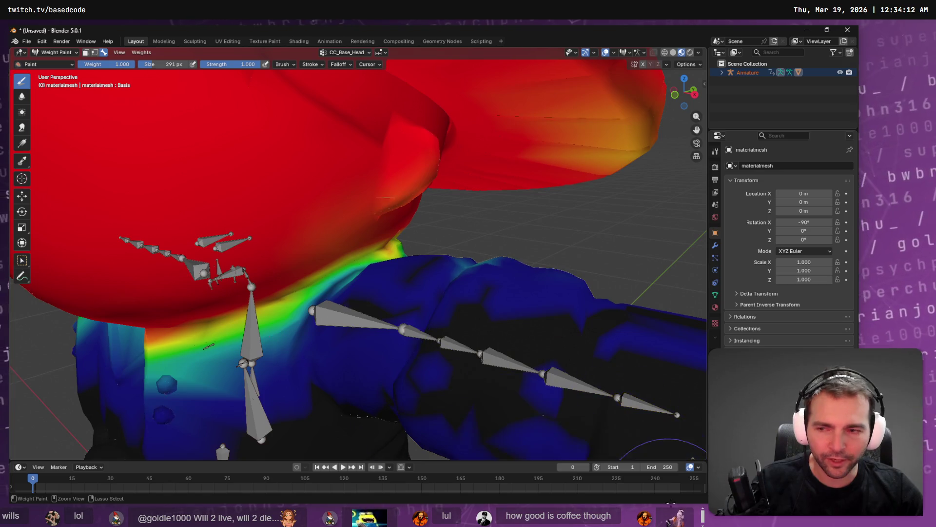
scroll(496, 365, down, 2)
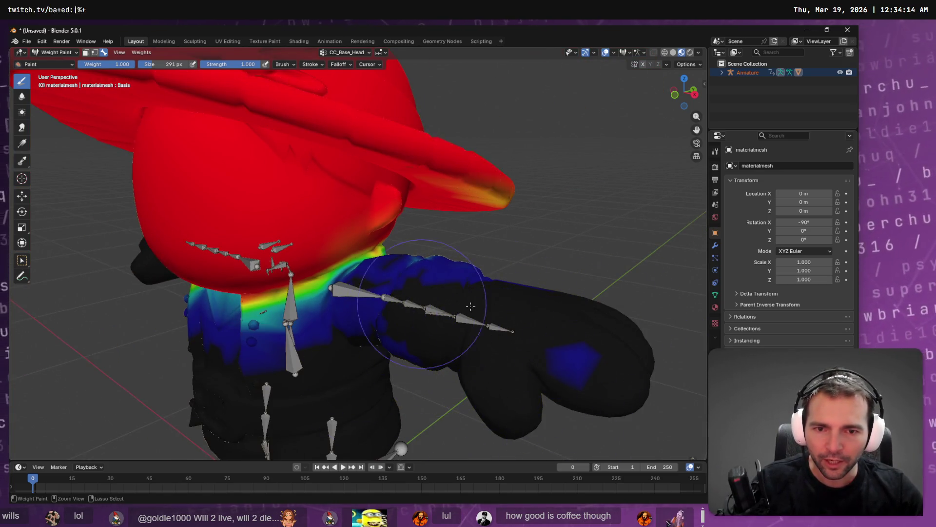
mouse_move(521, 423)
mouse_down()
mouse_move(344, 199)
mouse_move(436, 272)
mouse_up()
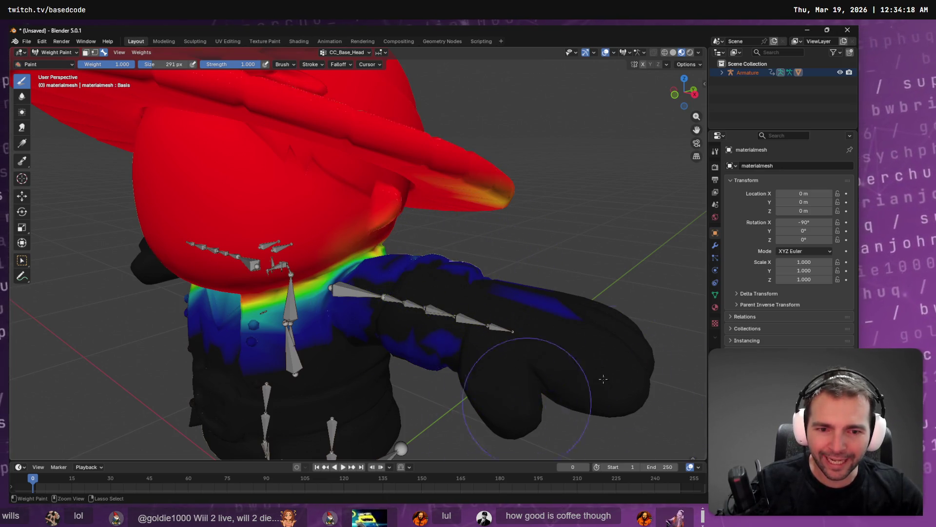
mouse_move(548, 318)
mouse_down()
mouse_move(404, 372)
mouse_move(467, 343)
mouse_up()
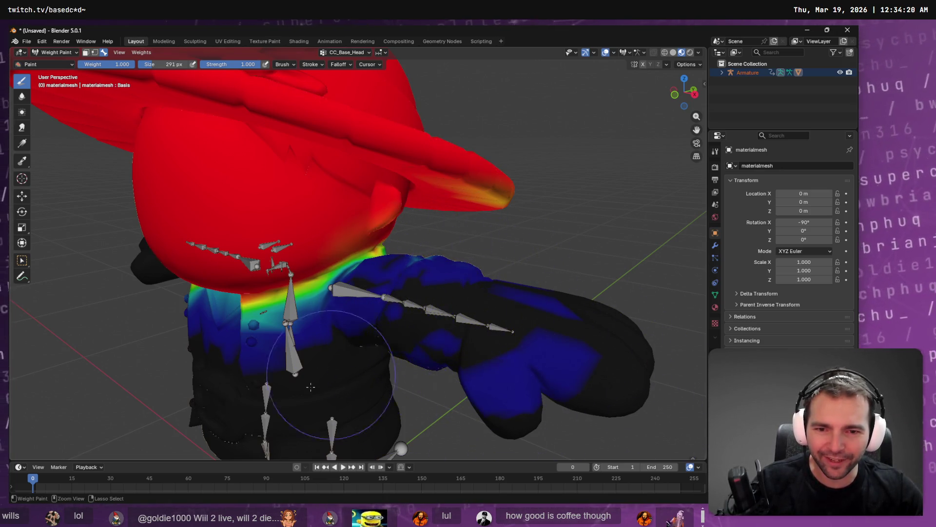
- Touch up the head weight beside the ear
mouse_move(521, 288)
mouse_down()
mouse_move(488, 312)
mouse_move(460, 313)
mouse_move(487, 293)
mouse_move(476, 257)
mouse_move(502, 373)
mouse_move(471, 335)
mouse_move(596, 397)
mouse_up()
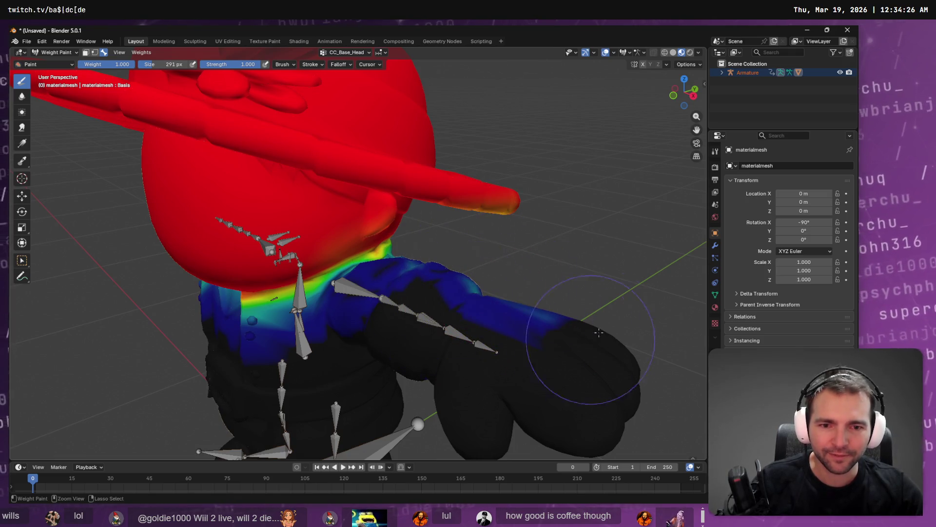
mouse_move(449, 311)
mouse_down()
mouse_move(509, 293)
mouse_move(508, 365)
mouse_up()
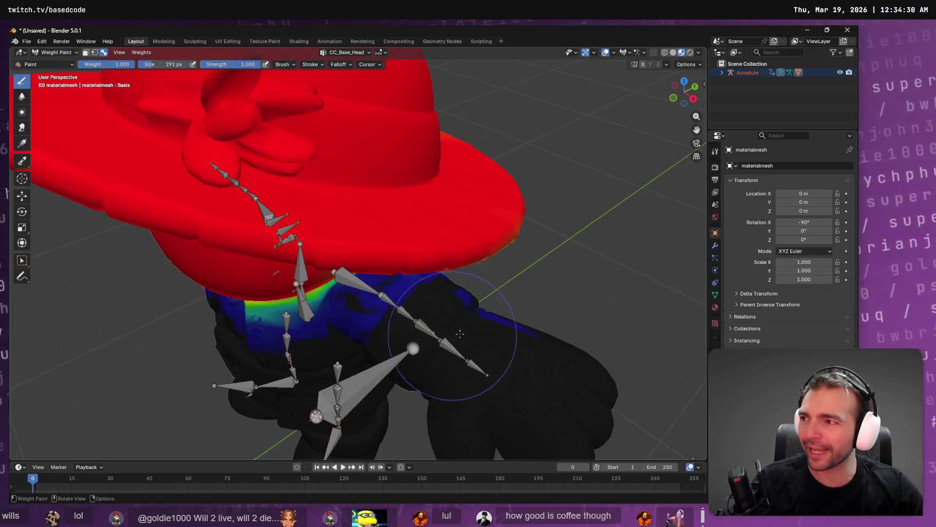
drag(459, 333, 421, 250)
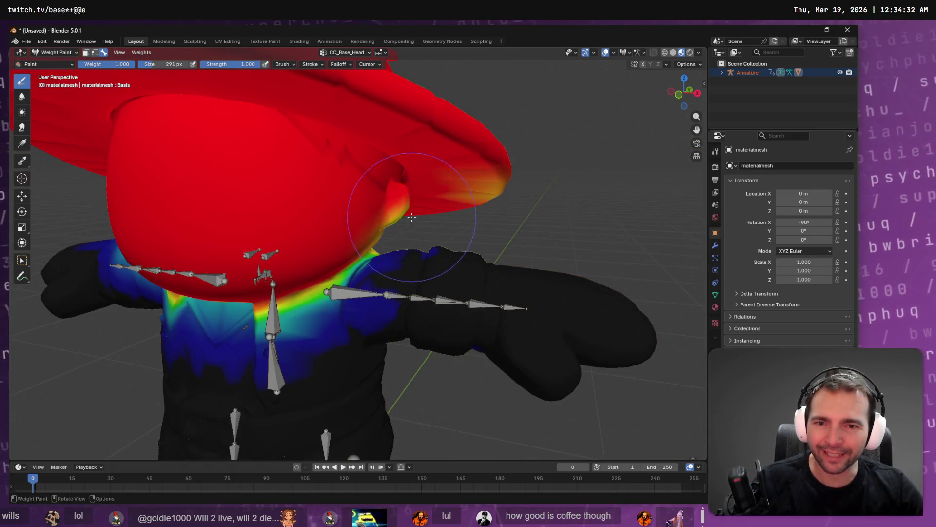
mouse_move(412, 218)
mouse_down()
mouse_move(399, 181)
mouse_move(380, 166)
mouse_move(287, 133)
mouse_move(382, 87)
mouse_move(317, 130)
mouse_move(424, 160)
mouse_up()
ctrl+click(399, 180)
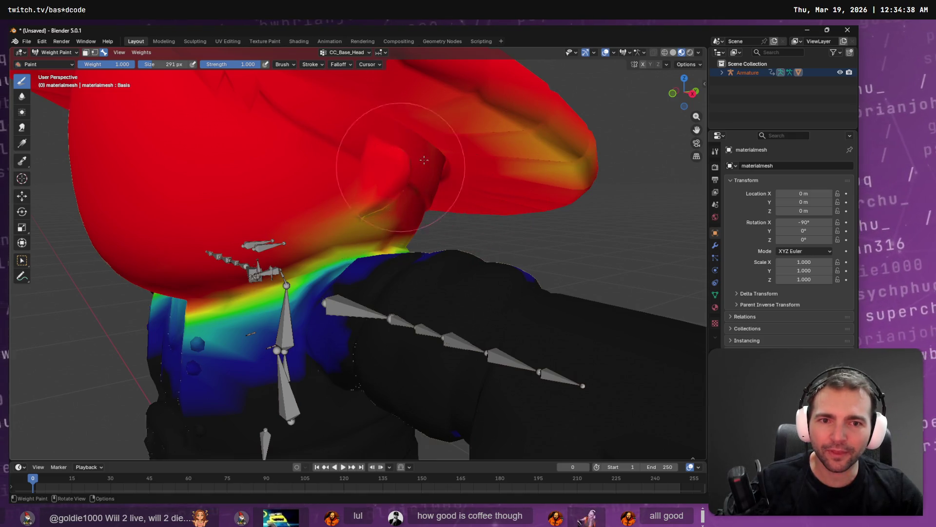
- Turn the yellow-green neck band red so full weight starts higher
drag(398, 296, 397, 307)
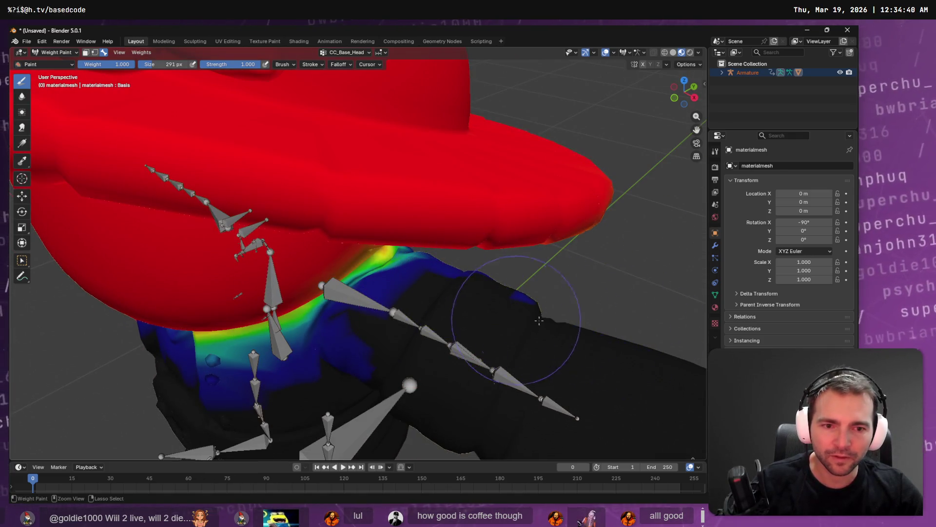
mouse_move(485, 351)
mouse_down()
mouse_move(454, 312)
mouse_move(325, 324)
mouse_up()
drag(352, 290, 429, 312)
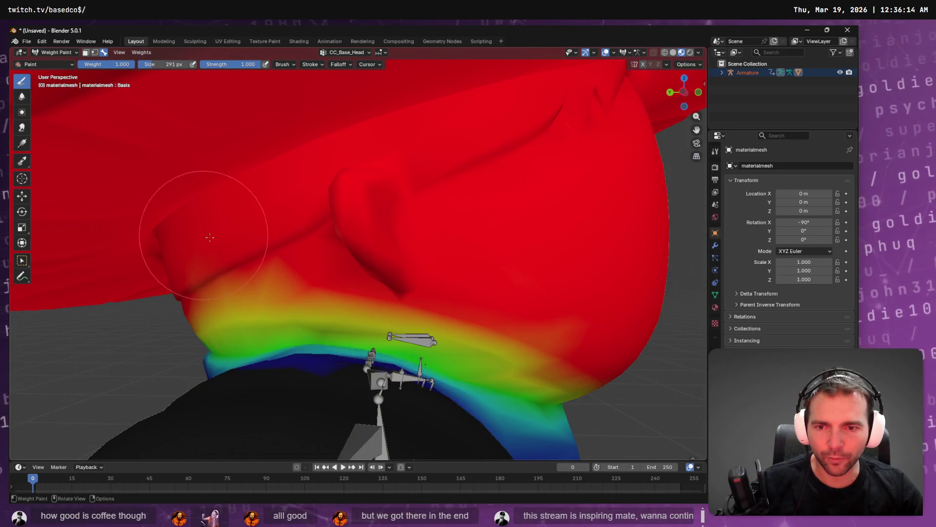
mouse_move(249, 301)
mouse_down()
mouse_move(336, 283)
mouse_move(568, 341)
mouse_move(446, 314)
mouse_up()
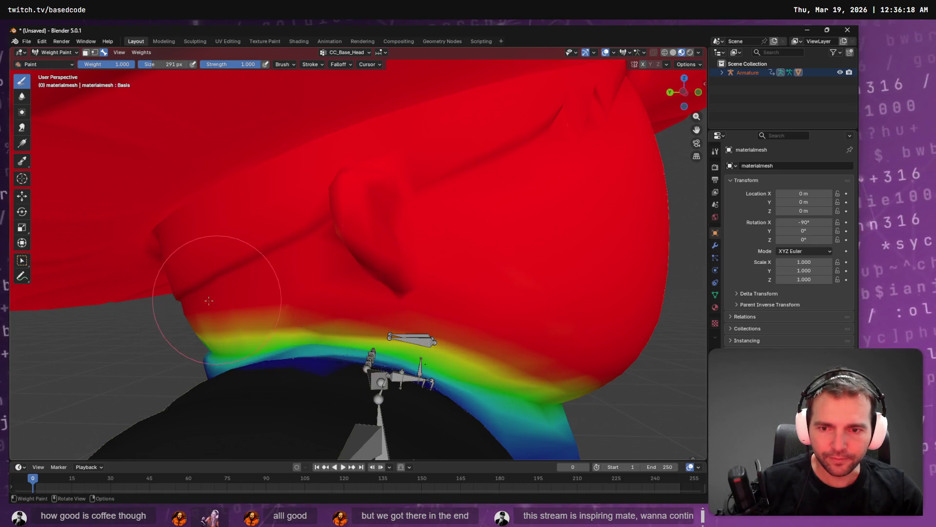
scroll(434, 230, down, 10)
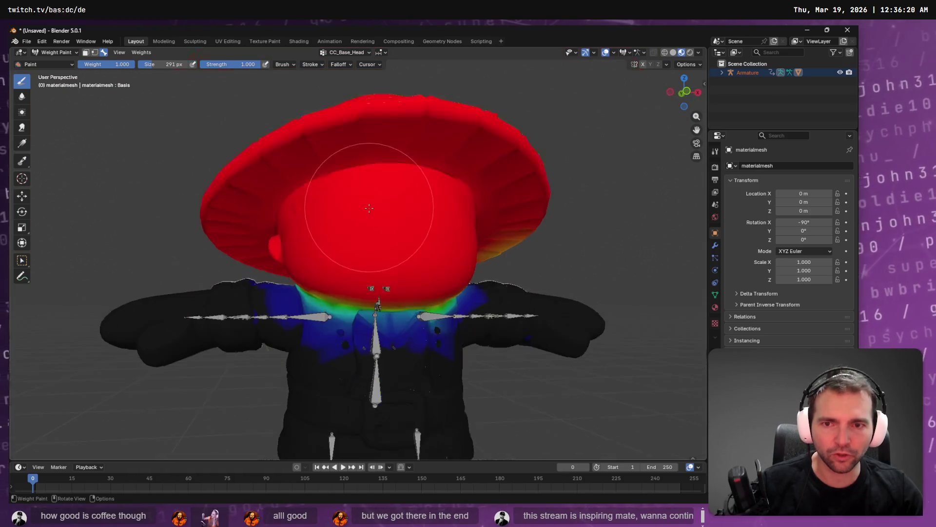
drag(401, 236, 420, 239)
scroll(377, 264, up, 5)
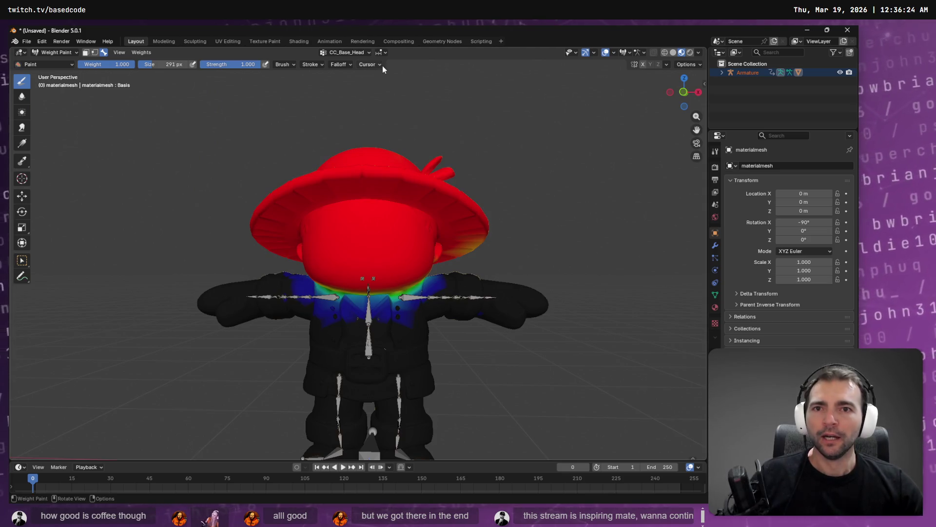
- Switch to CC_Base_L_ForearmTwist02 and inspect its weights around the shoulder
click(344, 52)
click(339, 106)
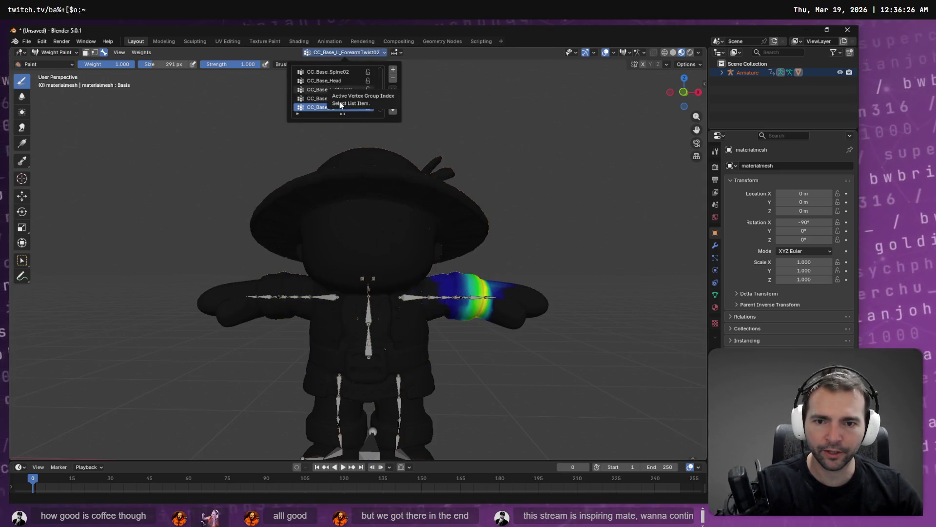
scroll(339, 102, up, 4)
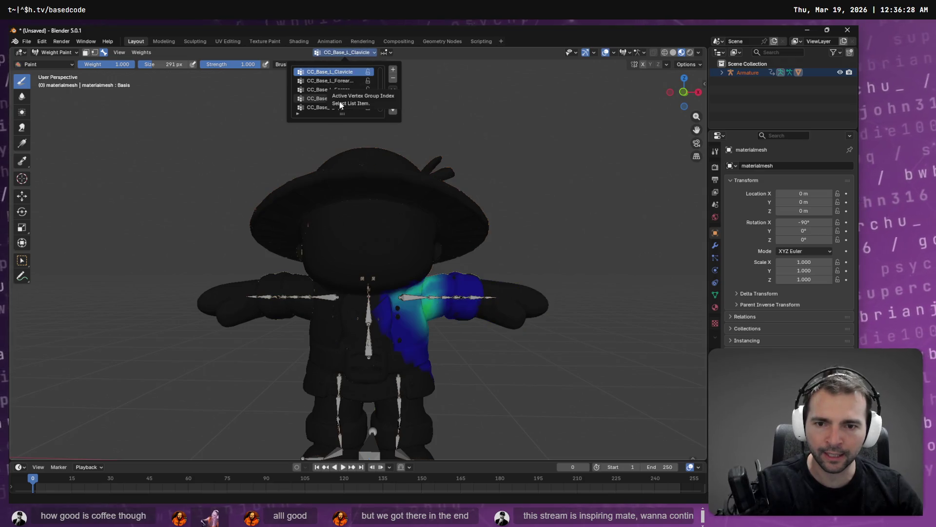
scroll(339, 102, down, 4)
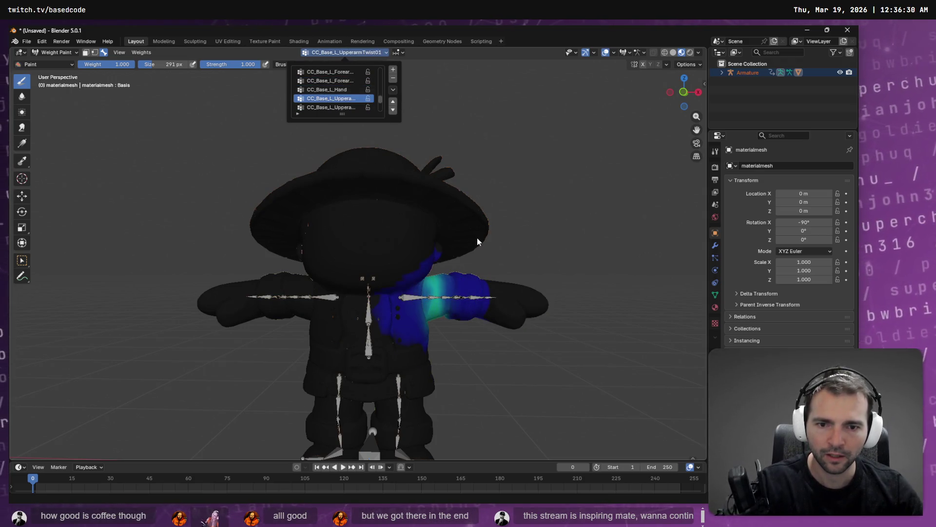
mouse_move(403, 215)
mouse_down()
mouse_move(342, 268)
mouse_move(409, 247)
mouse_up()
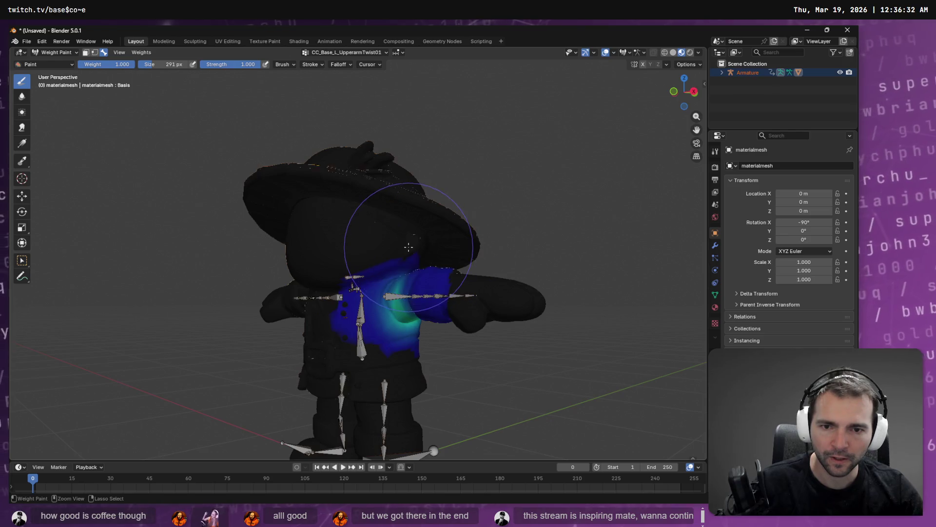
scroll(408, 228, up, 3)
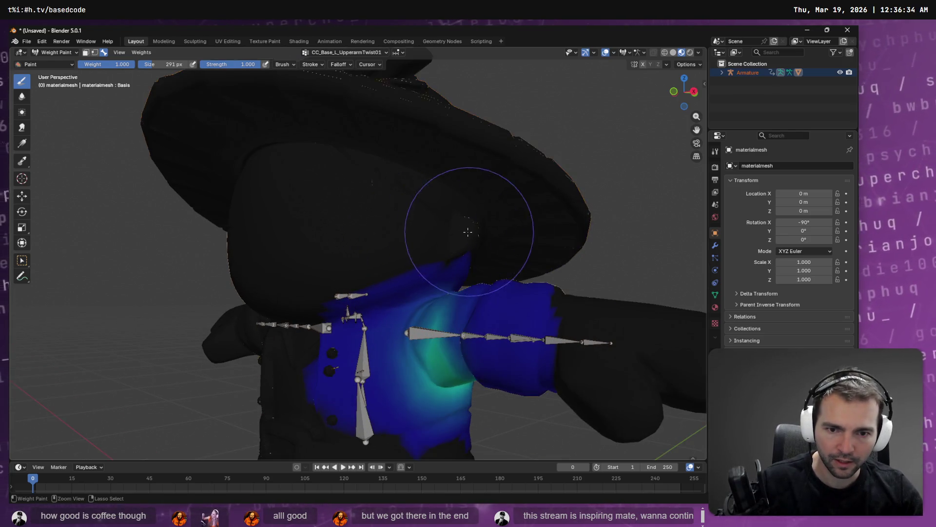
scroll(412, 271, up, 3)
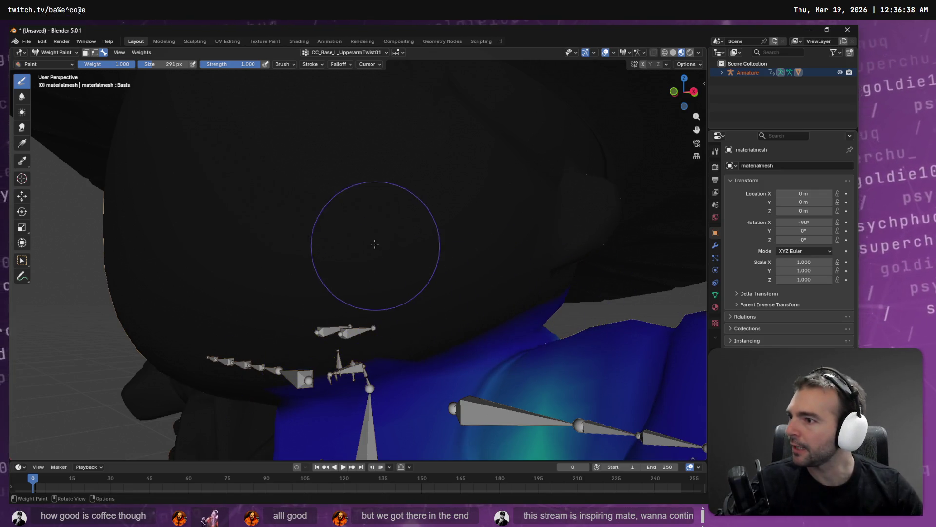
mouse_move(373, 247)
mouse_down()
mouse_move(429, 232)
mouse_move(169, 219)
mouse_move(202, 236)
mouse_up()
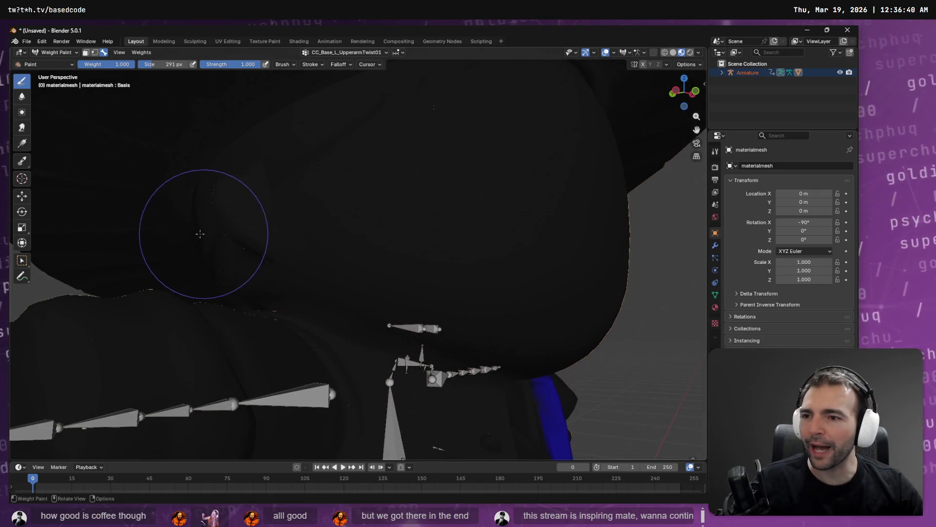
- Scroll the vertex group list down to a CC_Base_L clavicle group
click(371, 53)
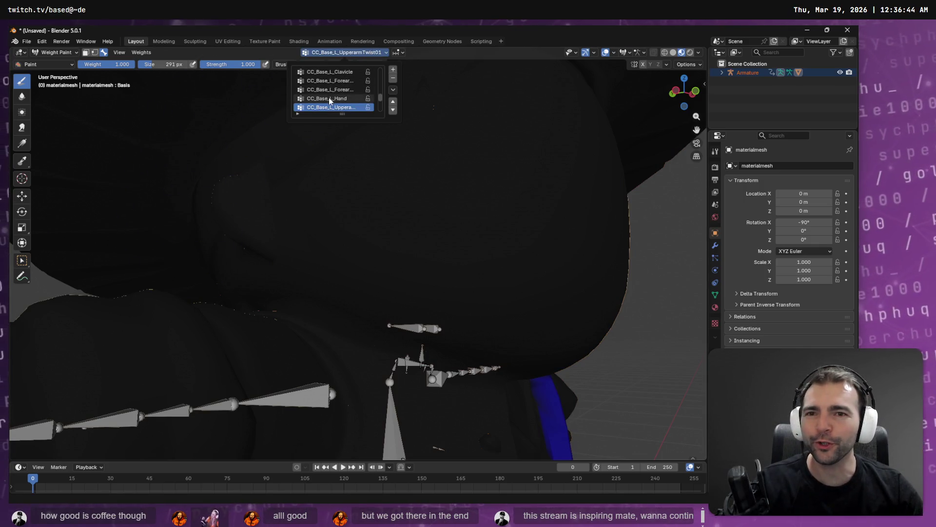
scroll(329, 98, down, 4)
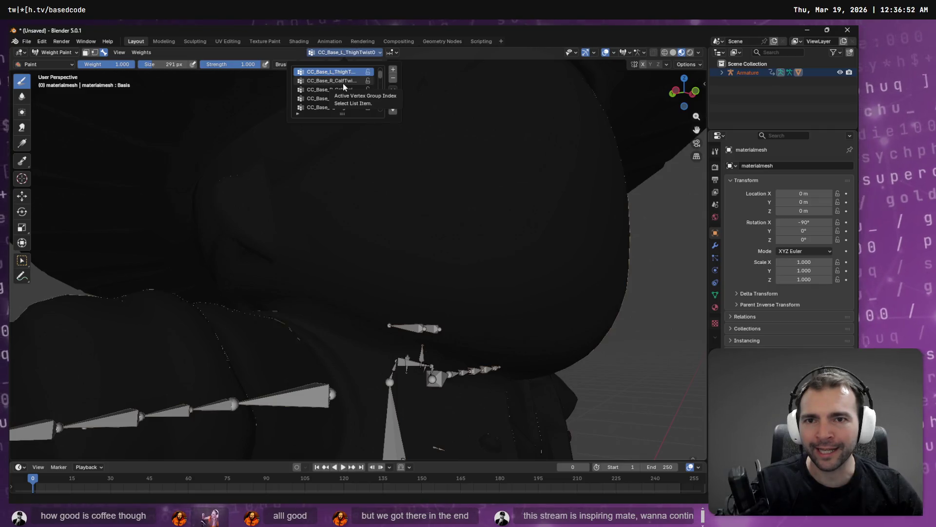
scroll(343, 84, down, 5)
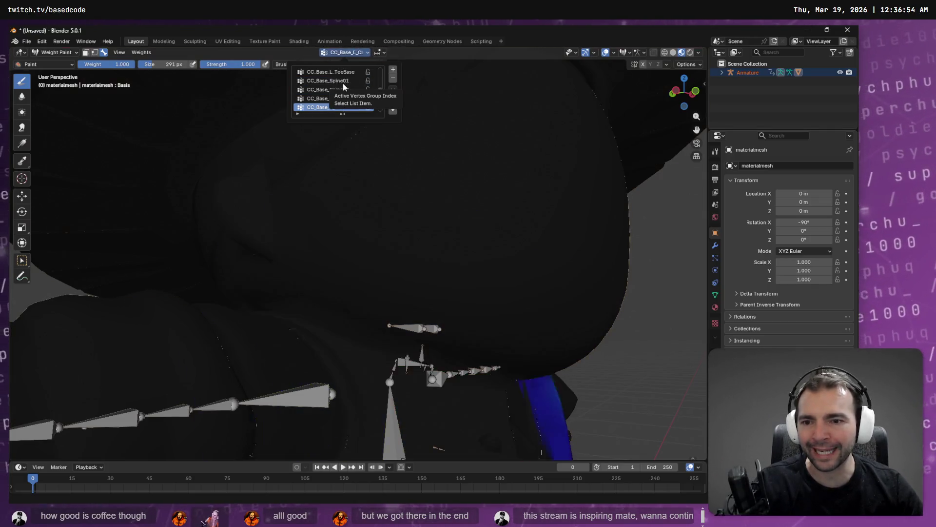
scroll(343, 83, down, 6)
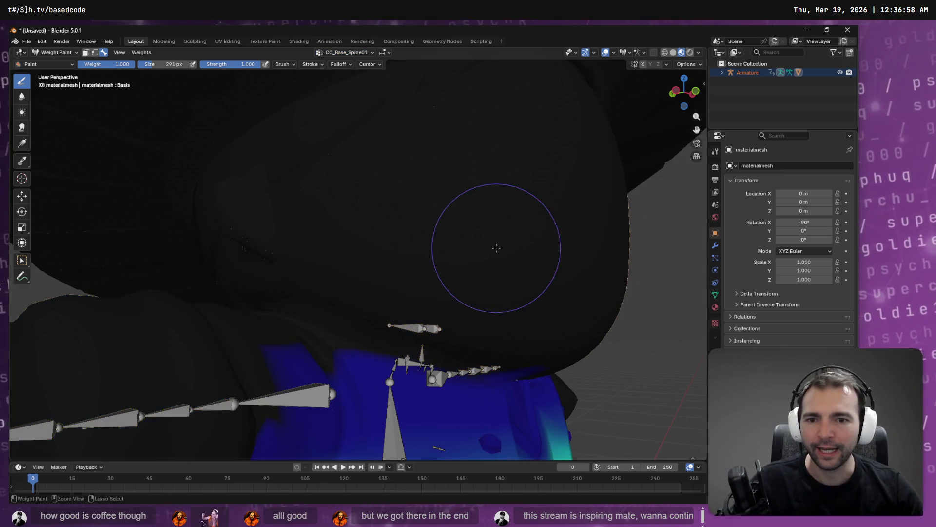
- Select CC_Base_Spine02 and paint out stray weight at the chest top and neckline
click(364, 53)
scroll(336, 100, down, 1)
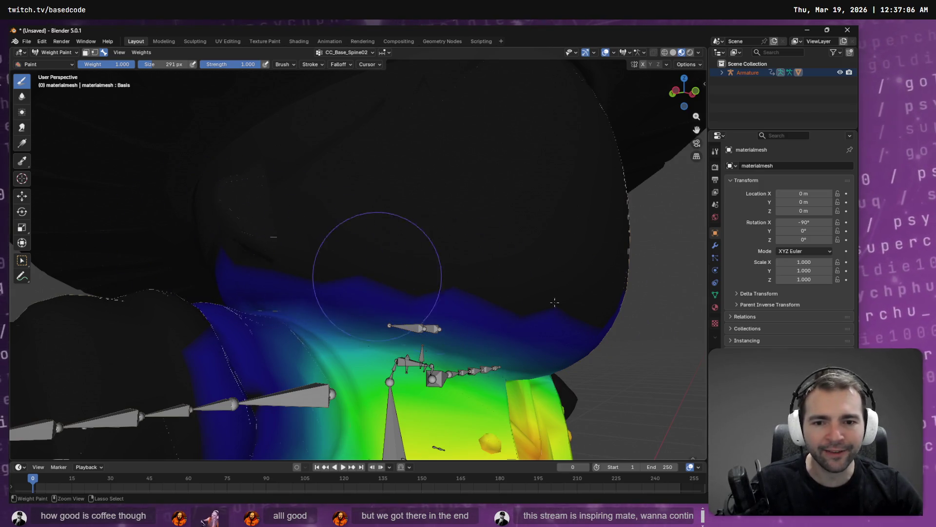
drag(451, 291, 539, 137)
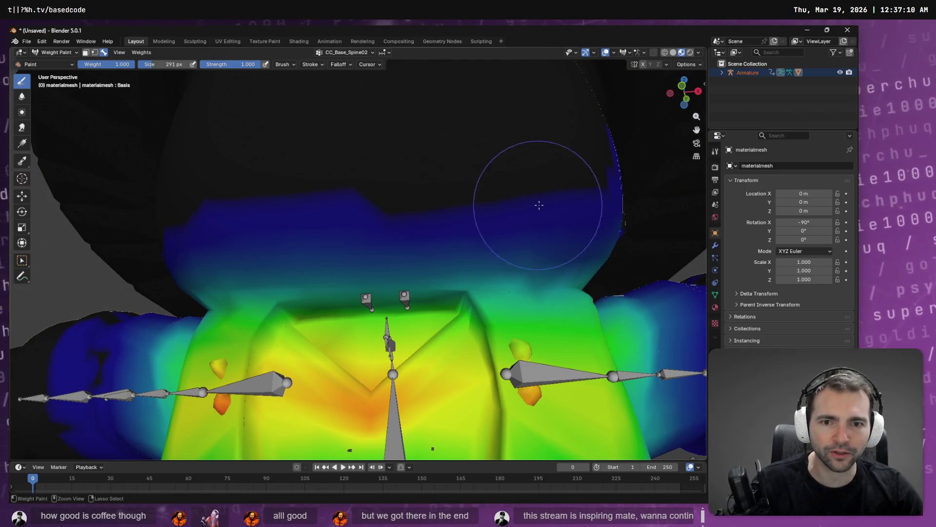
mouse_move(540, 203)
mouse_down()
mouse_move(230, 240)
mouse_move(448, 253)
mouse_move(146, 240)
mouse_move(335, 184)
mouse_move(376, 220)
mouse_move(563, 227)
mouse_move(543, 172)
mouse_move(453, 128)
mouse_up()
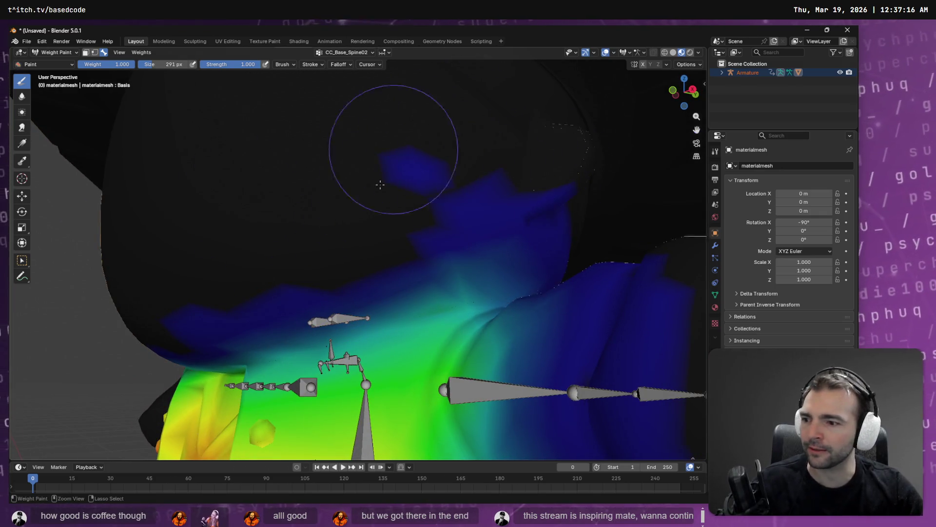
mouse_move(380, 184)
mouse_down()
mouse_move(487, 188)
mouse_move(487, 205)
mouse_move(539, 213)
mouse_move(491, 173)
mouse_move(299, 179)
mouse_move(418, 234)
mouse_move(419, 257)
mouse_move(544, 233)
mouse_up()
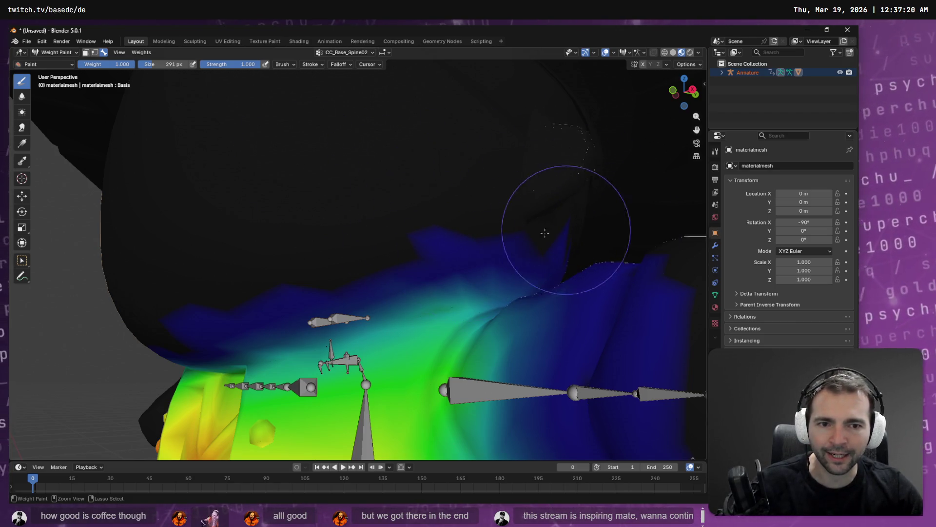
drag(485, 238, 560, 234)
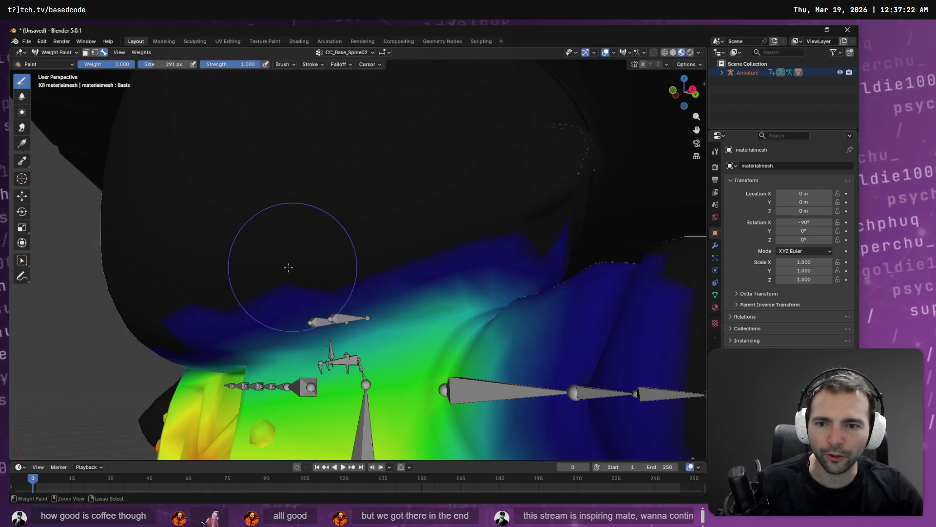
mouse_move(288, 267)
mouse_down()
mouse_move(185, 316)
mouse_move(356, 282)
mouse_move(450, 282)
mouse_move(440, 274)
mouse_up()
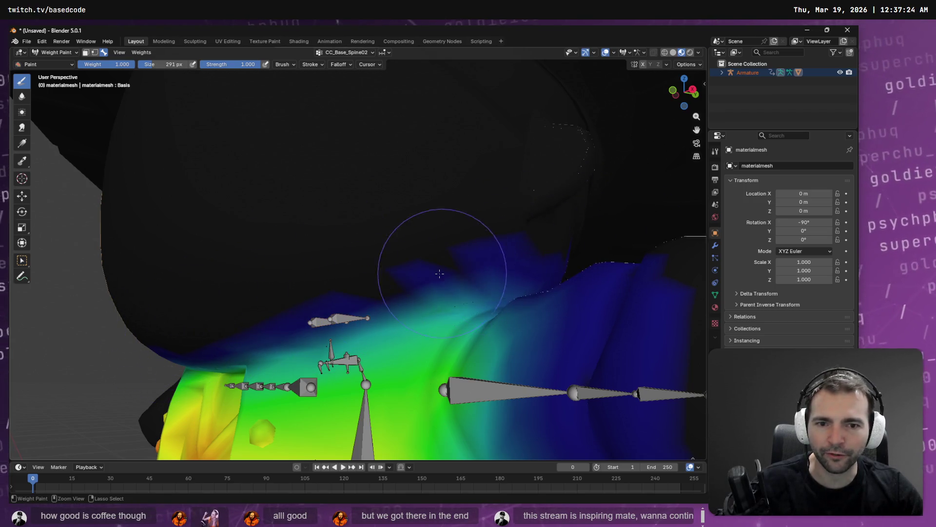
- Zero the remaining Spine02 weight under the head, near the collar and on the shoulder
mouse_move(245, 310)
mouse_down()
mouse_move(461, 243)
mouse_move(151, 209)
mouse_move(347, 231)
mouse_up()
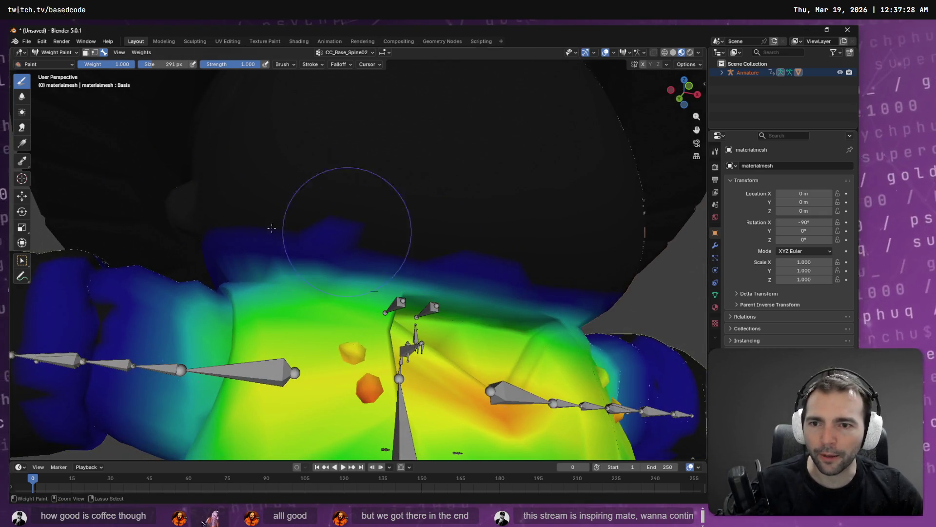
drag(487, 247, 371, 264)
drag(539, 271, 438, 265)
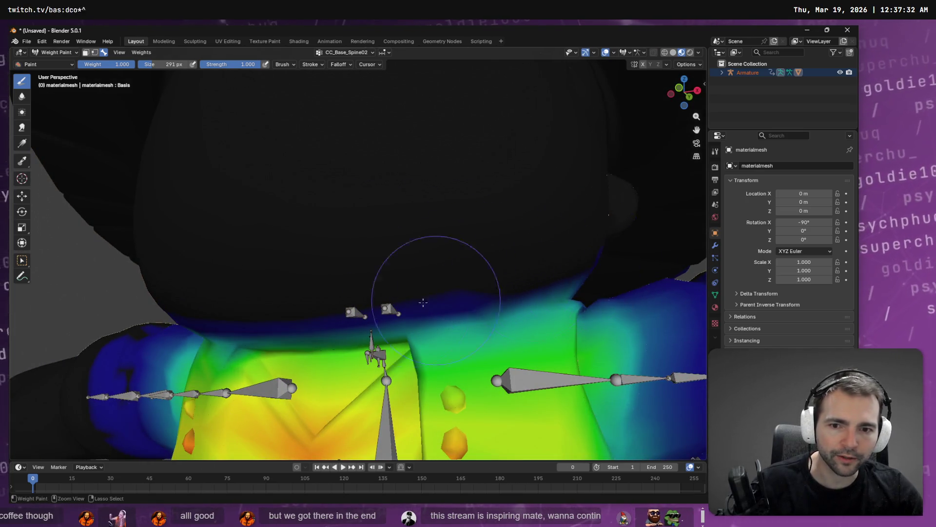
drag(257, 309, 384, 292)
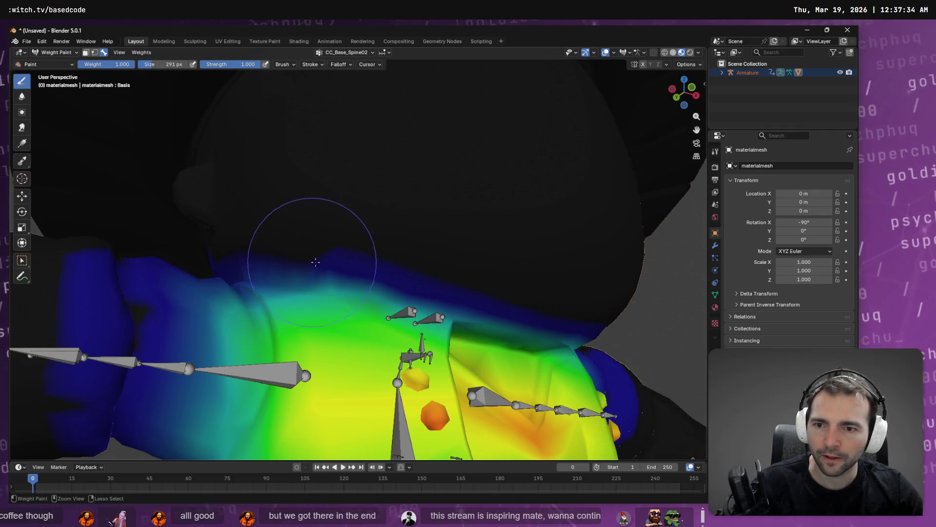
mouse_move(382, 271)
mouse_down()
mouse_move(483, 301)
mouse_move(453, 317)
mouse_move(561, 371)
mouse_move(489, 310)
mouse_up()
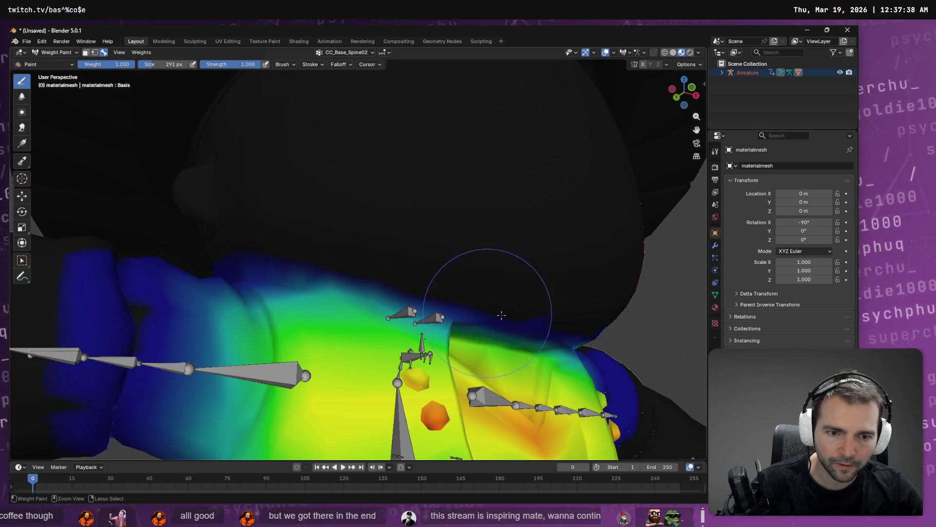
key(KP_1)
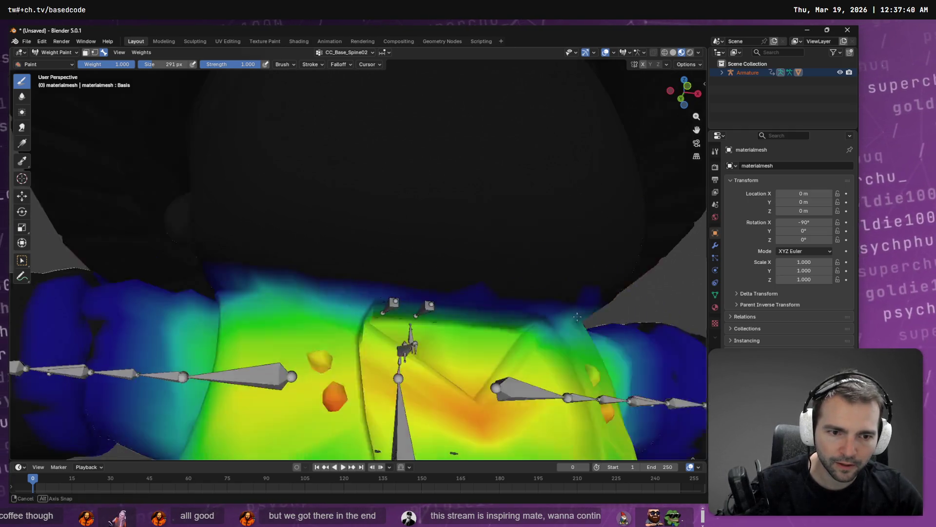
drag(589, 278, 590, 273)
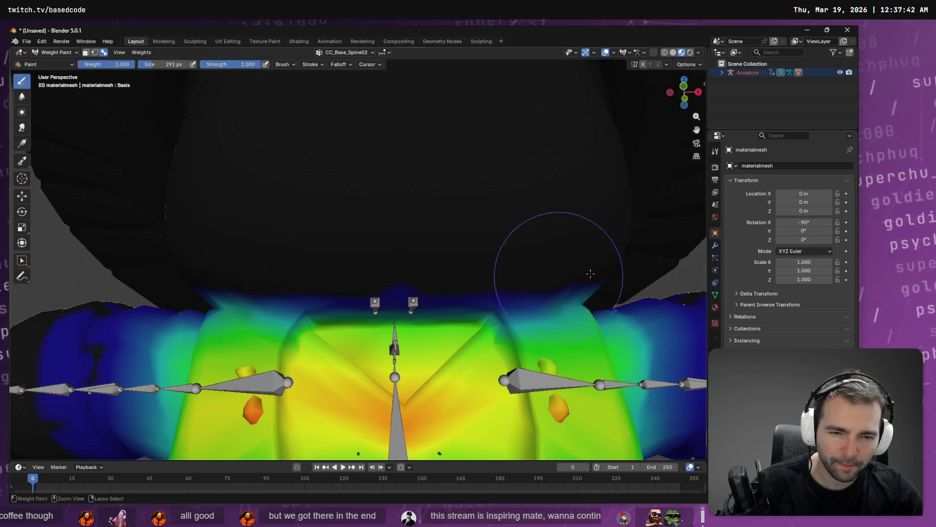
- Zoom out and orbit to a full front view to check the Spine02 weights
scroll(408, 230, down, 6)
mouse_move(408, 230)
mouse_down()
mouse_move(458, 304)
mouse_move(394, 235)
mouse_up()
scroll(441, 203, up, 5)
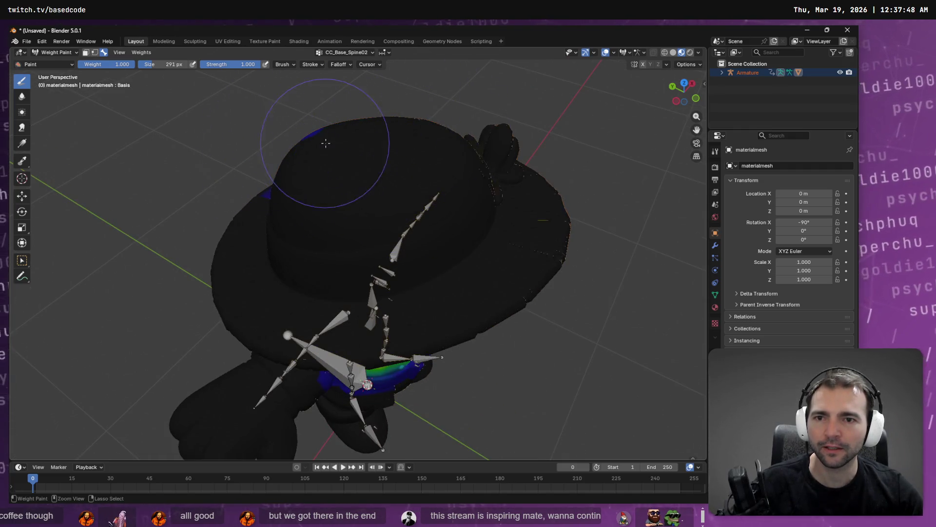
mouse_move(326, 143)
mouse_down()
mouse_move(351, 161)
mouse_move(324, 146)
mouse_up()
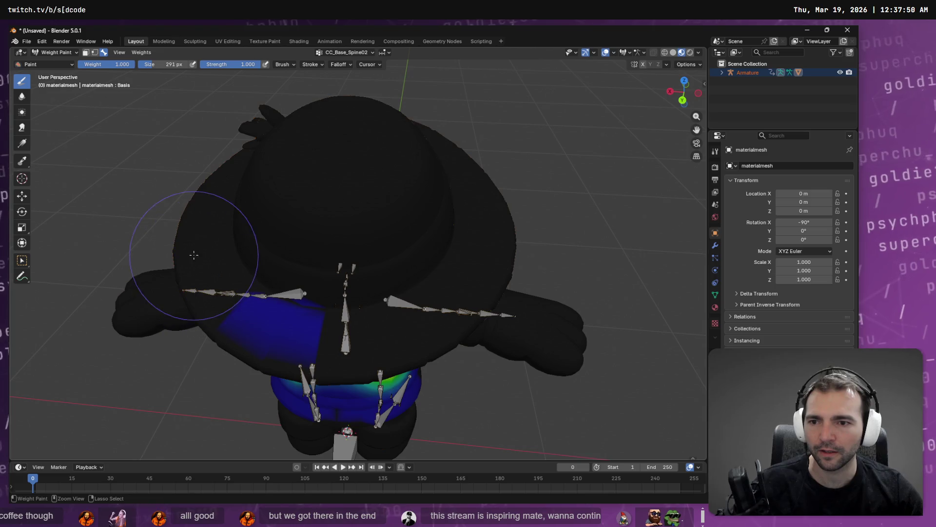
drag(286, 313, 488, 272)
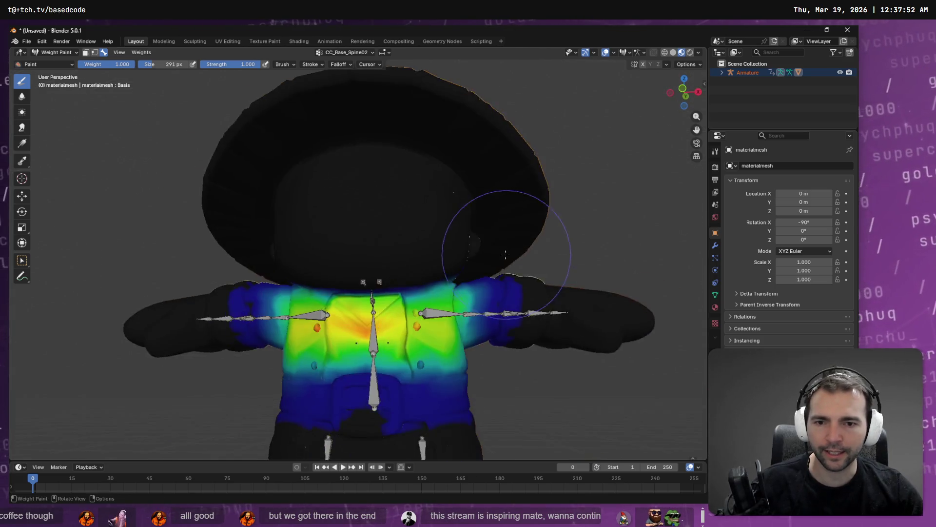
scroll(536, 293, down, 4)
drag(564, 307, 569, 309)
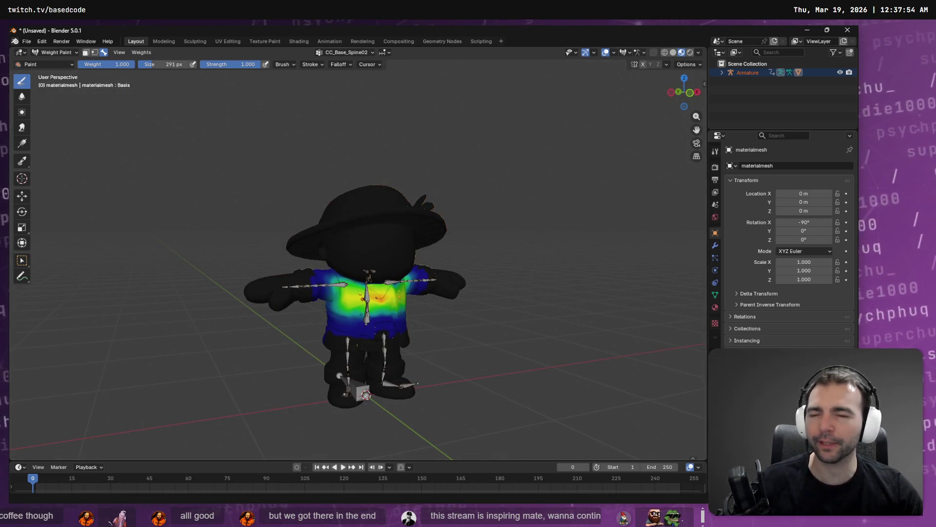
click(27, 42)
mouse_move(73, 175)
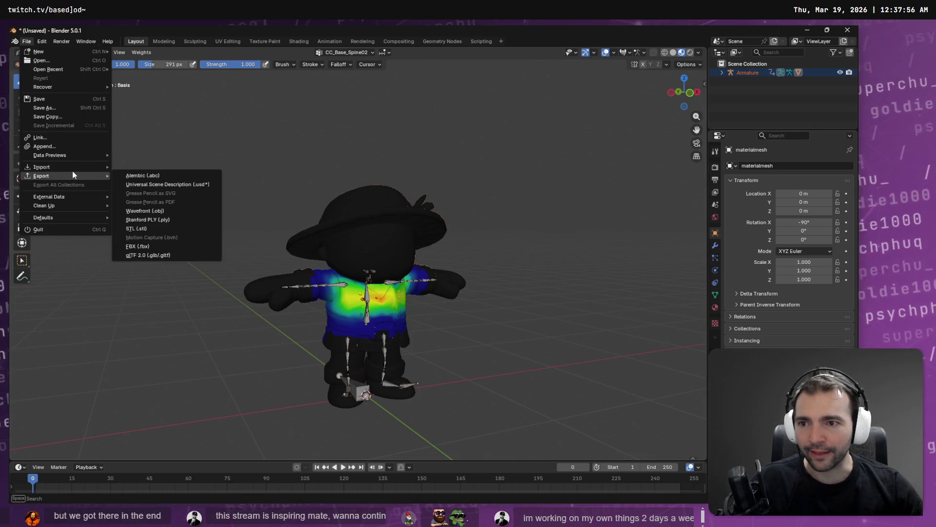
click(156, 245)
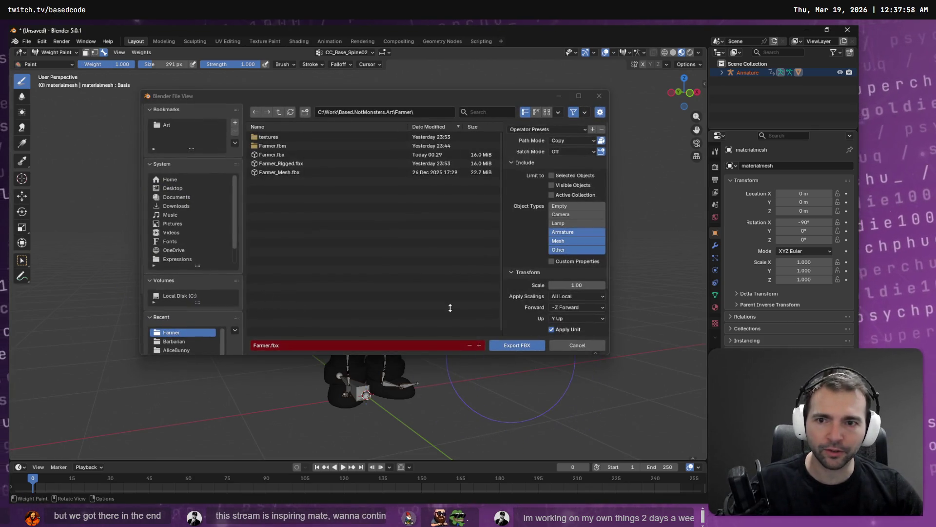
click(292, 155)
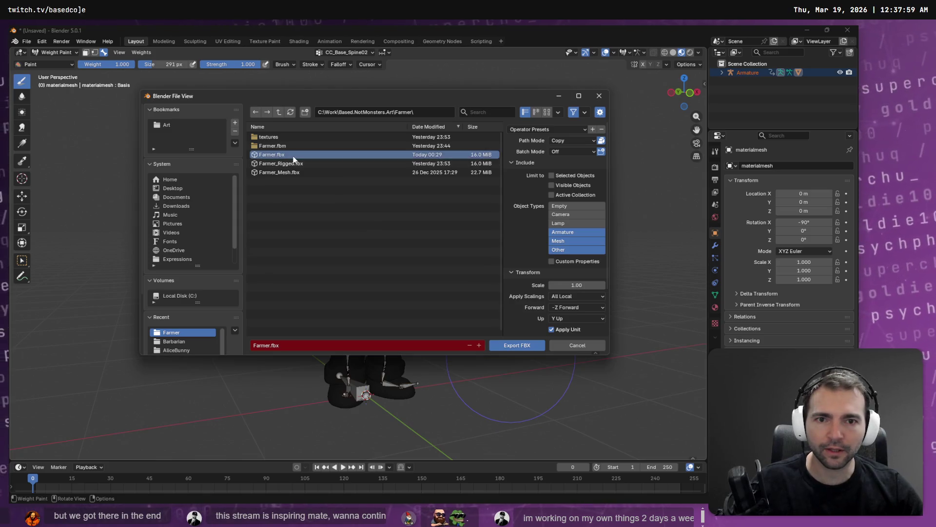
click(517, 345)
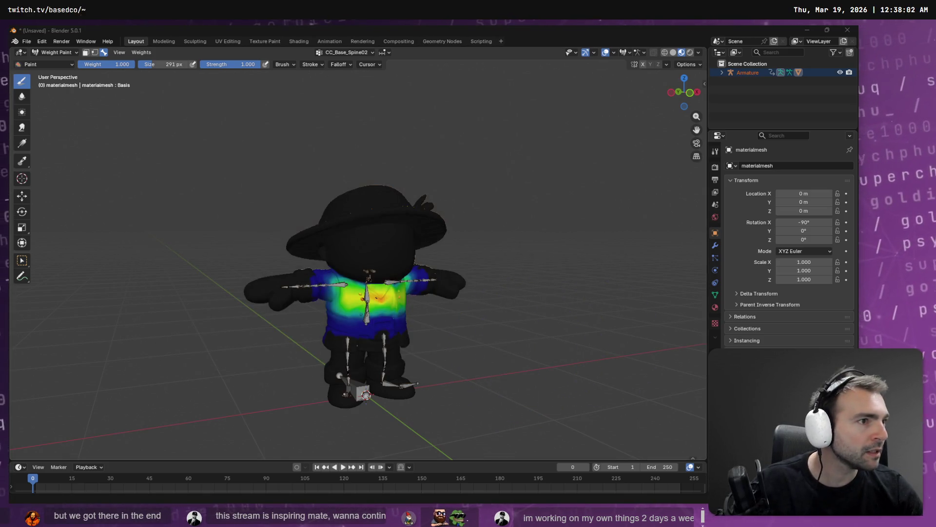
key(alt+Tab)
mouse_move(361, 281)
mouse_down()
mouse_move(372, 313)
mouse_move(438, 371)
mouse_up()
- Copy the new Farmer.fbx into the project's Farmer folder, replacing the old file
key(alt+Tab)
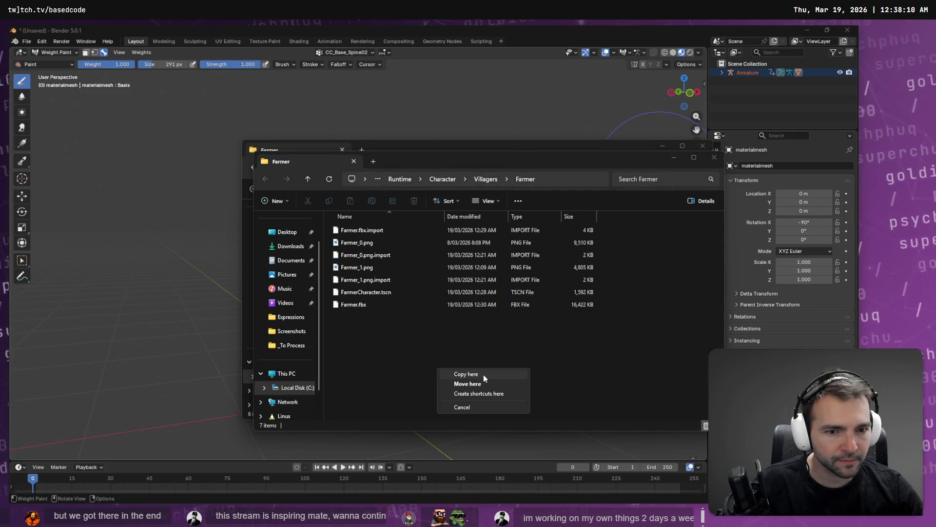
click(483, 374)
click(415, 197)
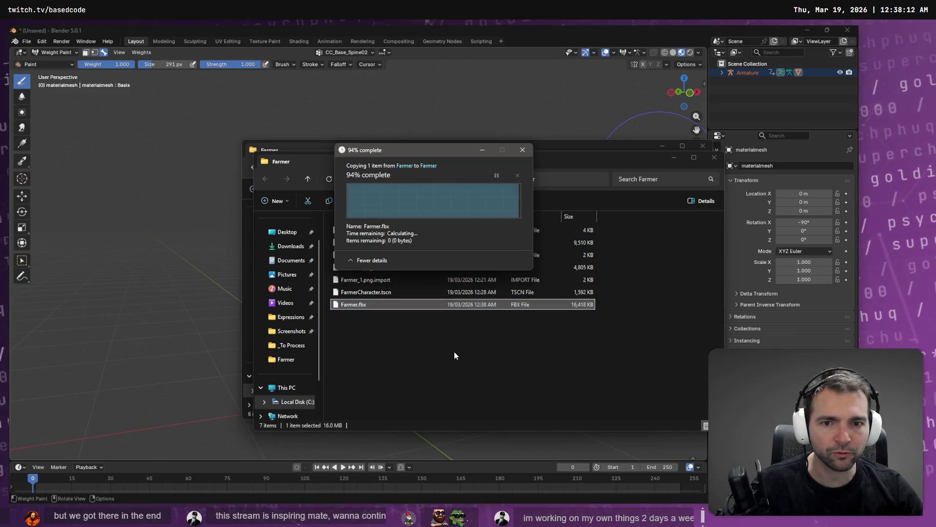
key(alt+Tab)
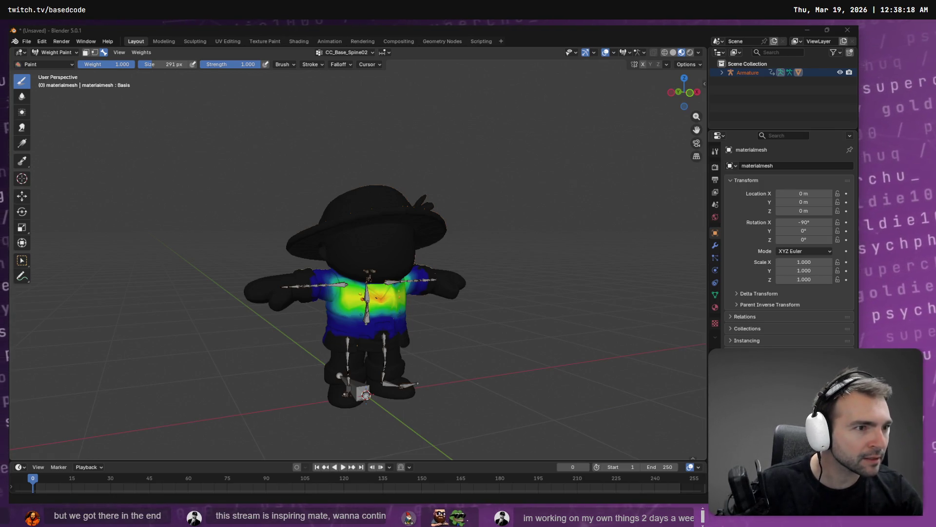
key(alt+Tab)
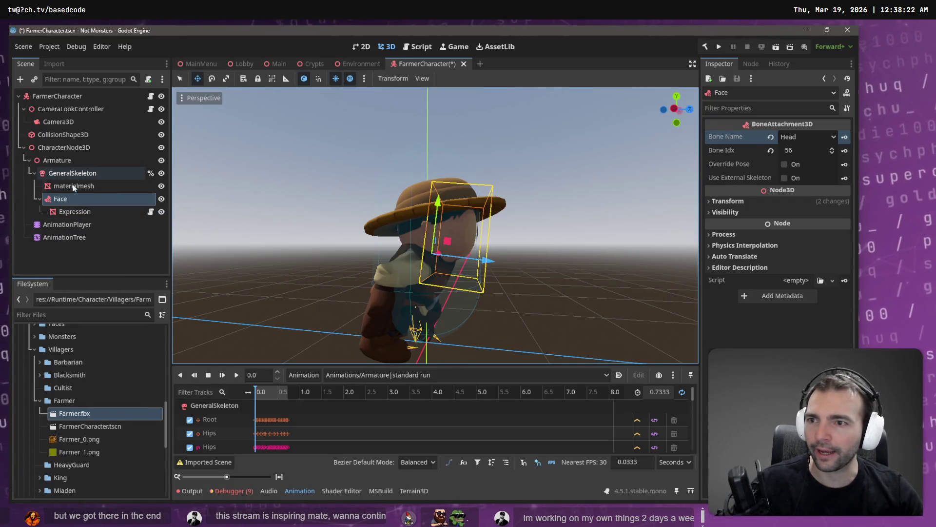
- Reparent Face and AnimationTree under FarmerCharacter and delete CharacterNode3D with the old model
ctrl+click(73, 239)
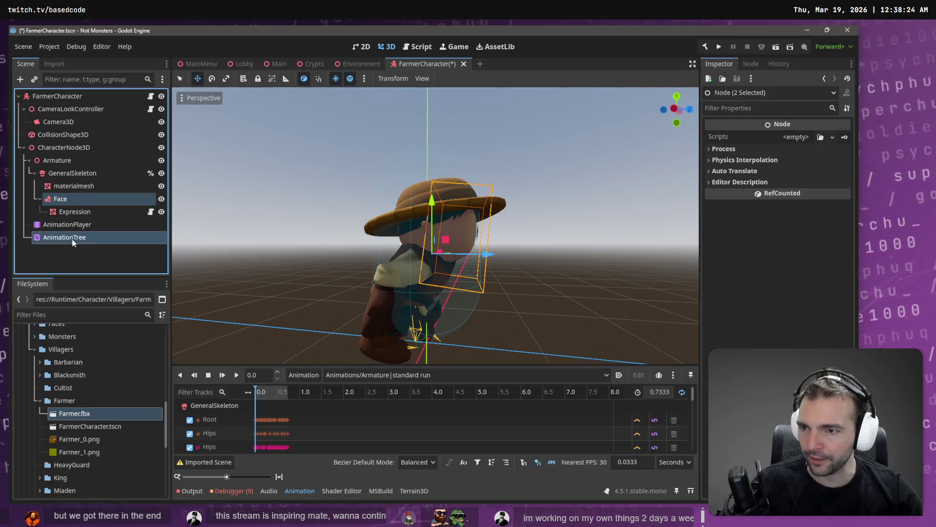
drag(64, 160, 49, 96)
click(60, 148)
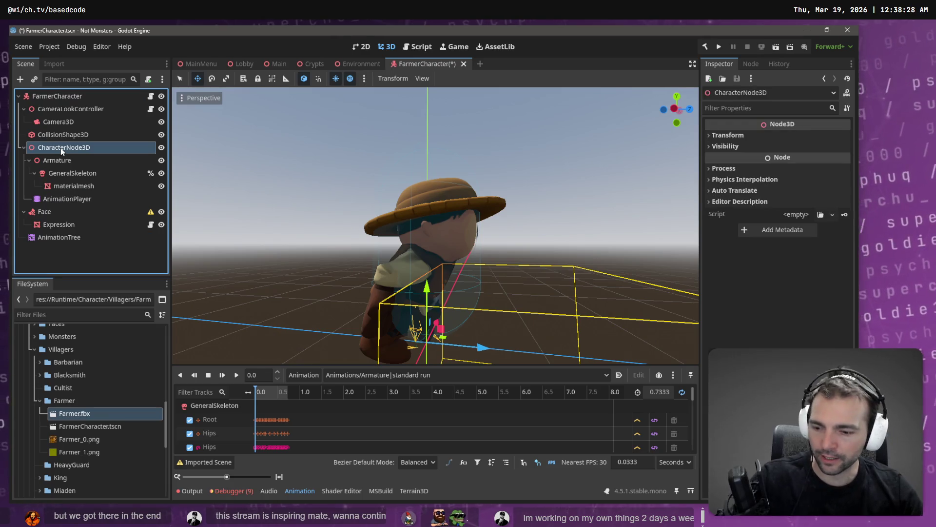
key(Delete)
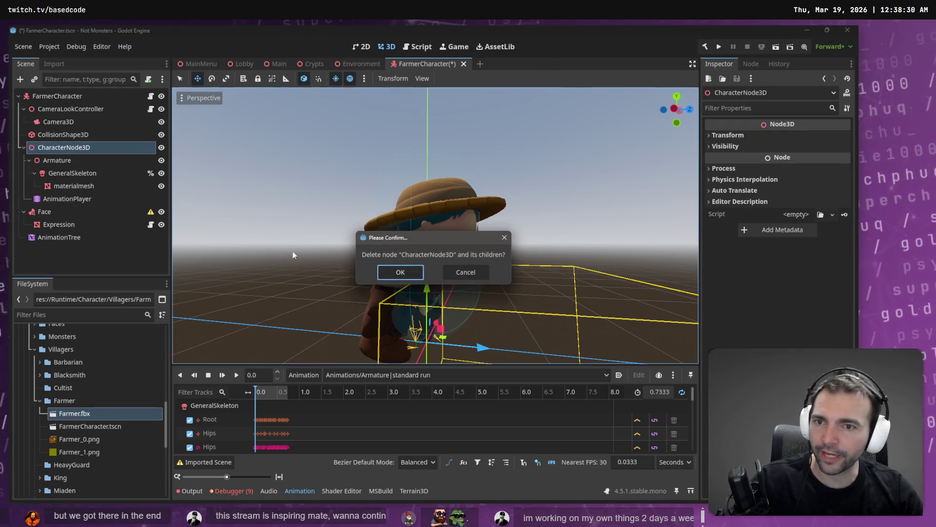
click(414, 277)
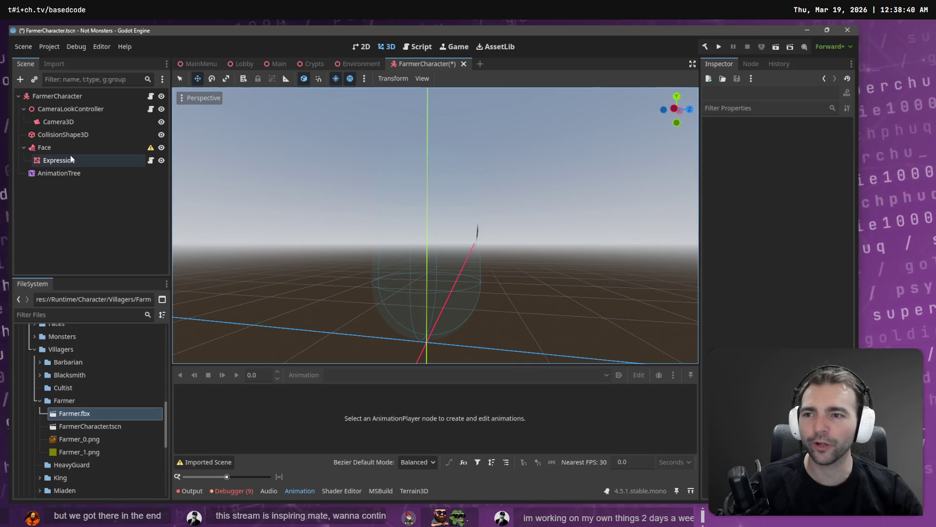
- Open the advanced import settings for Farmer.fbx and select its Skeleton3D
right_click(87, 413)
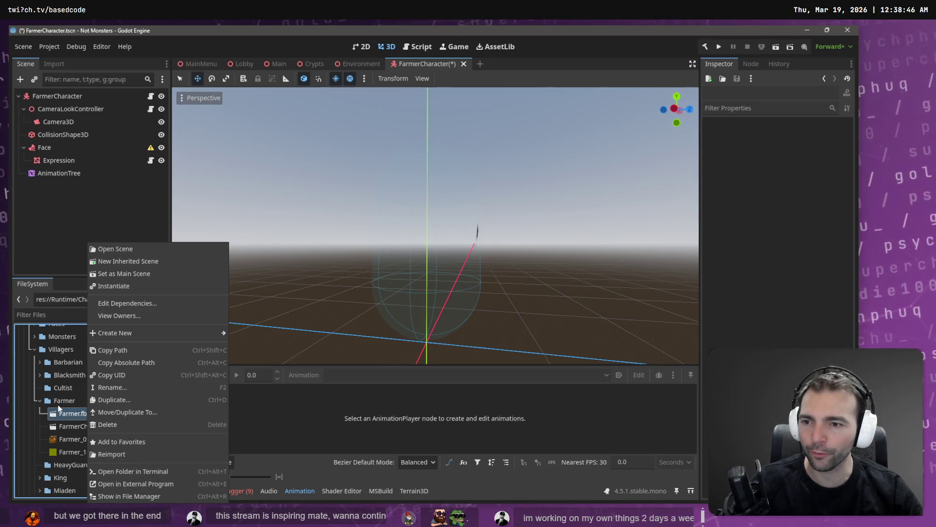
click(63, 413)
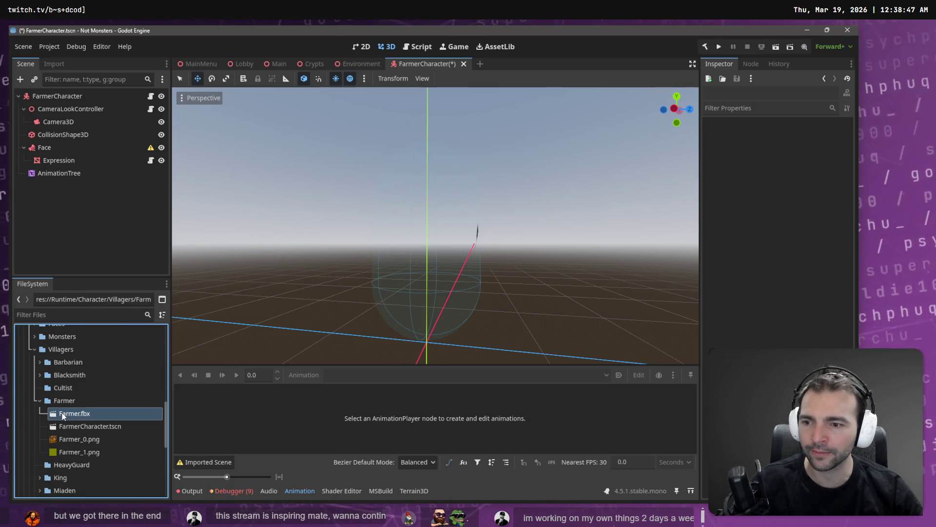
click(52, 66)
click(49, 269)
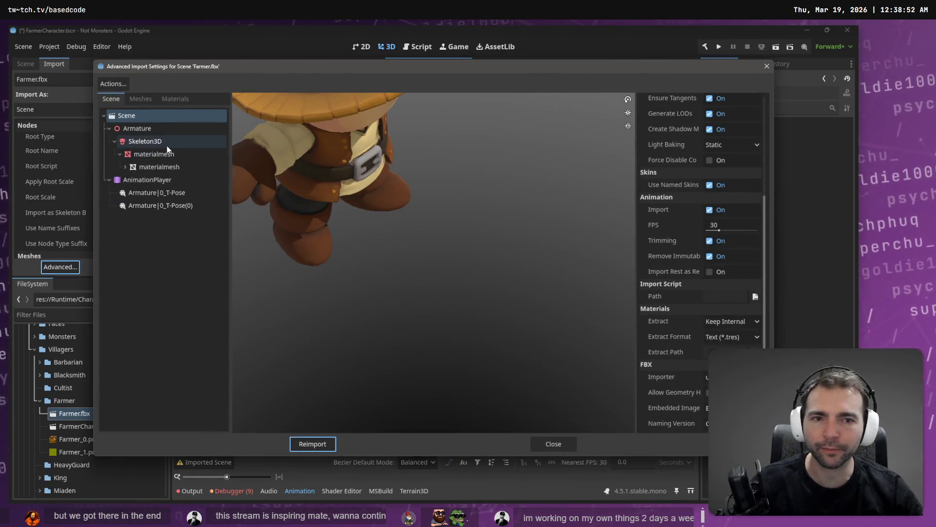
click(145, 141)
- Give the skeleton a new BoneMap using SkeletonProfileHumanoid and reimport Farmer.fbx
click(756, 183)
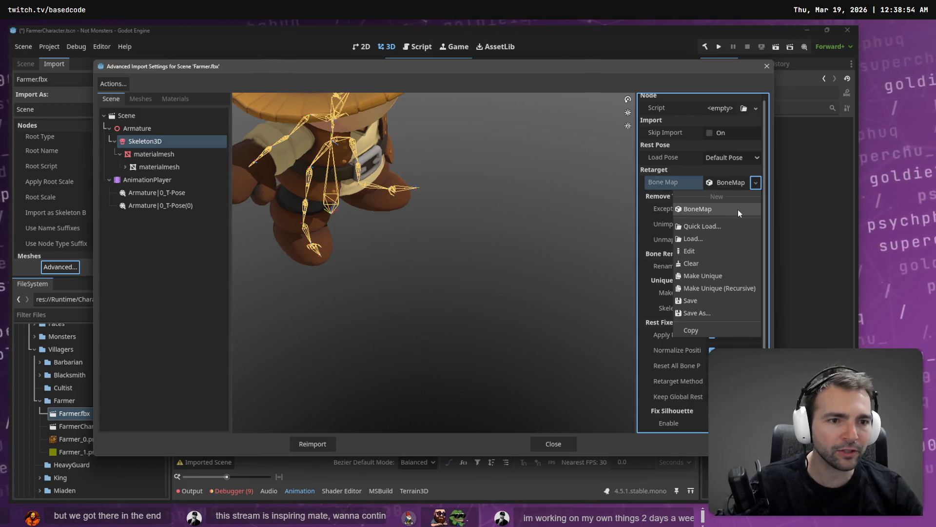
click(739, 183)
click(739, 183)
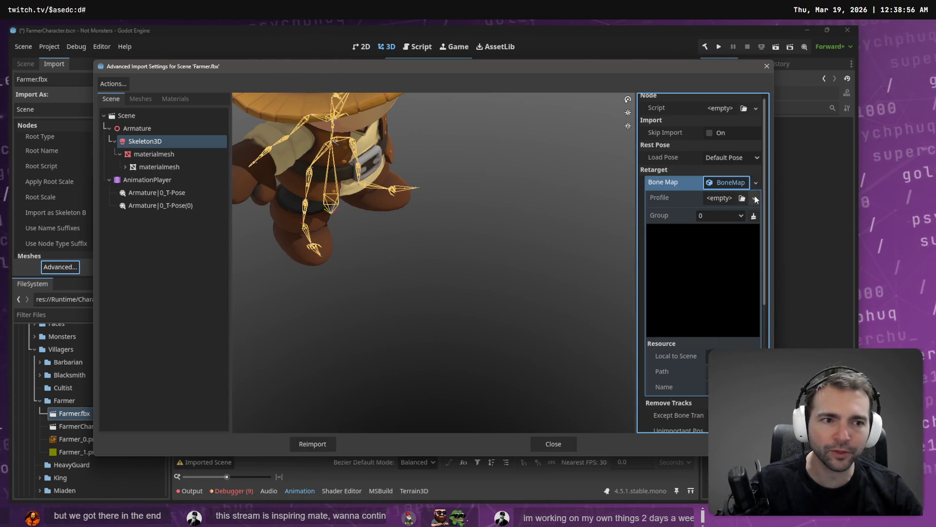
click(755, 199)
click(750, 237)
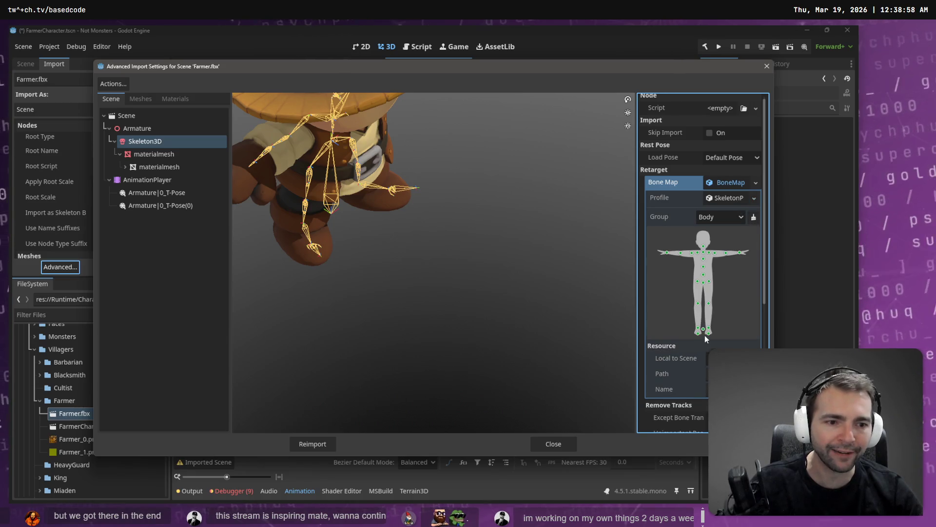
scroll(705, 335, down, 5)
click(316, 445)
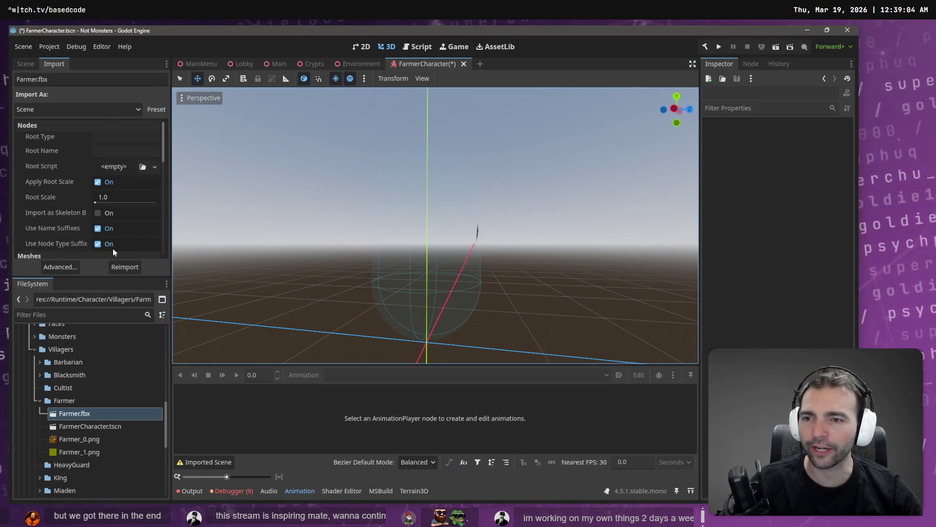
scroll(59, 247, down, 8)
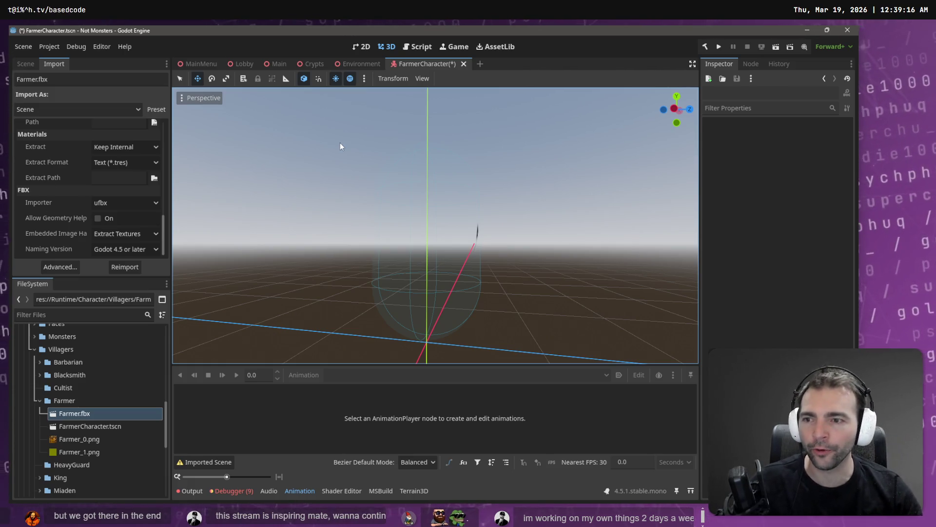
click(25, 64)
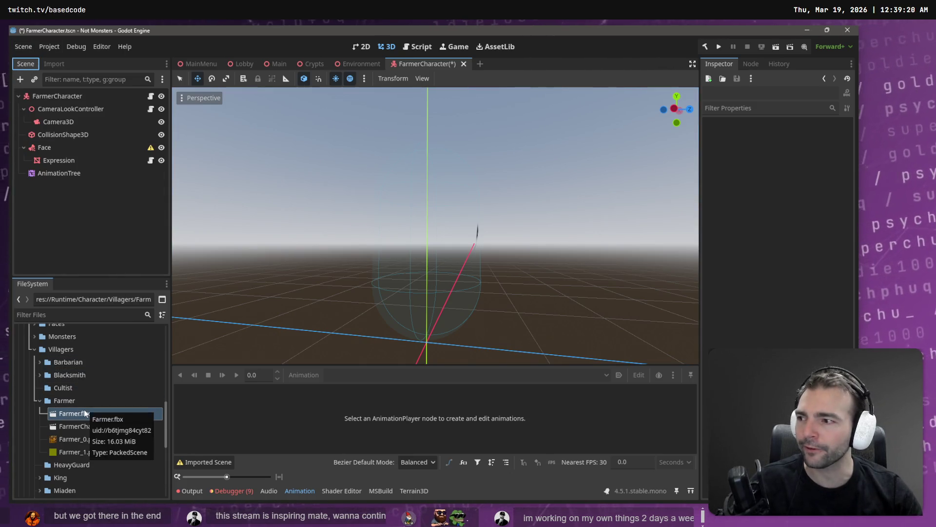
- Instance Farmer.fbx under FarmerCharacter, make it local, and move Face under GeneralSkeleton
mouse_move(85, 414)
mouse_down()
mouse_move(81, 246)
mouse_move(58, 148)
mouse_move(59, 98)
mouse_up()
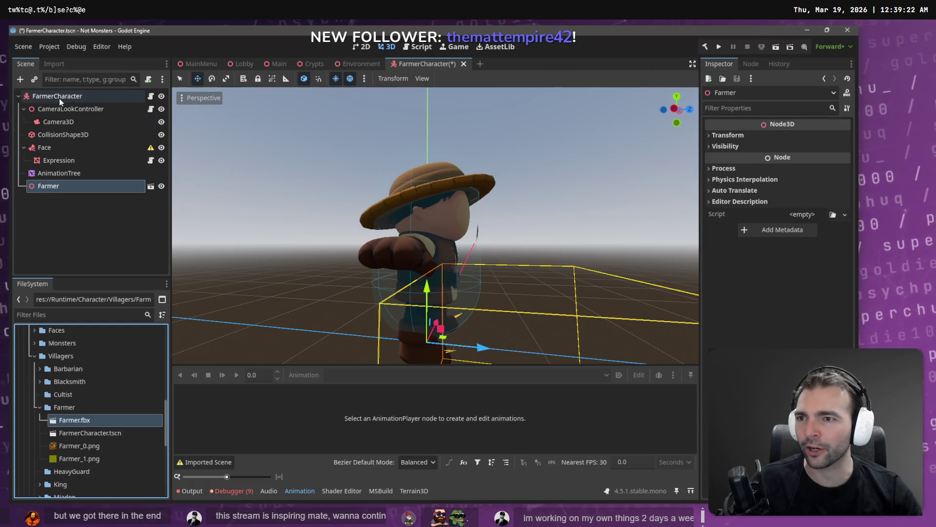
right_click(61, 189)
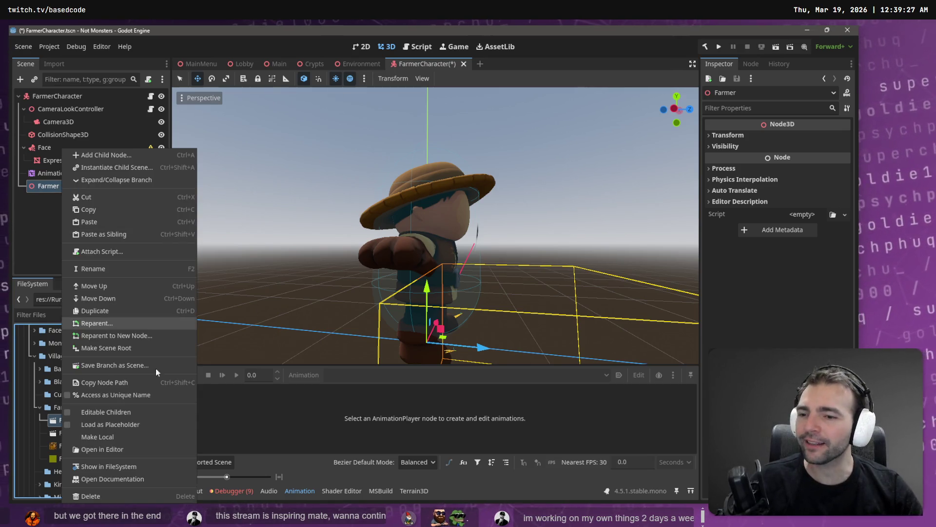
click(133, 433)
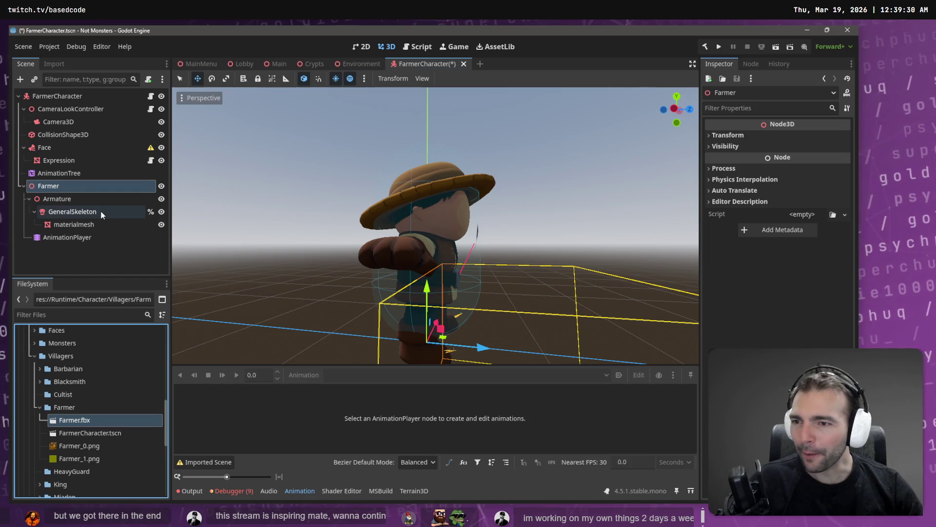
mouse_move(63, 149)
mouse_down()
mouse_move(78, 215)
mouse_move(60, 151)
mouse_move(63, 171)
mouse_up()
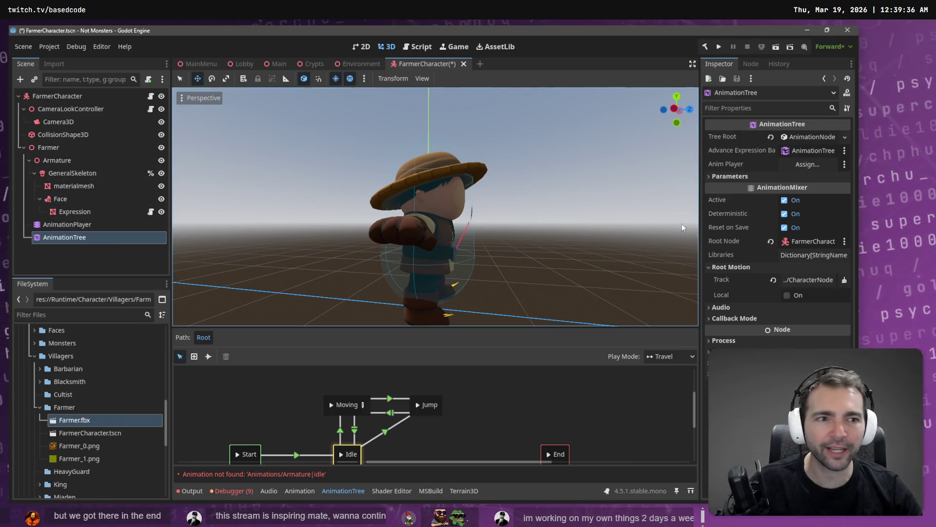
- Assign AnimationPlayer to the AnimationTree and set its root motion track to GeneralSkeleton's Root
mouse_move(73, 225)
mouse_down()
mouse_move(487, 231)
mouse_move(805, 166)
mouse_up()
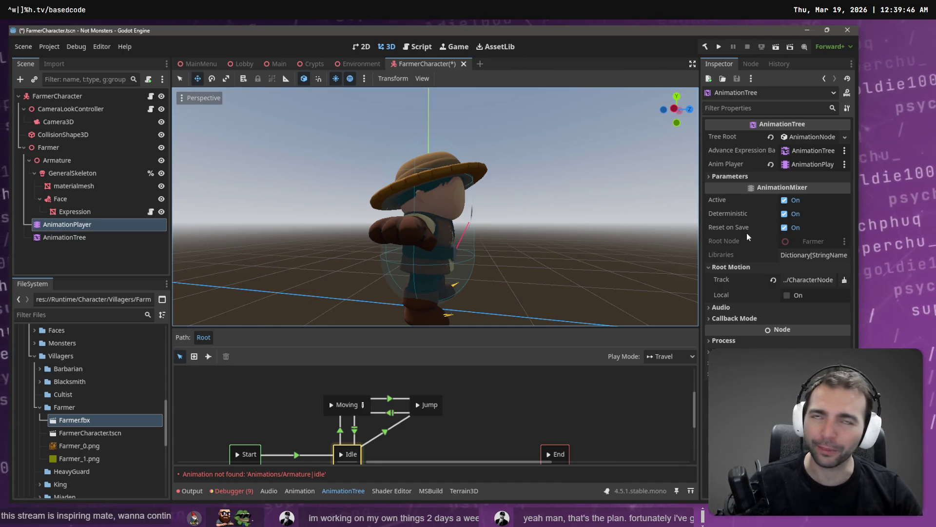
mouse_move(748, 233)
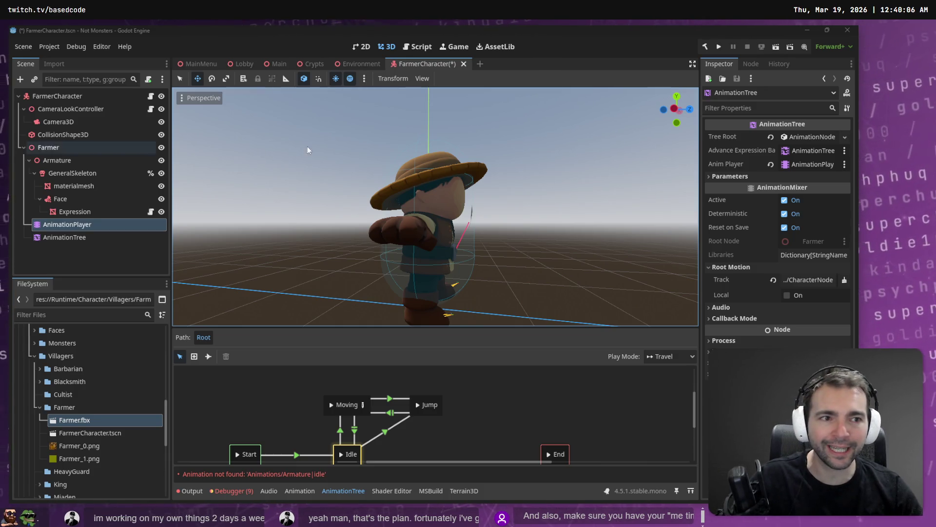
click(827, 282)
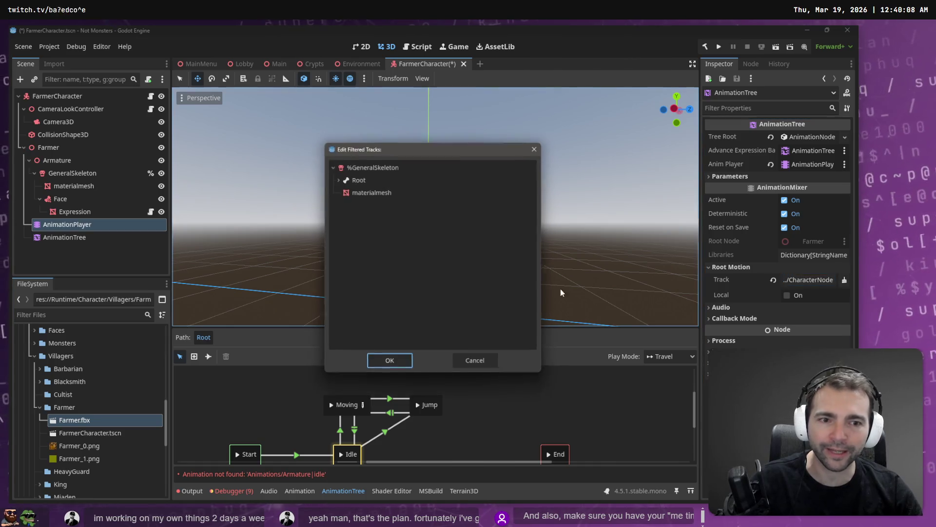
click(358, 179)
click(337, 179)
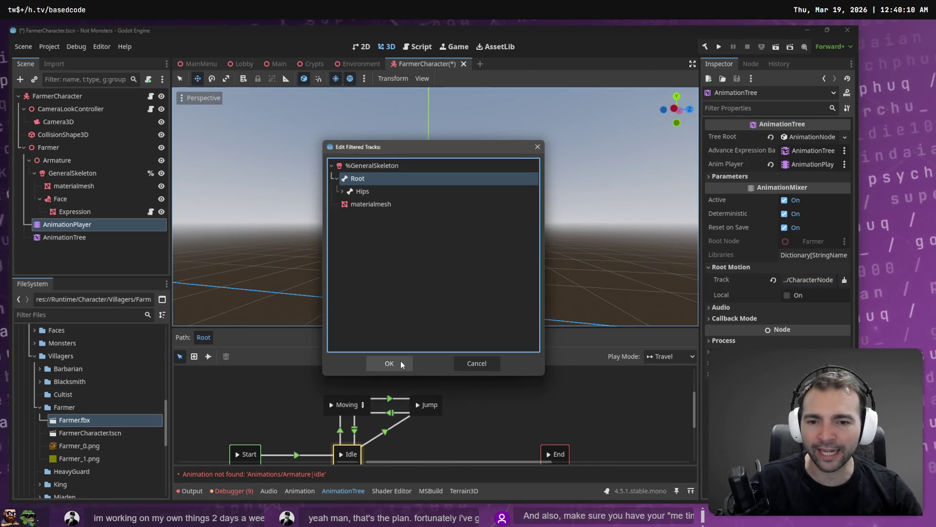
click(400, 362)
click(73, 238)
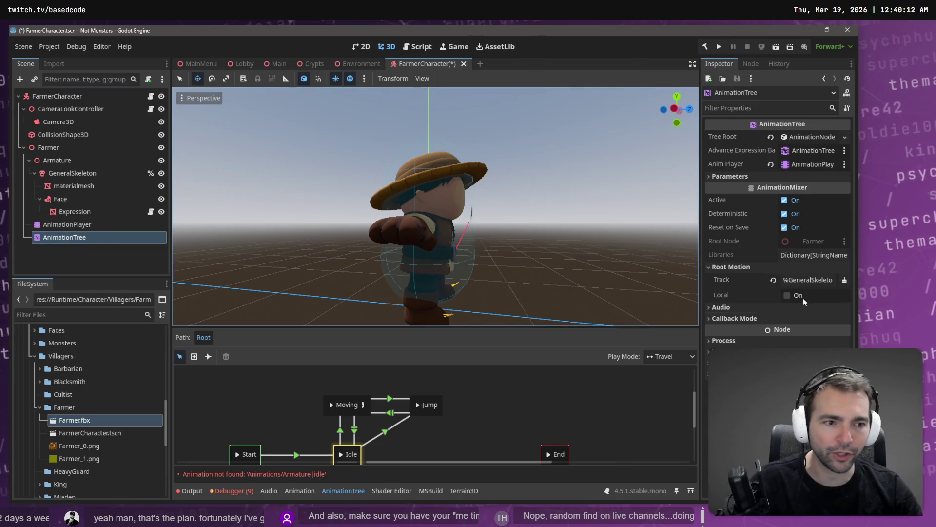
click(809, 280)
double_click(373, 180)
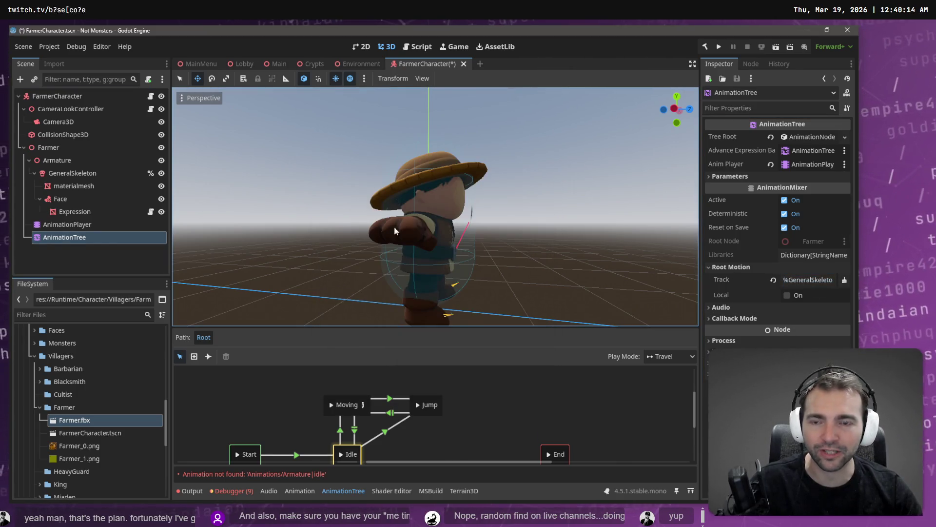
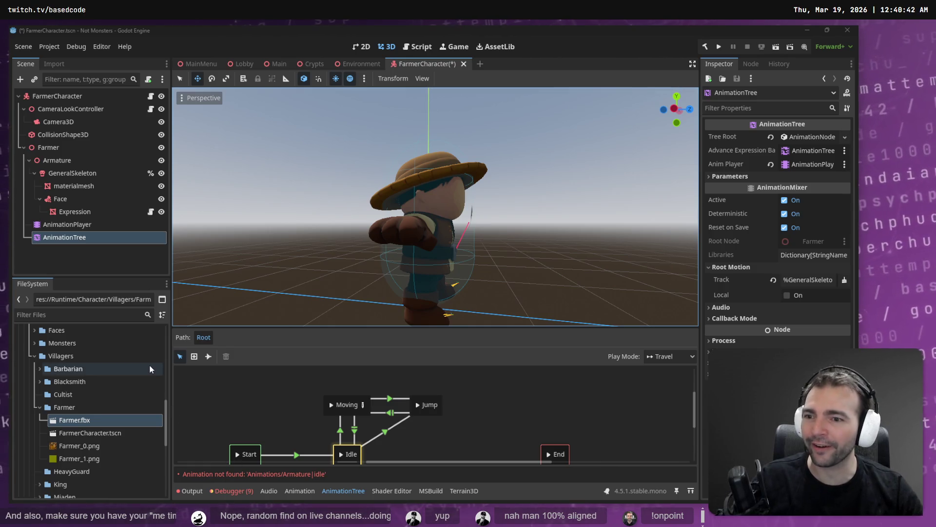
- Select the Farmer node and save the FarmerCharacter scene
click(89, 224)
click(80, 238)
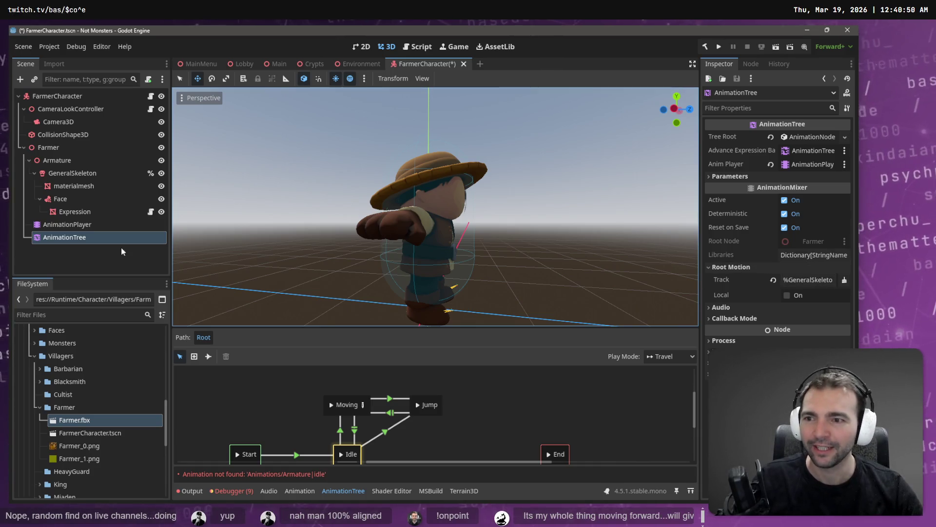
click(60, 147)
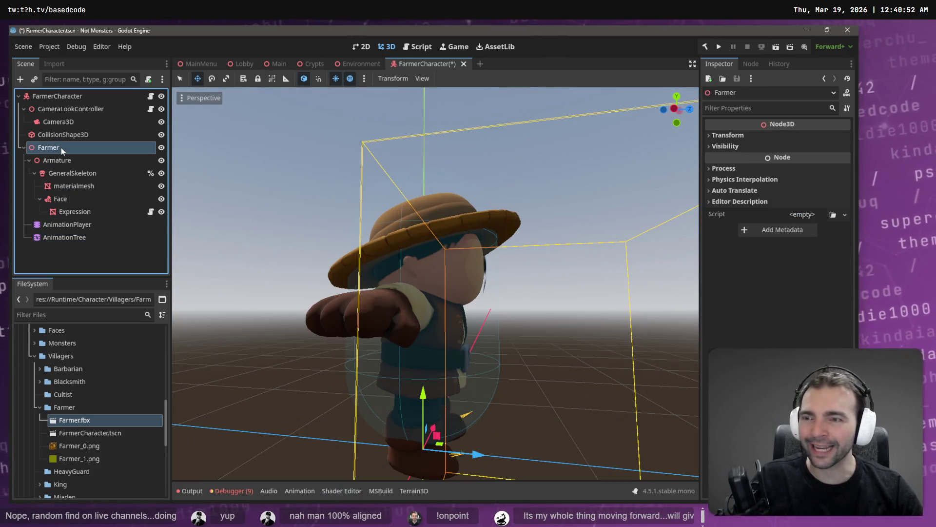
key(ctrl+s)
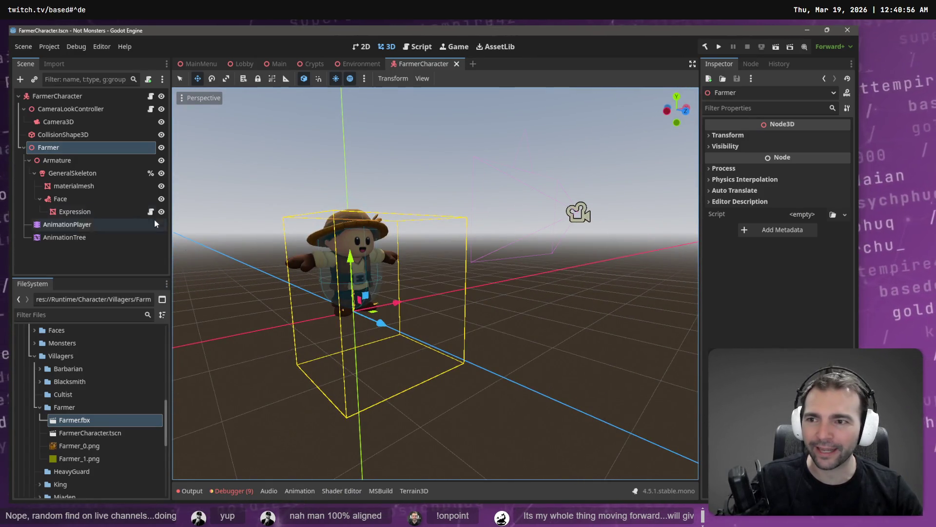
- Select the AnimationPlayer node to show its T-Pose animation timeline and options
click(73, 199)
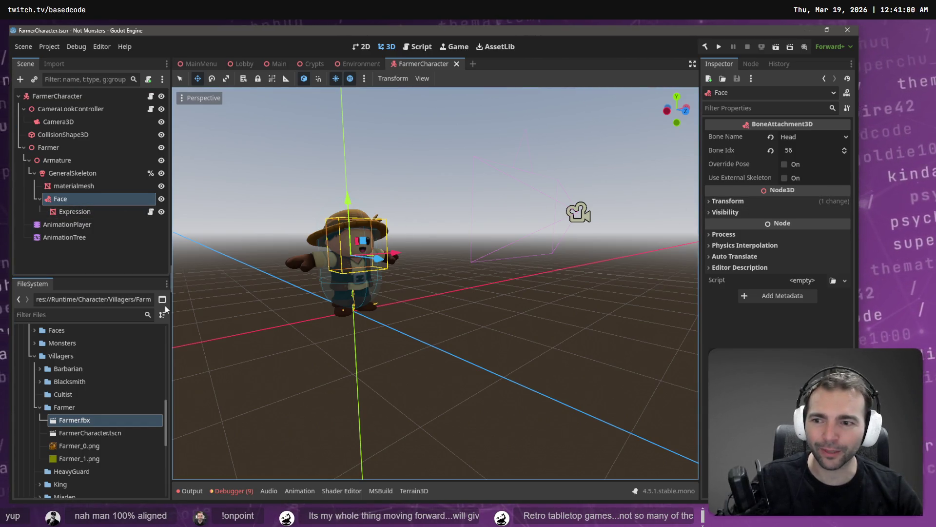
click(69, 225)
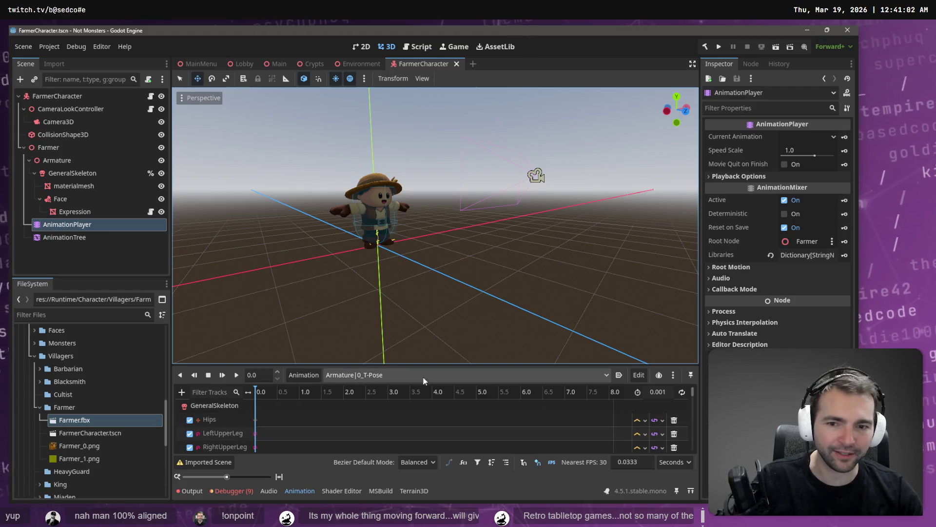
click(298, 375)
- Load Animations.fbx as a new animation library in the AnimationPlayer
click(351, 403)
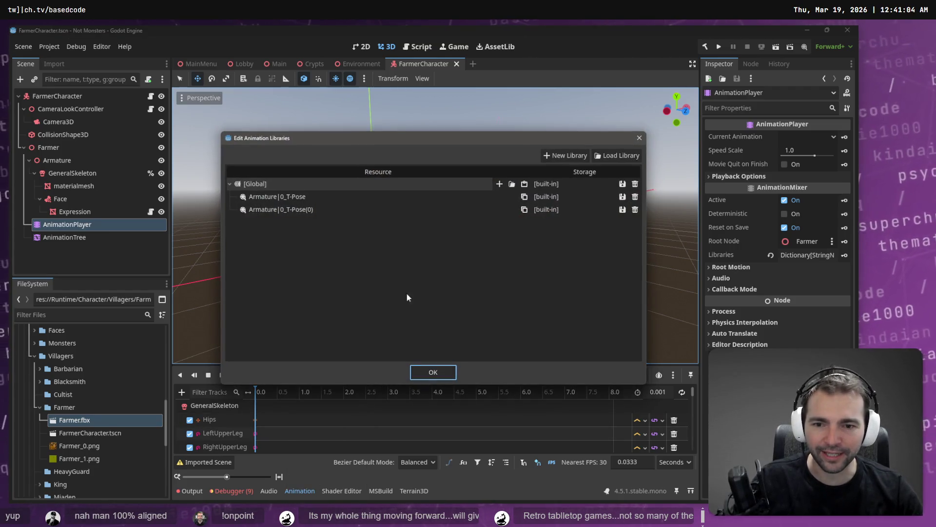
click(617, 155)
click(198, 143)
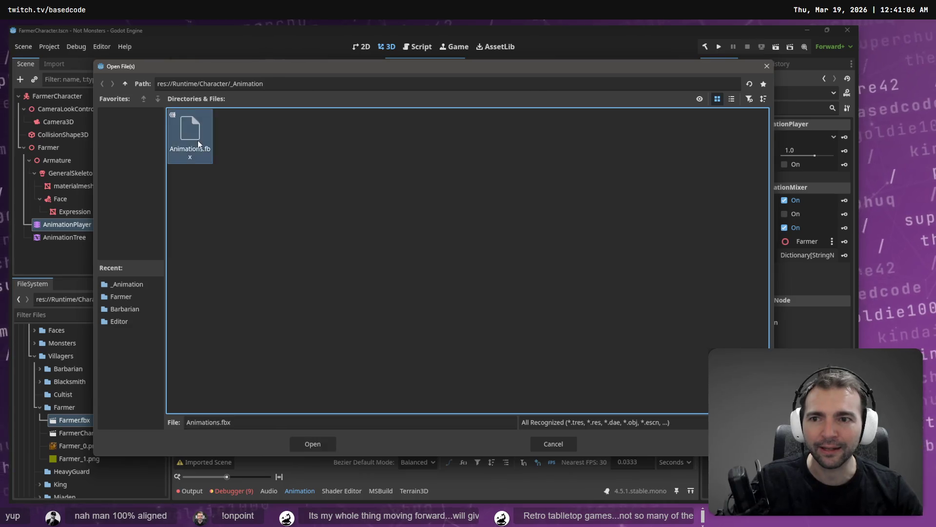
double_click(198, 142)
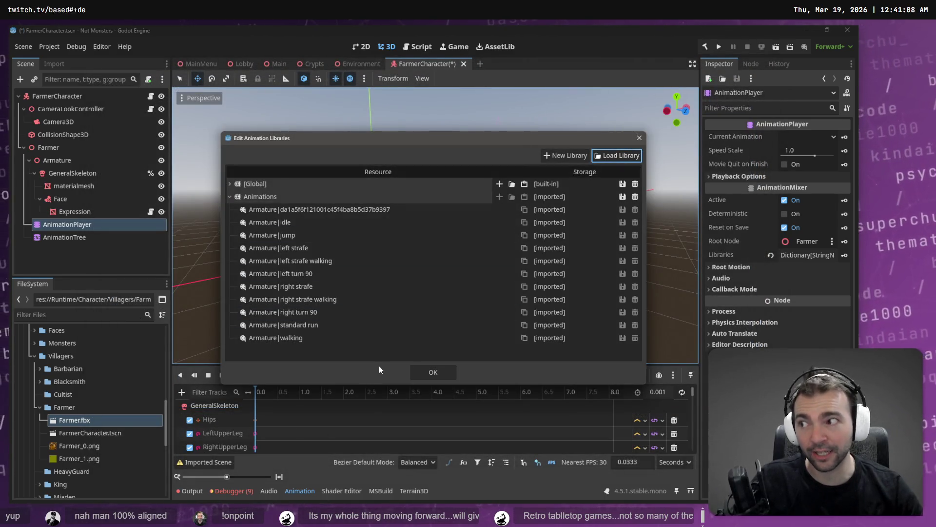
click(440, 376)
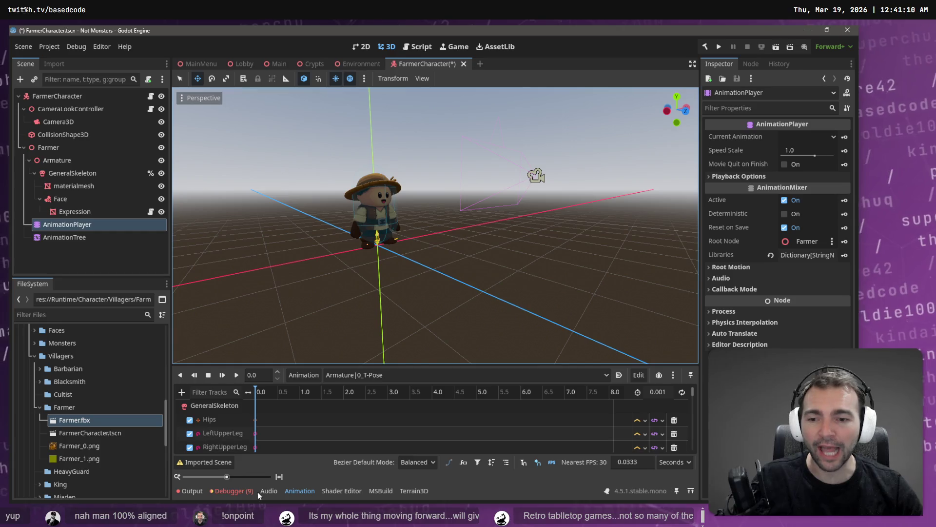
- Clear the Debugger's logged errors and reselect the AnimationPlayer node
click(232, 491)
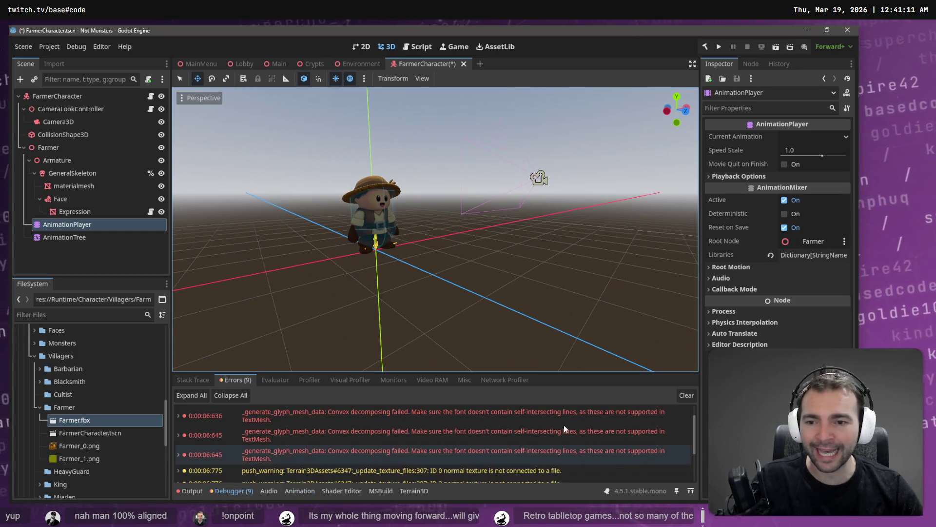
click(687, 395)
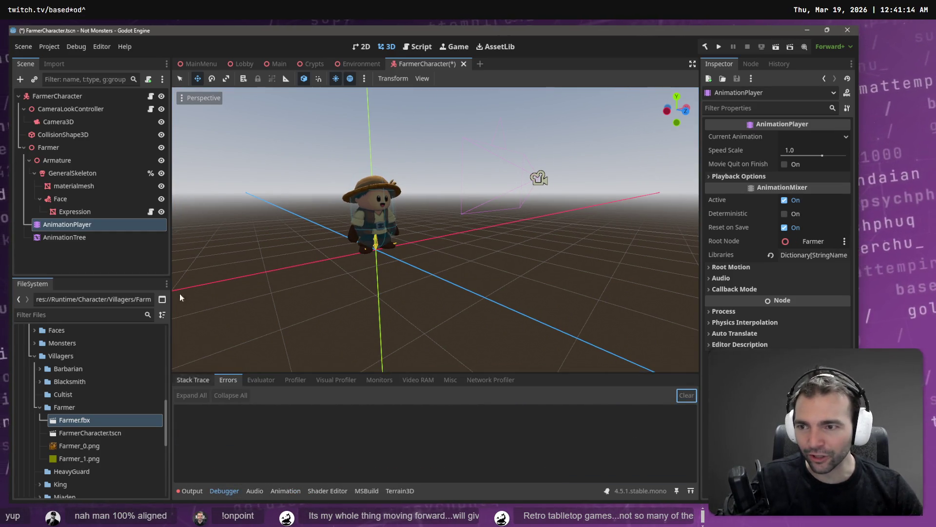
click(69, 237)
click(83, 227)
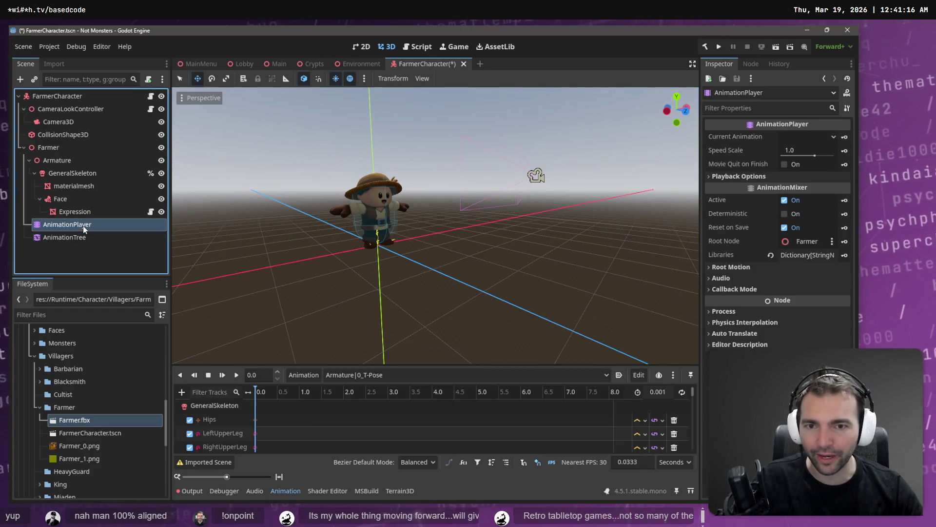
- Play the Animations/Armature|walking clip on the farmer
click(400, 375)
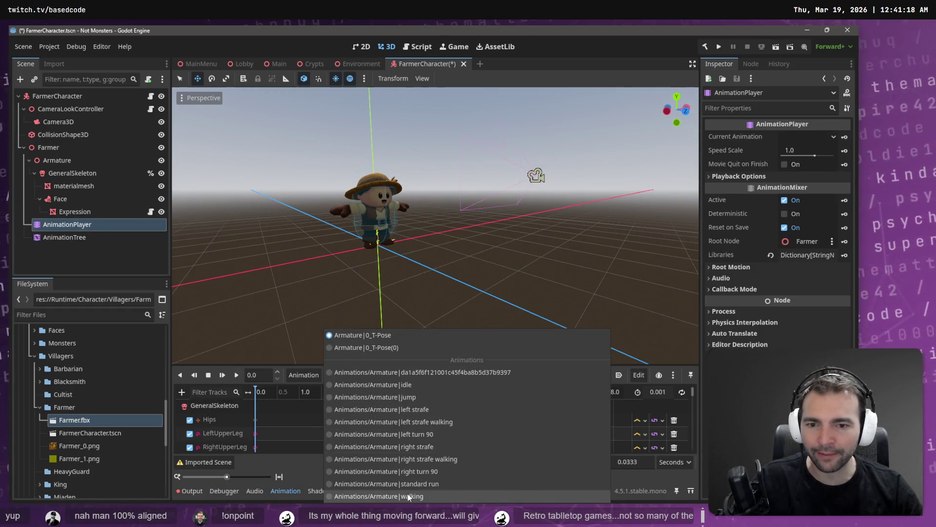
click(408, 494)
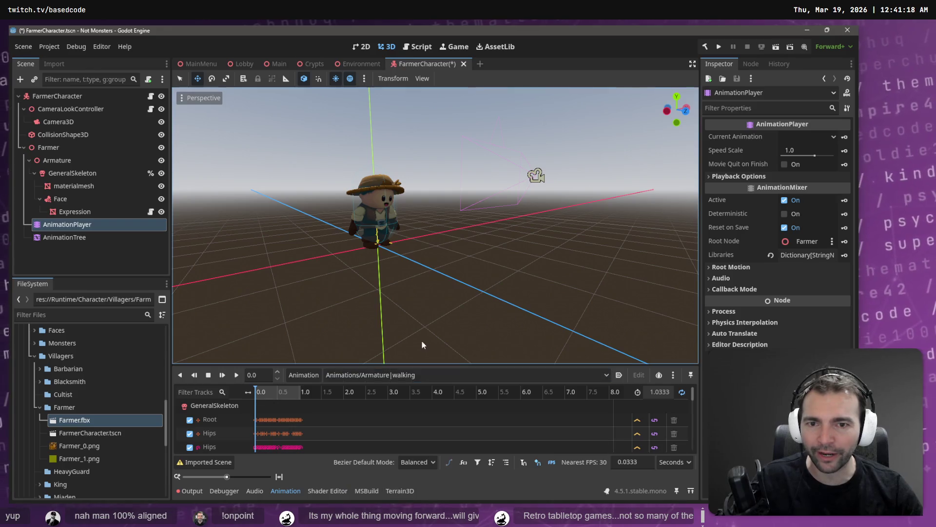
click(236, 376)
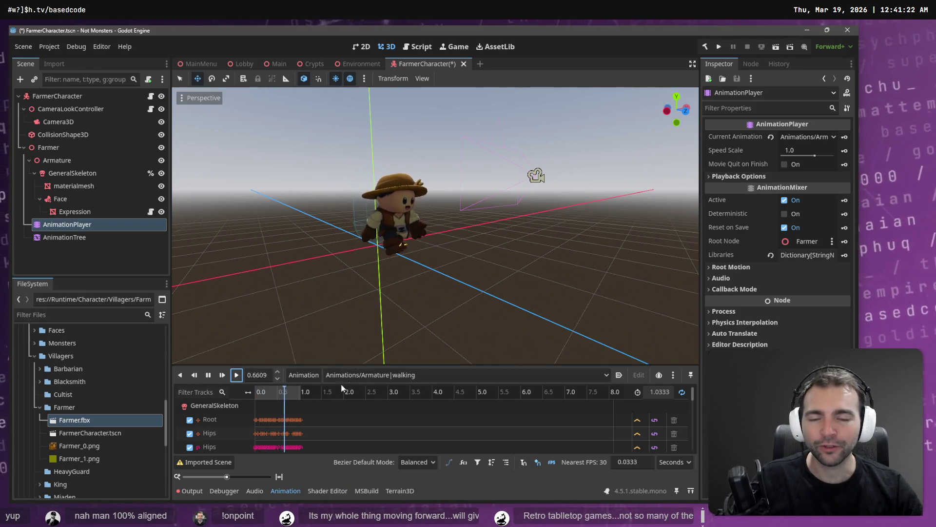
- Play the standard run clip, then pause it
click(391, 373)
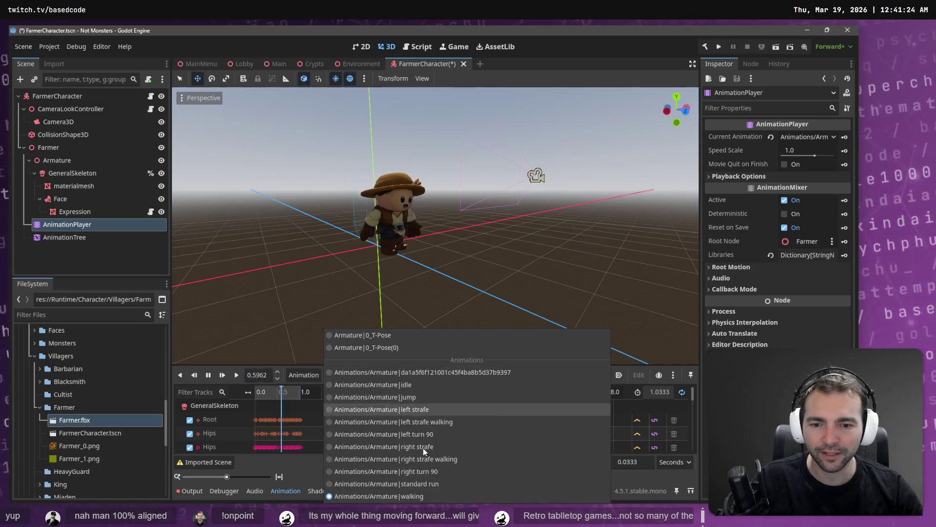
click(429, 473)
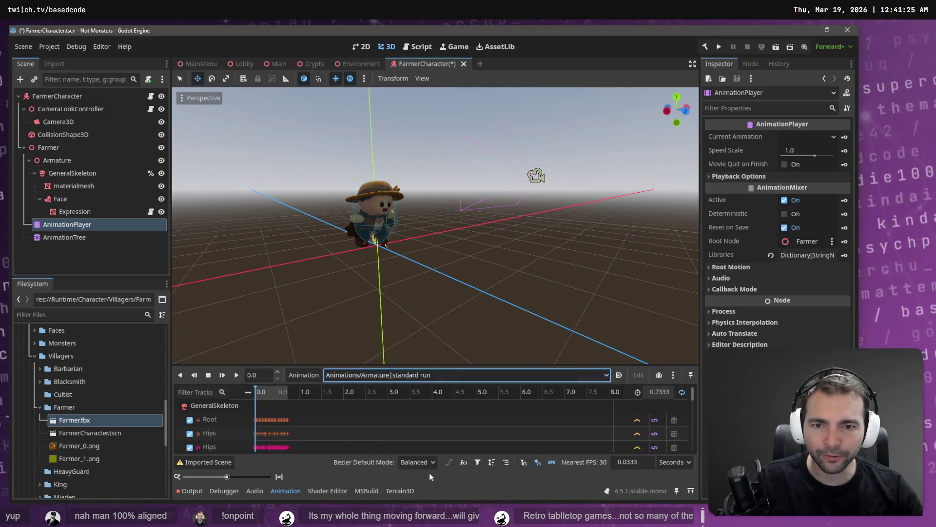
click(223, 375)
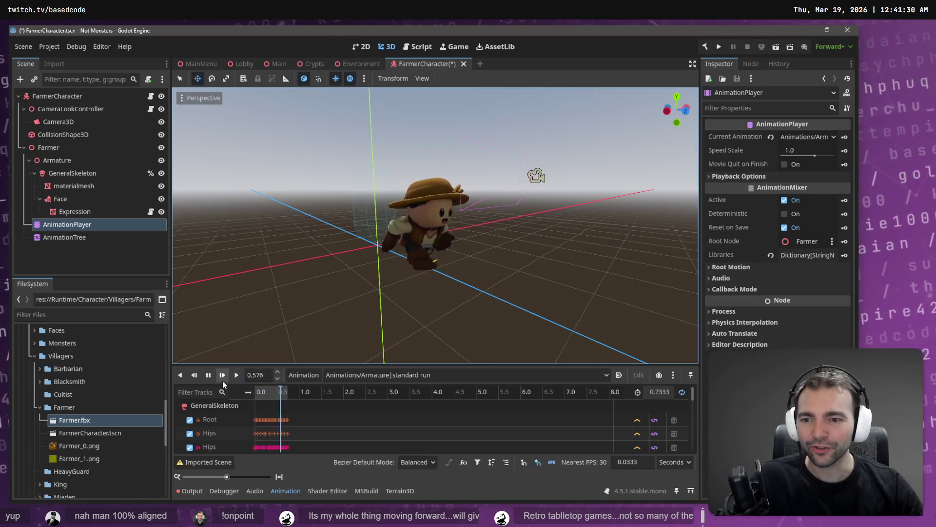
click(208, 374)
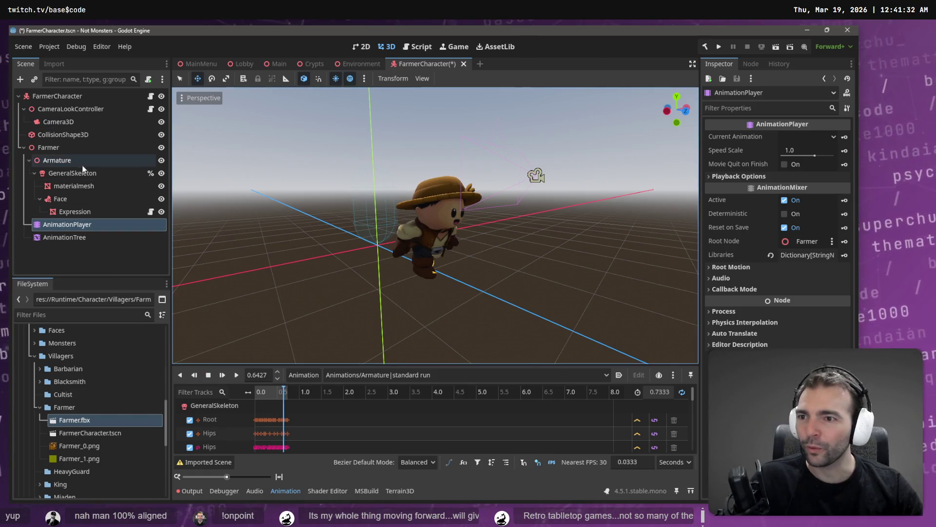
double_click(65, 148)
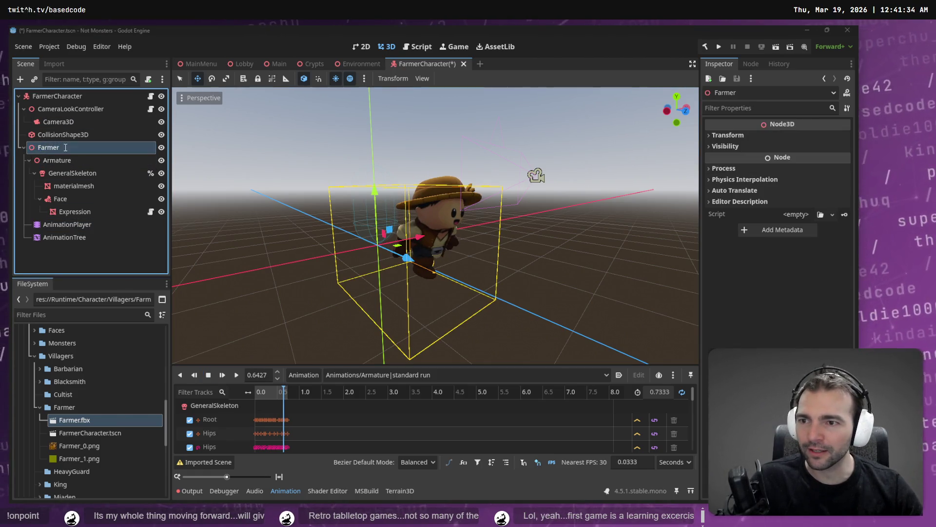
- Rename the Farmer node to CharacterNode3D and save the scene
key(super+v)
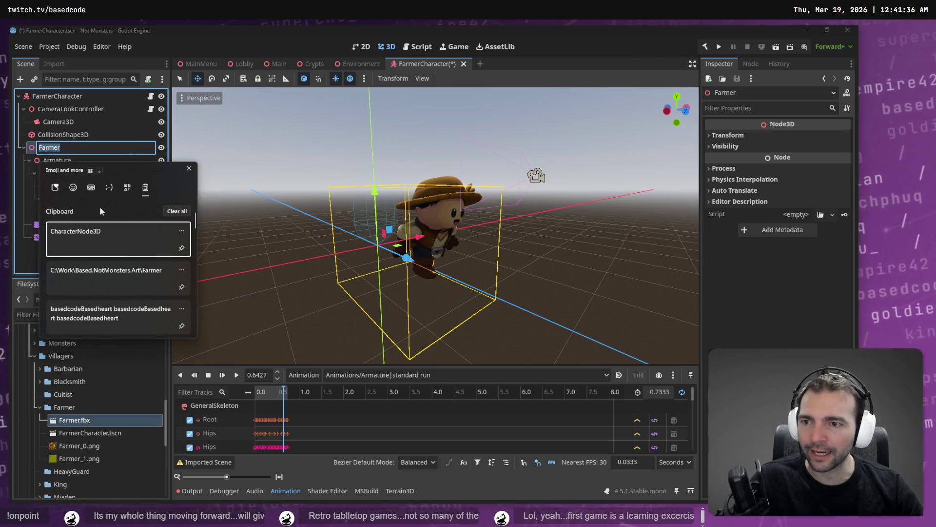
click(88, 236)
key(Return)
key(ctrl+s)
click(65, 257)
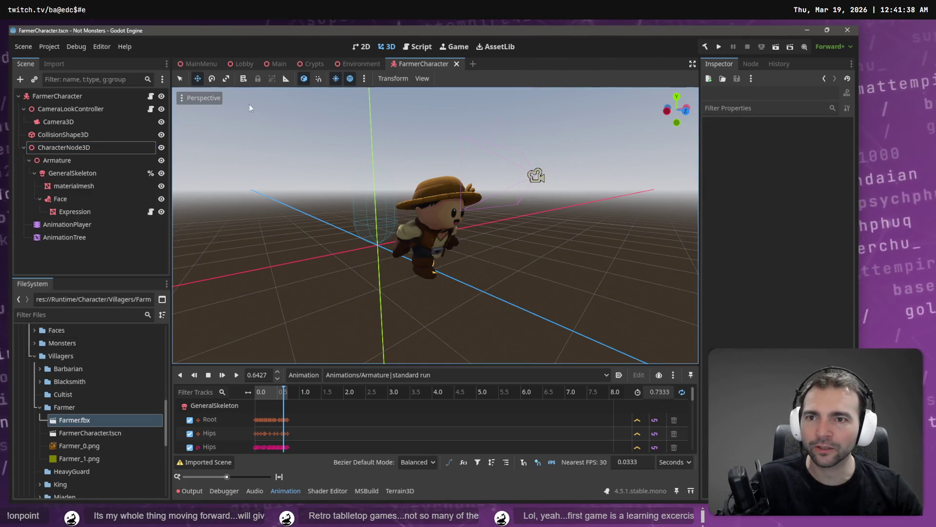
- Run the game from the Main scene with F5, then stop it
click(277, 66)
key(F5)
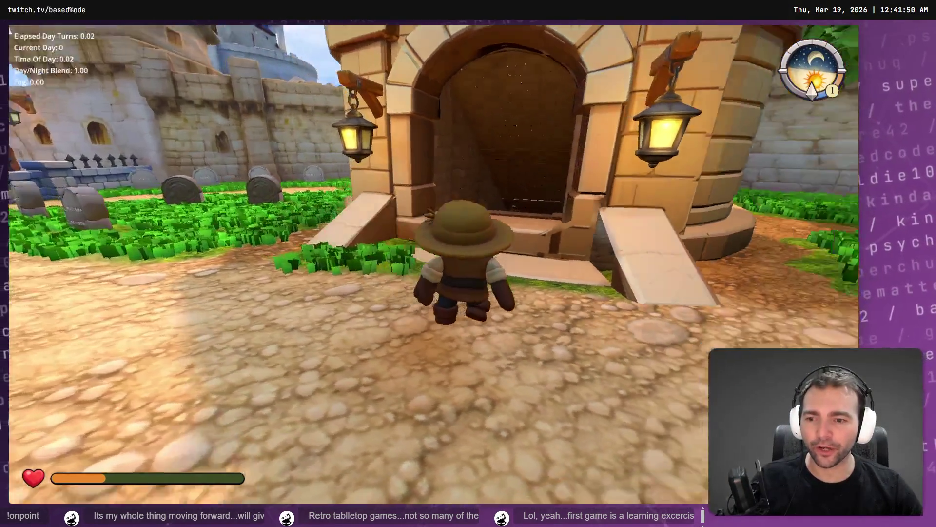
key(F8)
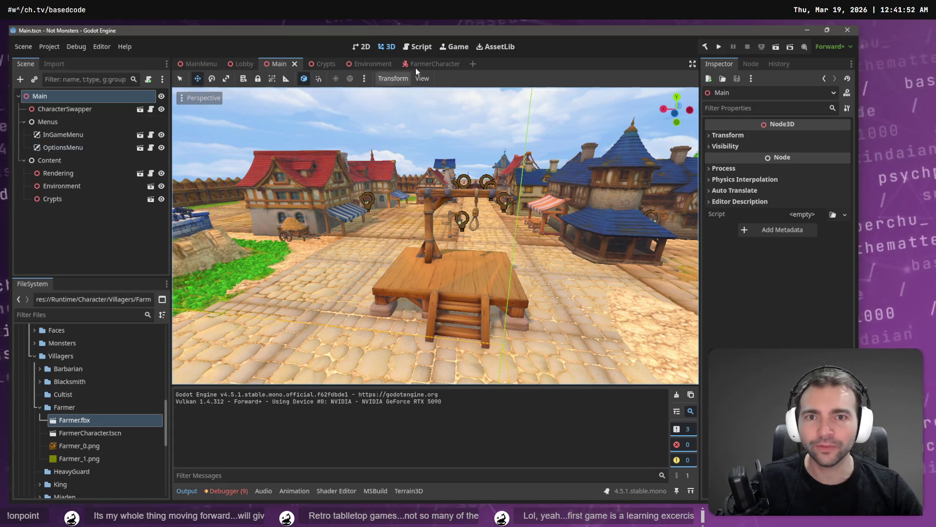
- Set the AnimationPlayer's root motion track to the GeneralSkeleton Root bone
click(417, 64)
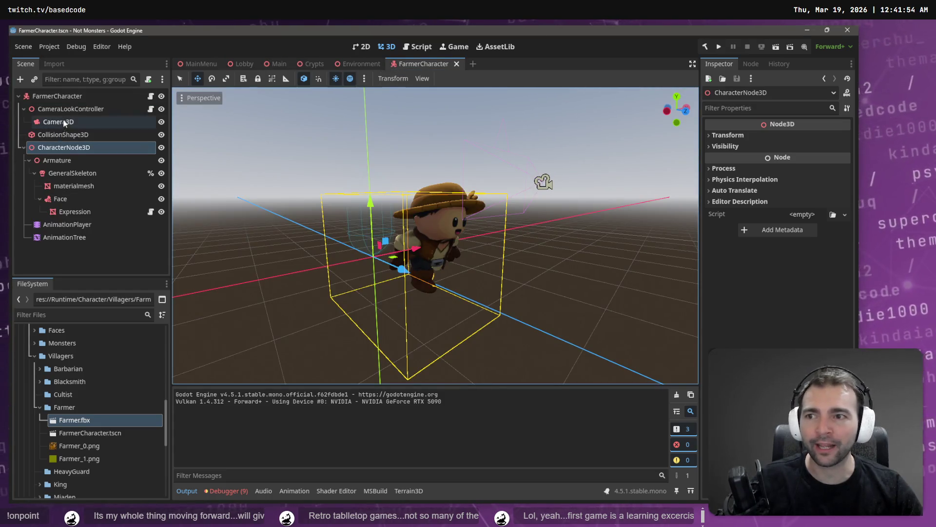
click(69, 109)
click(75, 152)
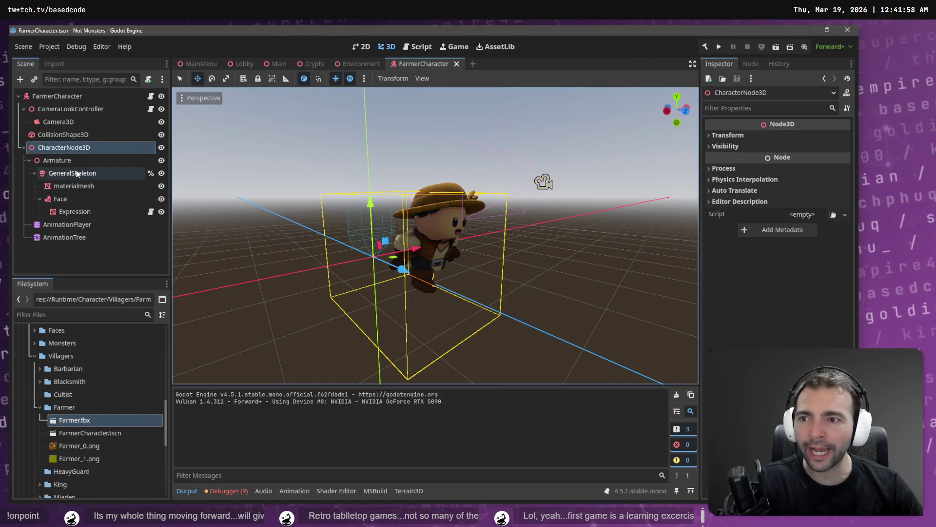
click(137, 161)
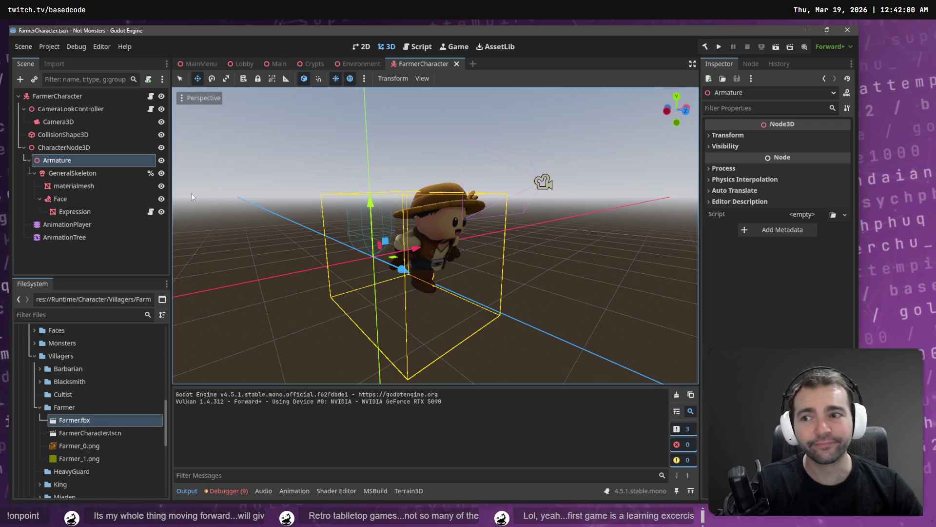
click(56, 172)
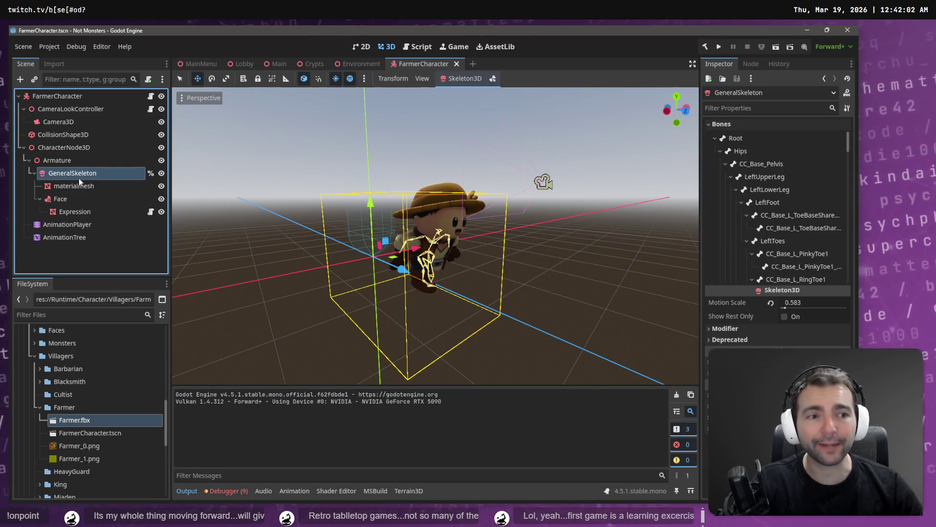
click(71, 188)
click(69, 223)
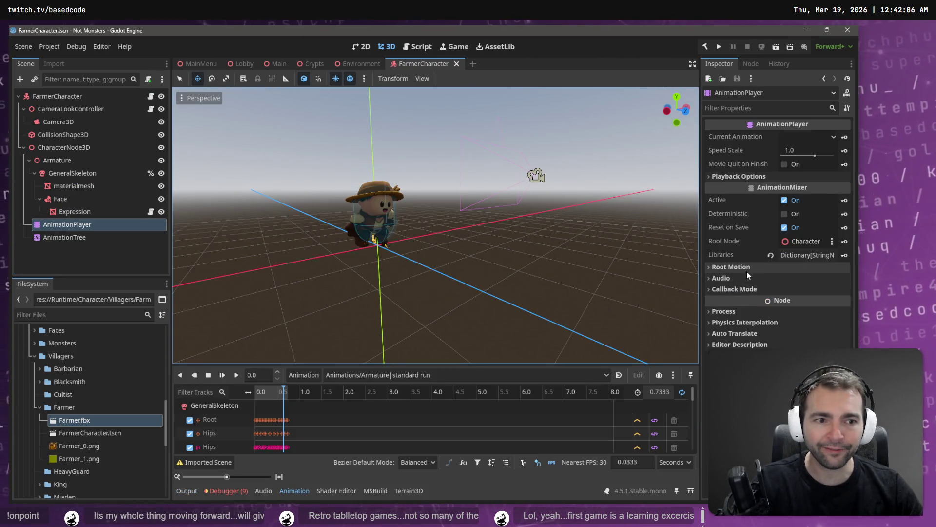
click(802, 268)
click(802, 280)
click(357, 178)
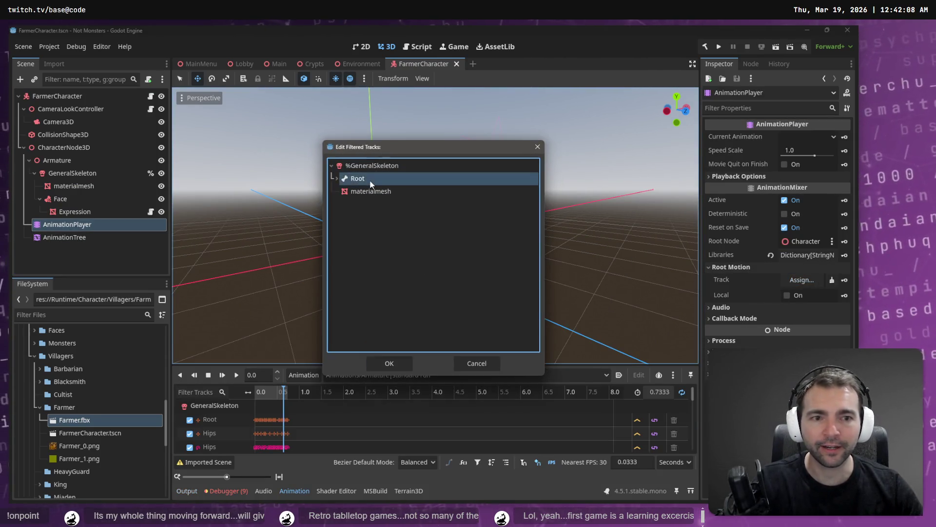
click(389, 363)
click(90, 229)
- Set the AnimationTree's root motion track to the Root bone and save FarmerCharacter
click(90, 236)
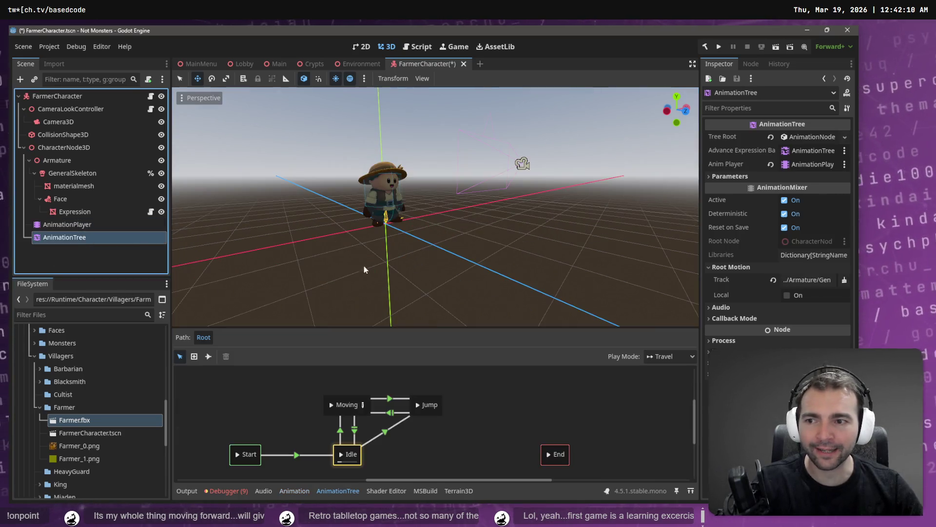
click(809, 280)
click(357, 179)
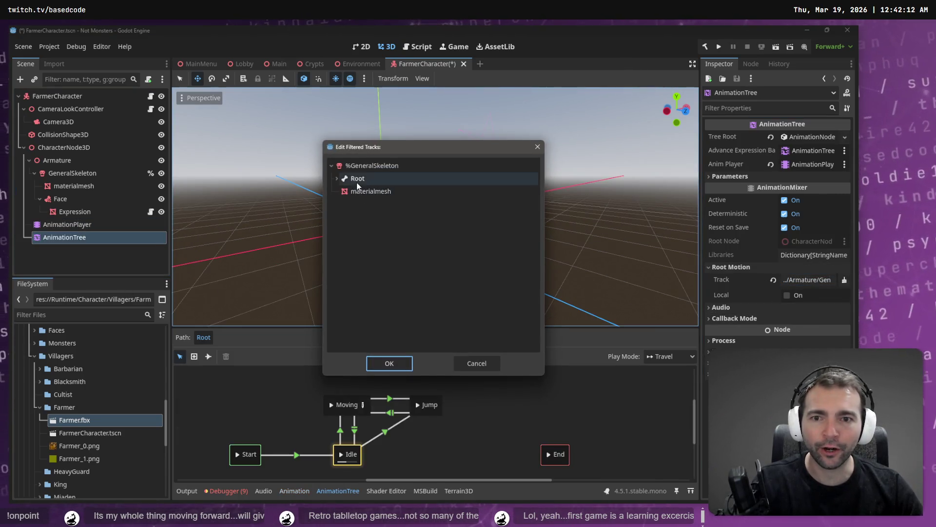
click(389, 363)
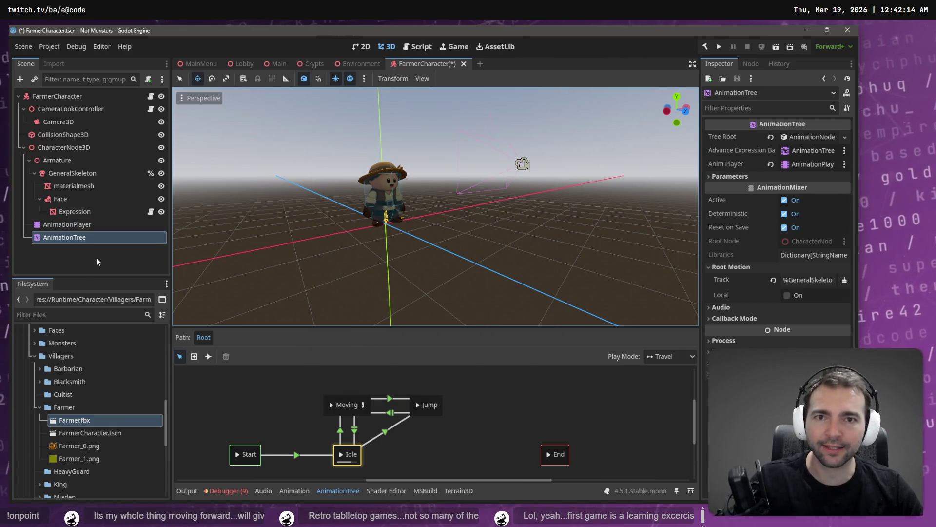
click(92, 262)
key(ctrl+s)
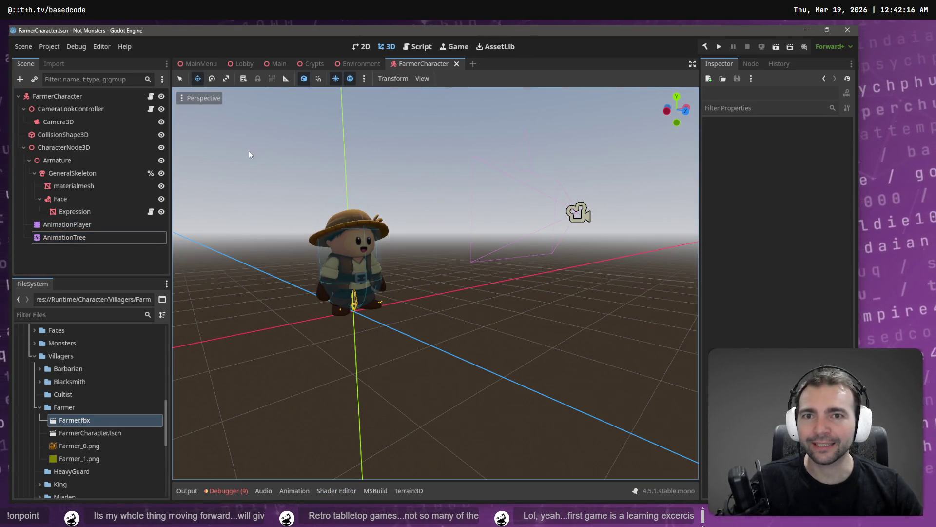
- Run the project from the MainMenu scene, then stop it
click(203, 67)
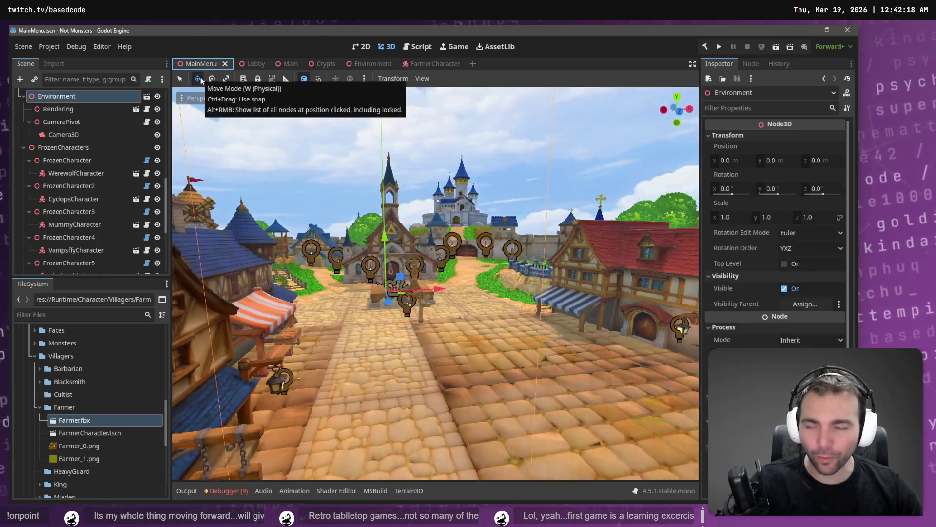
key(F5)
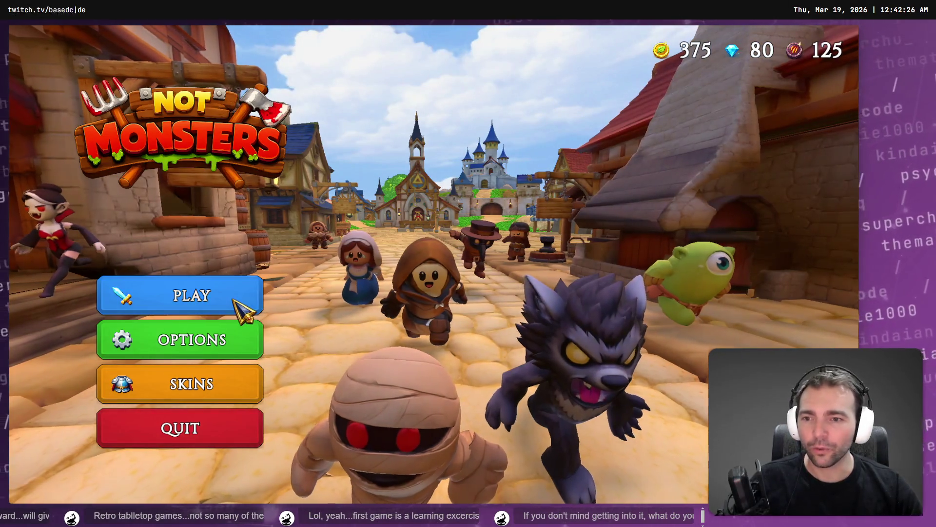
key(F8)
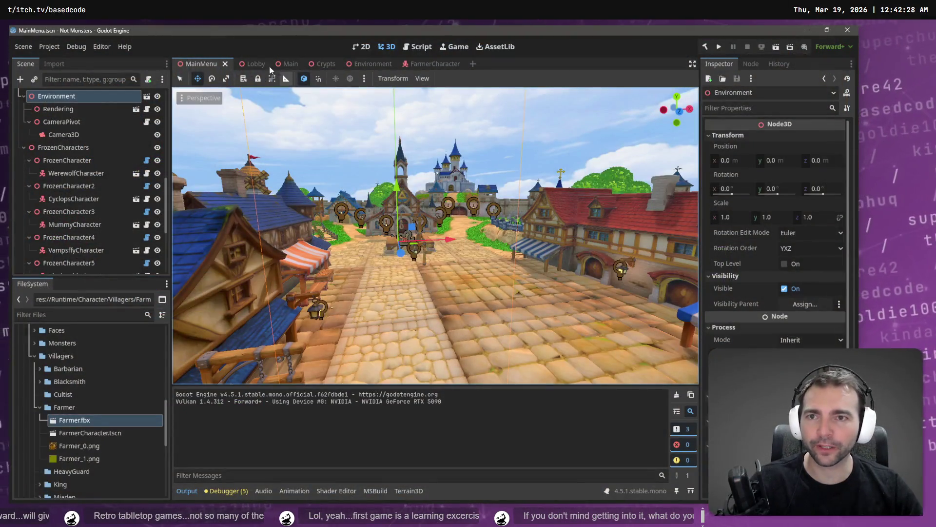
- Run the Main scene and move the farmer around with W, A and Shift
click(255, 63)
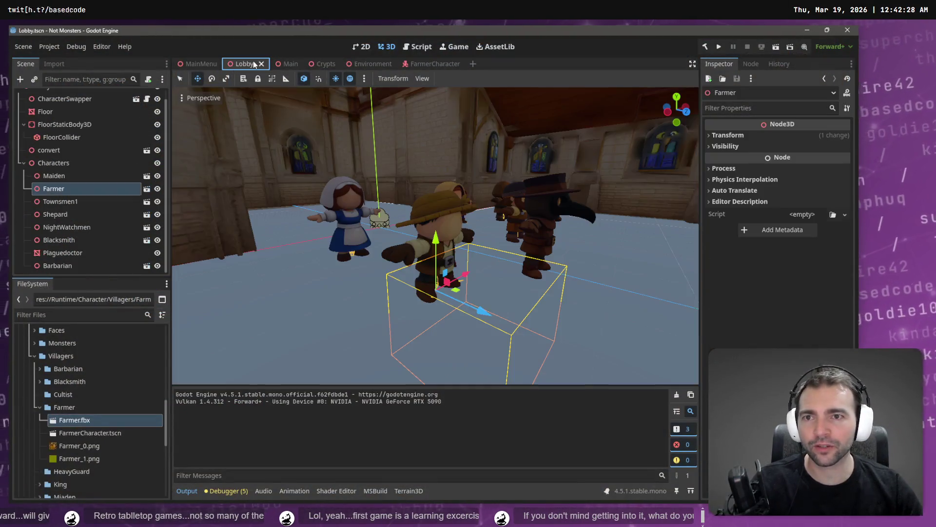
click(286, 64)
key(F5)
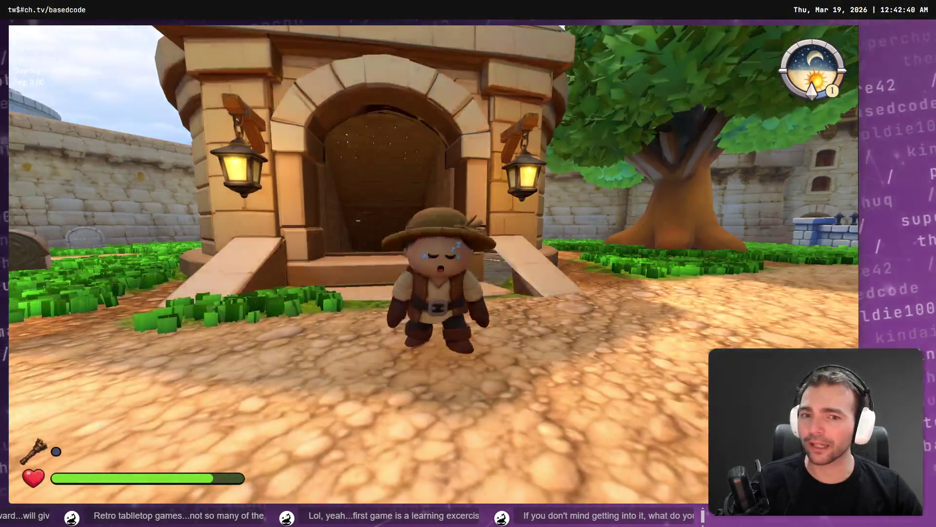
key(w)
key(a)
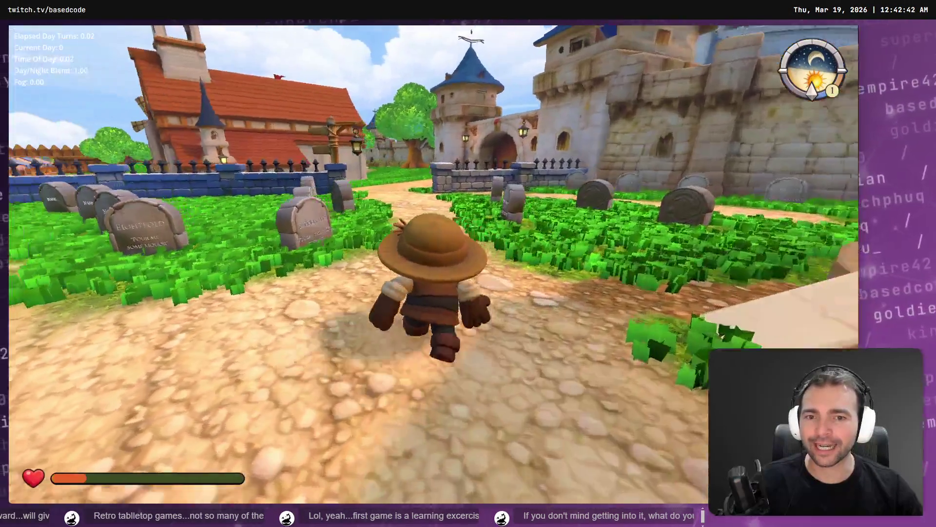
key(shift)
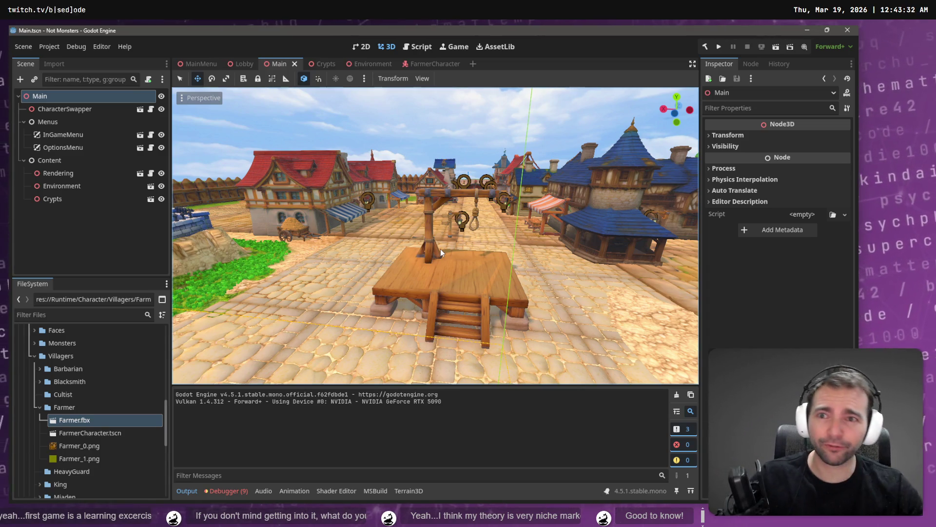
- Close the Environment and Crypts scene tabs, keeping MainMenu, Lobby and Main open
click(242, 64)
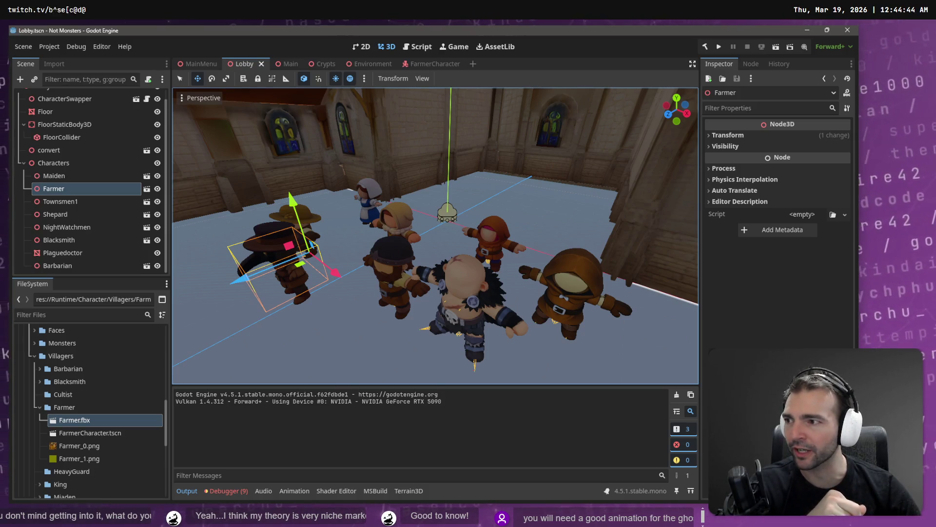
click(431, 64)
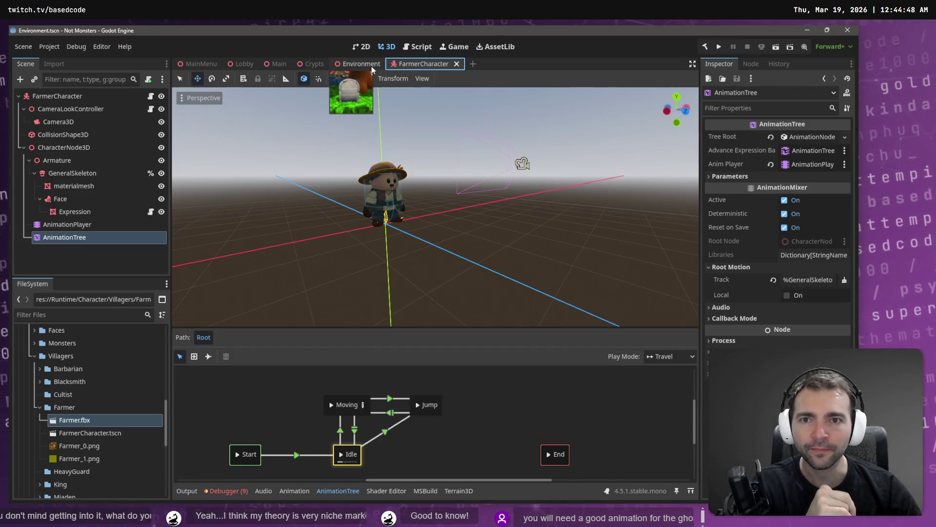
click(370, 65)
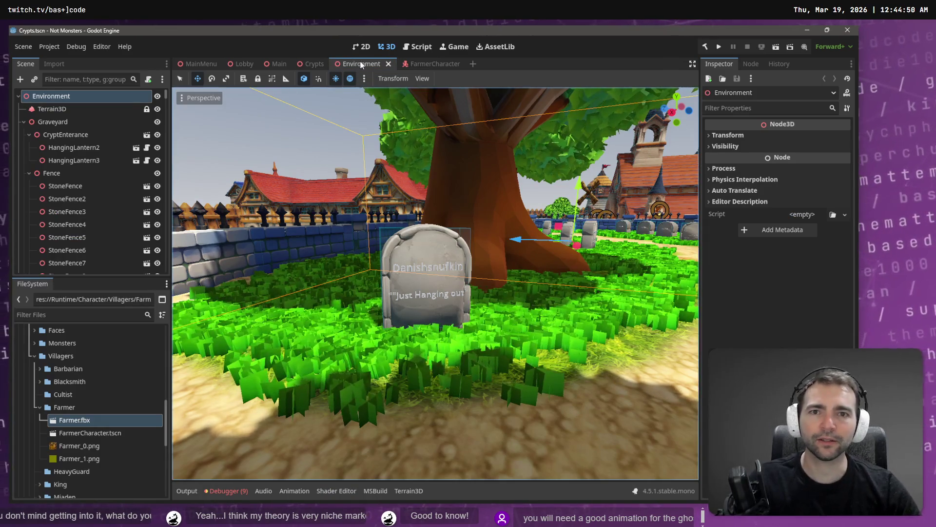
middle_click(369, 65)
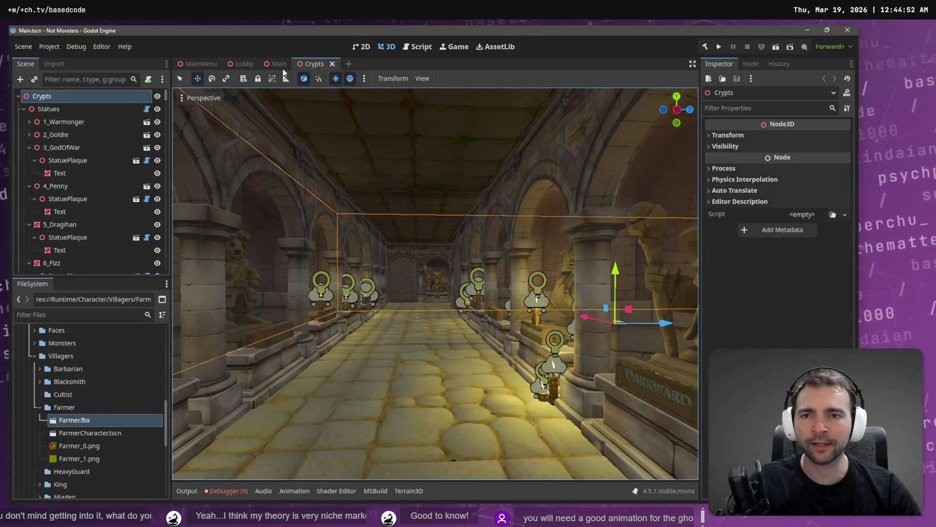
key(ctrl+shift+w)
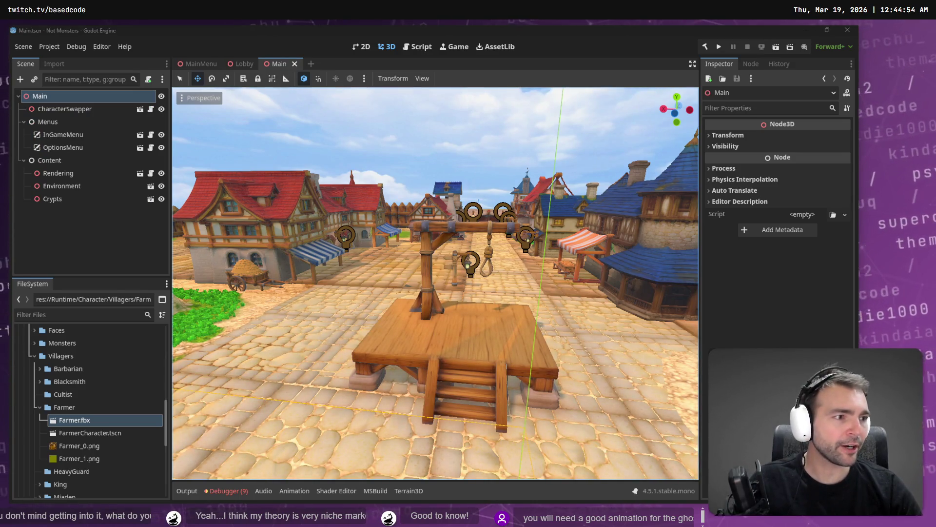
key(alt+Tab)
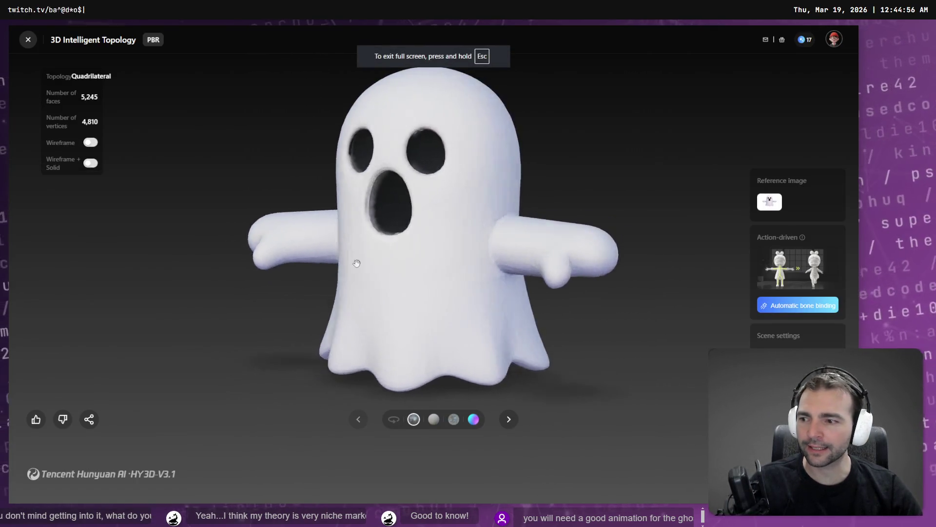
mouse_move(357, 264)
mouse_down()
mouse_move(126, 259)
mouse_move(712, 253)
mouse_move(433, 268)
mouse_up()
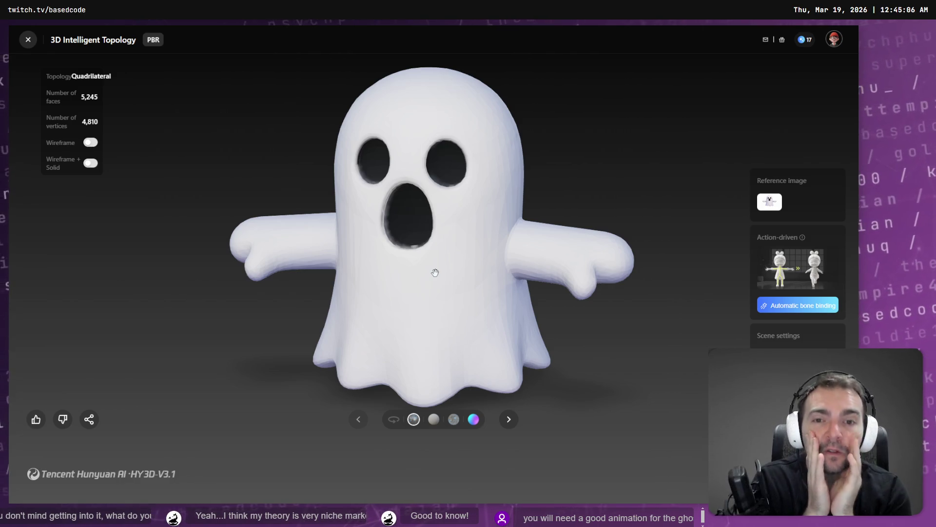
mouse_move(485, 226)
mouse_down()
mouse_move(232, 225)
mouse_move(619, 271)
mouse_up()
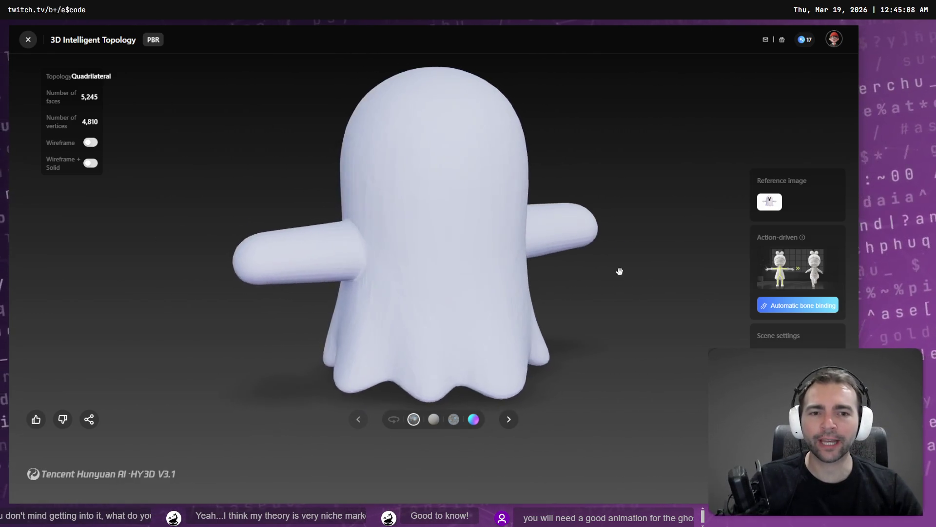
mouse_move(520, 267)
mouse_down()
mouse_move(367, 351)
mouse_move(606, 372)
mouse_move(690, 262)
mouse_up()
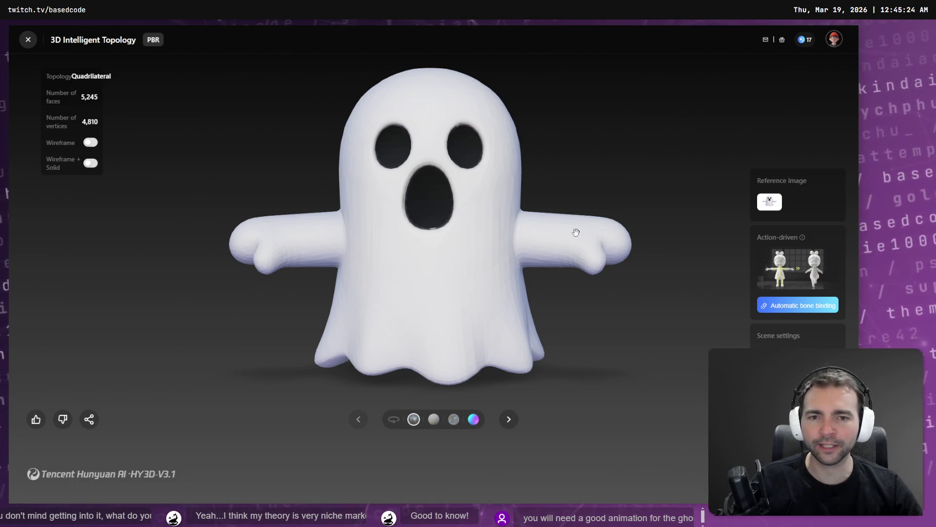
mouse_move(549, 172)
mouse_down()
mouse_move(418, 204)
mouse_move(466, 318)
mouse_up()
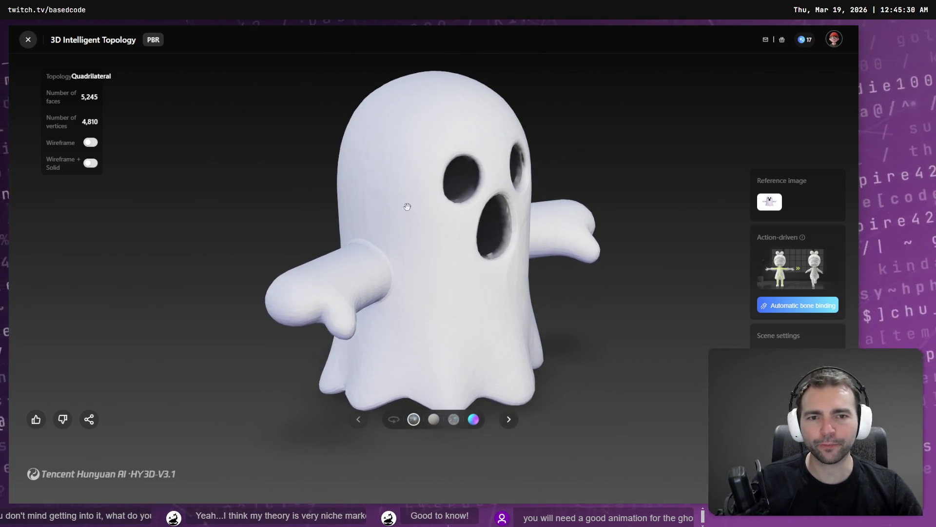
mouse_move(407, 206)
mouse_down()
mouse_move(518, 255)
mouse_move(387, 206)
mouse_move(433, 224)
mouse_move(549, 224)
mouse_move(112, 170)
mouse_up()
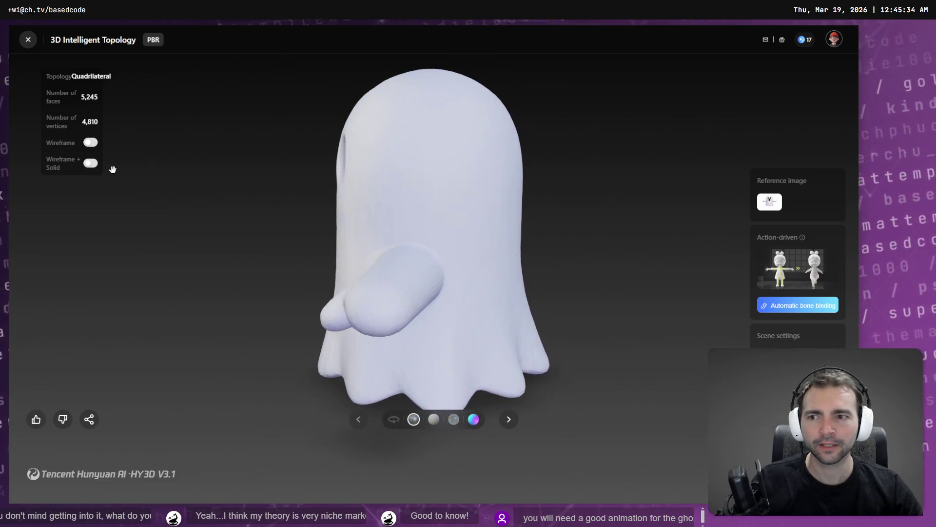
mouse_move(218, 174)
mouse_down()
mouse_move(359, 199)
mouse_move(382, 192)
mouse_up()
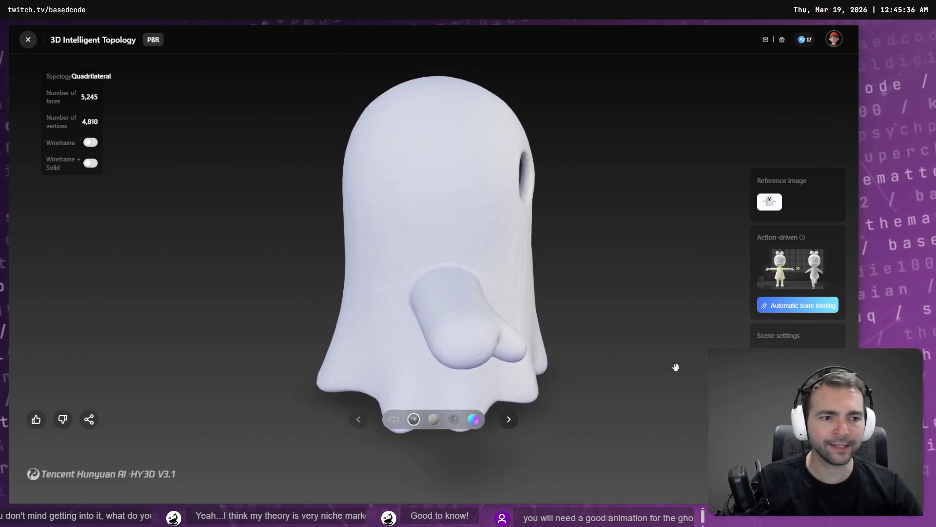
key(super+e)
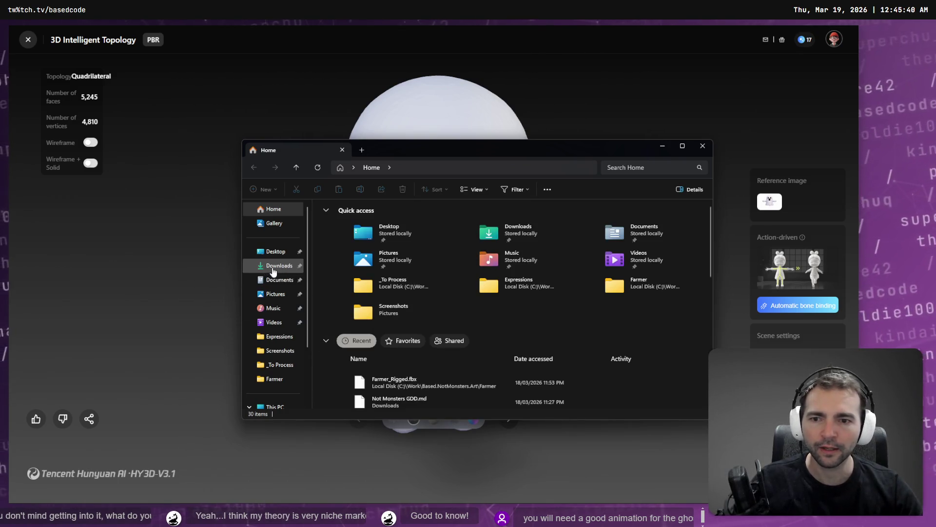
- Select the newest 17,608 KB FBX file in Downloads, then return to AccuRIG
click(279, 265)
click(401, 233)
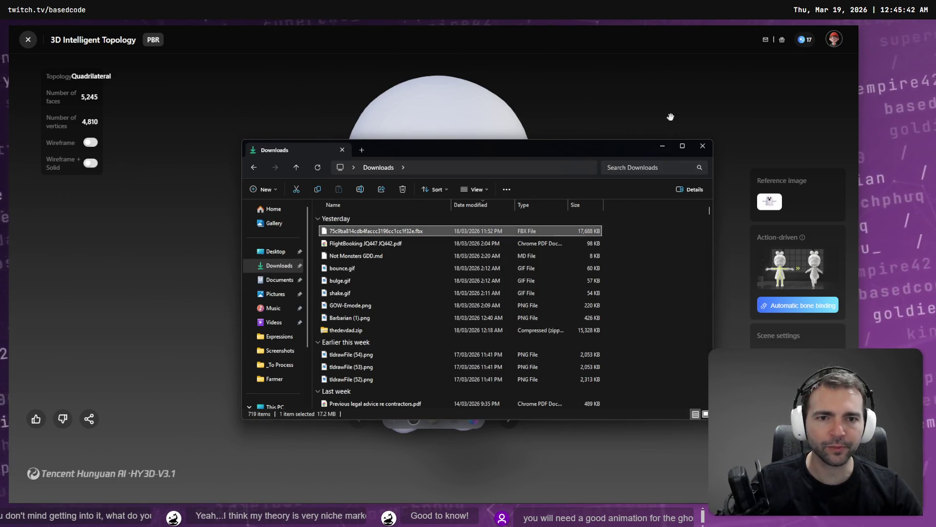
click(674, 94)
key(alt+Tab)
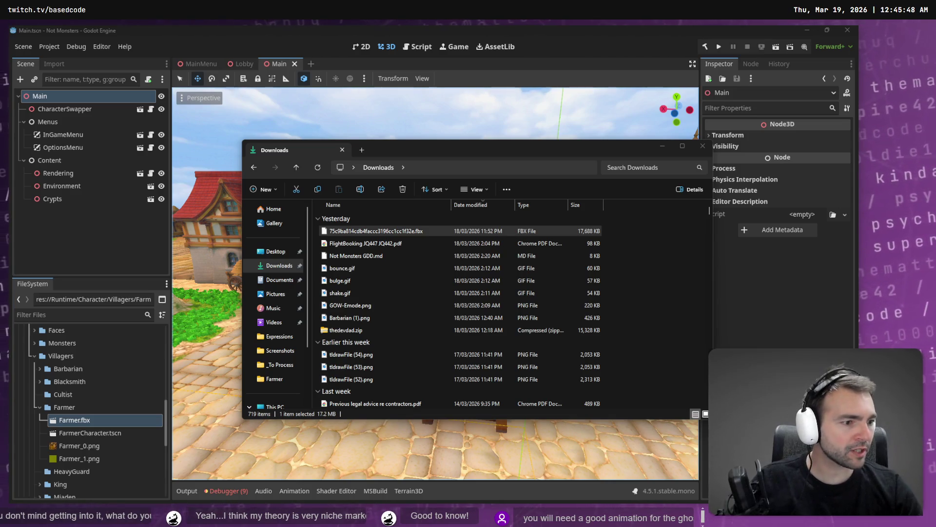
key(alt+Tab)
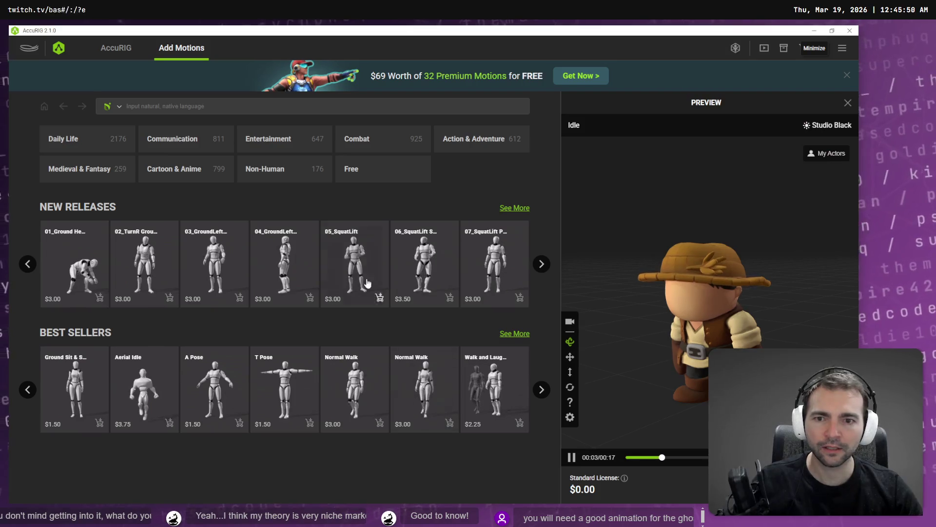
- Load the ghost FBX from Downloads, enable Force Symmetry, and run Rig Body
click(115, 48)
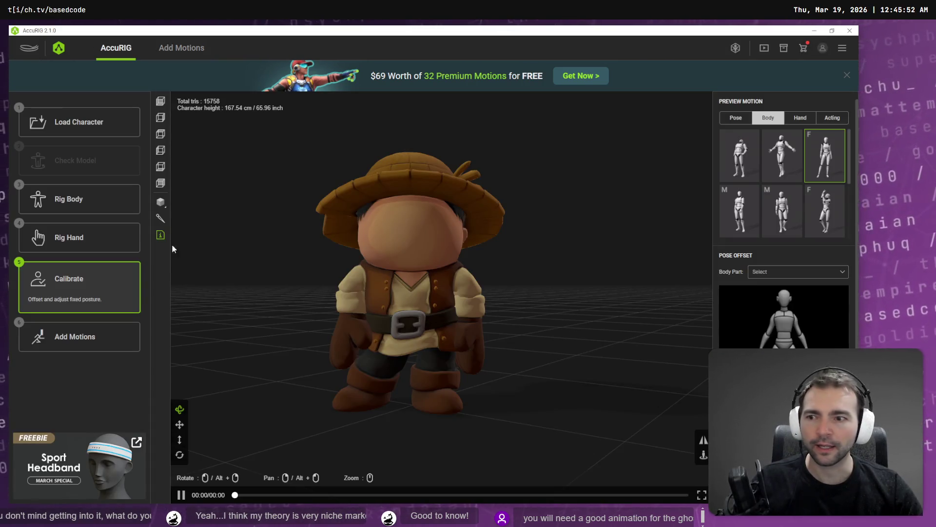
click(66, 123)
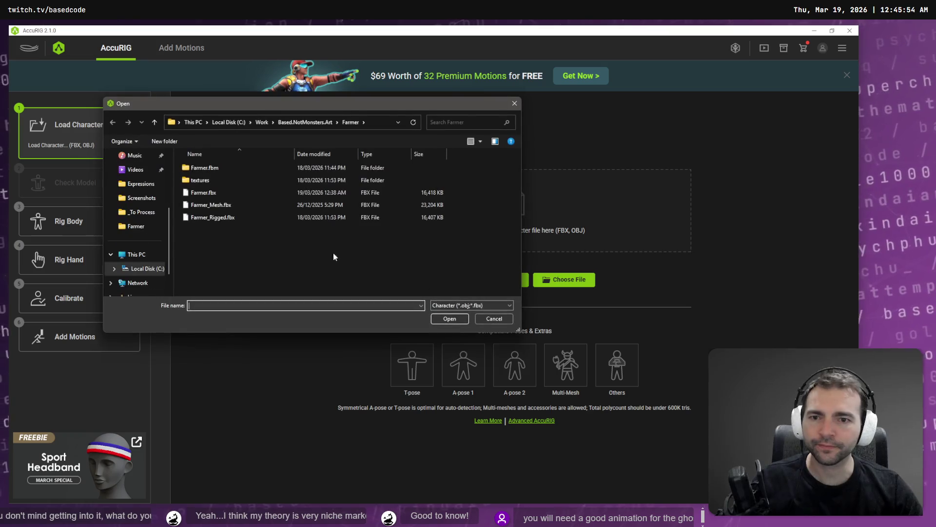
click(141, 215)
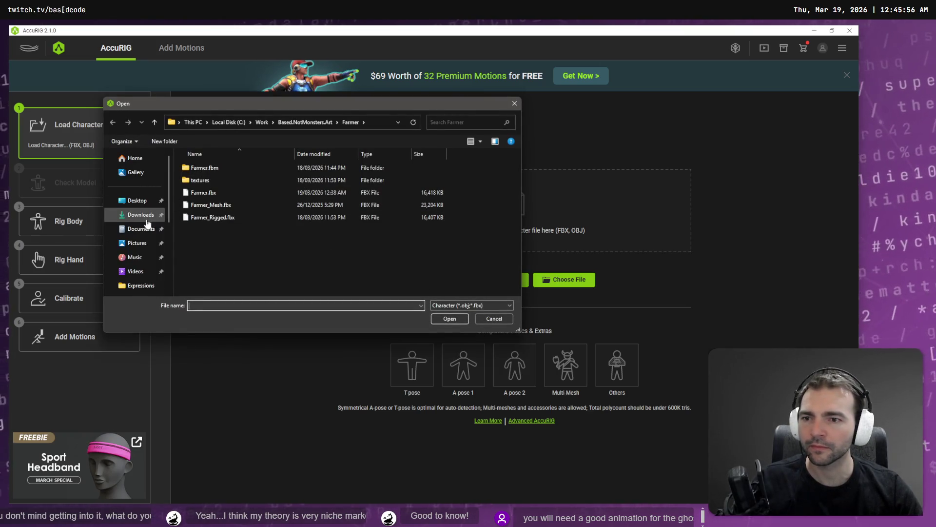
double_click(229, 174)
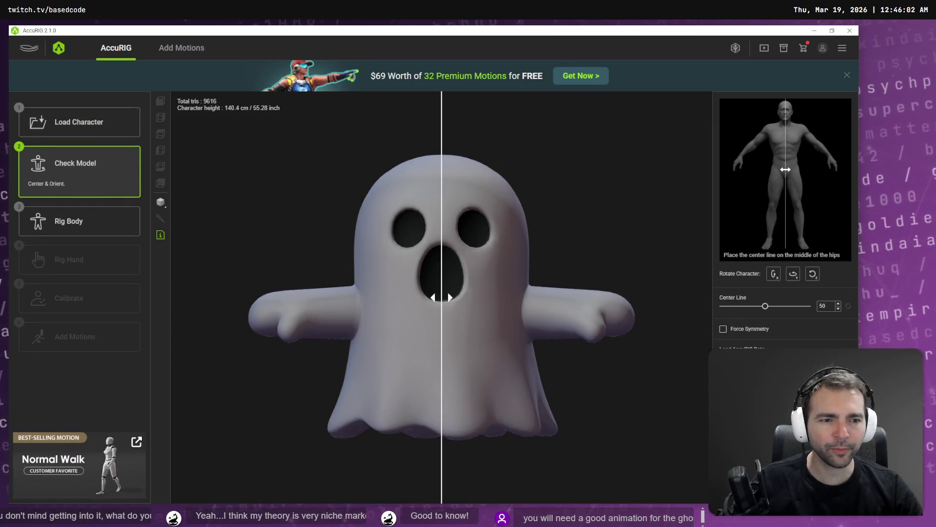
click(723, 328)
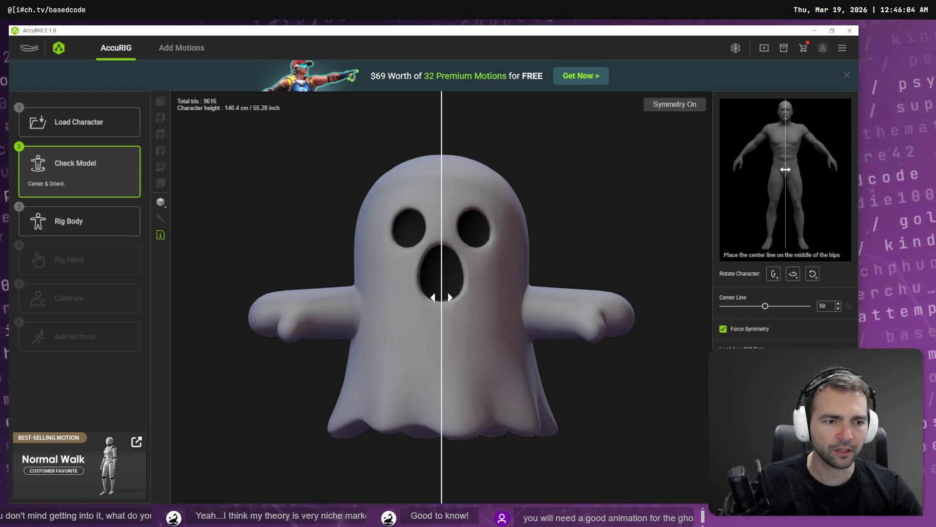
click(80, 227)
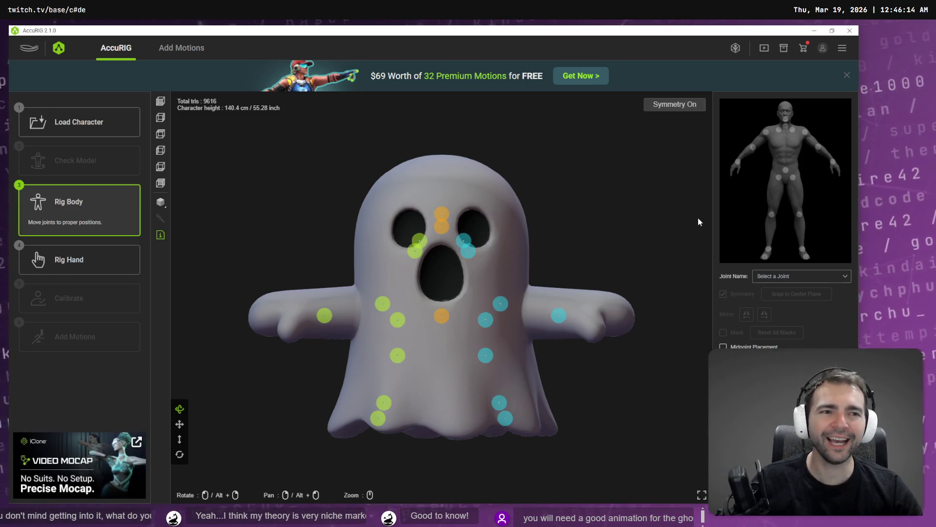
- Run Rig Hand with Number of Fingers set to 0 and continue to calibration
click(126, 260)
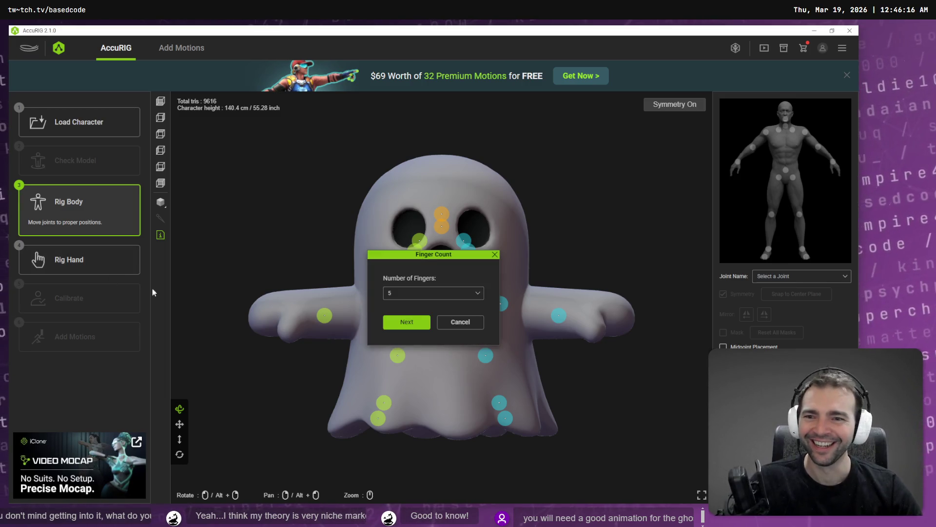
click(413, 294)
click(410, 310)
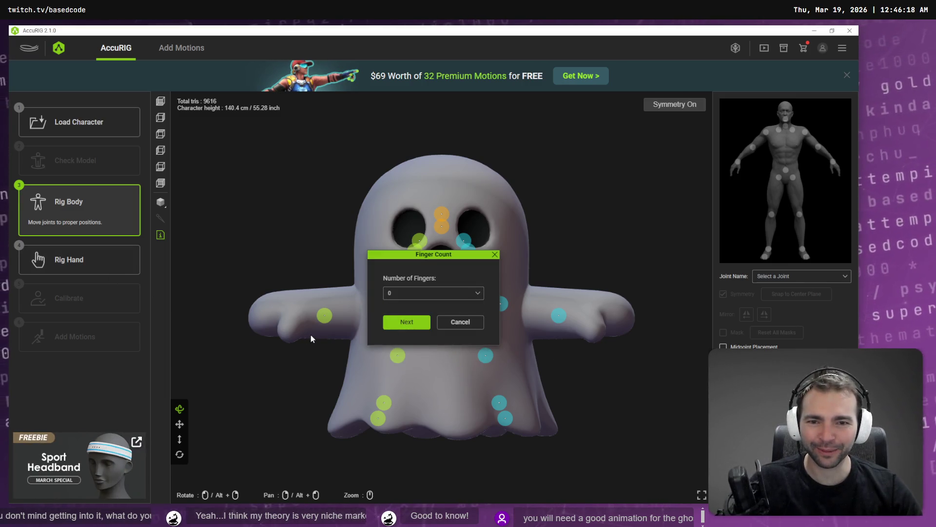
click(406, 322)
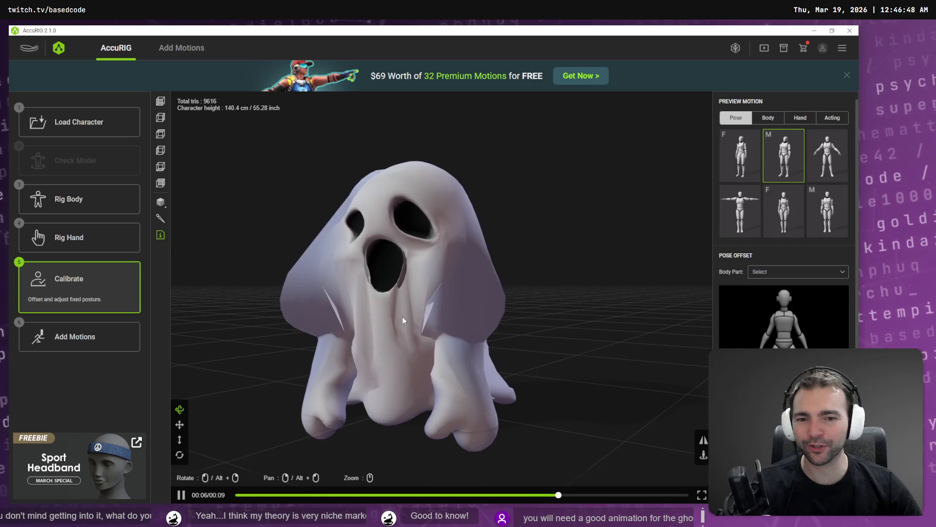
- Preview the ghost in a T-pose and two other arms-spread poses
mouse_move(402, 318)
mouse_down()
mouse_move(498, 318)
mouse_move(405, 317)
mouse_up()
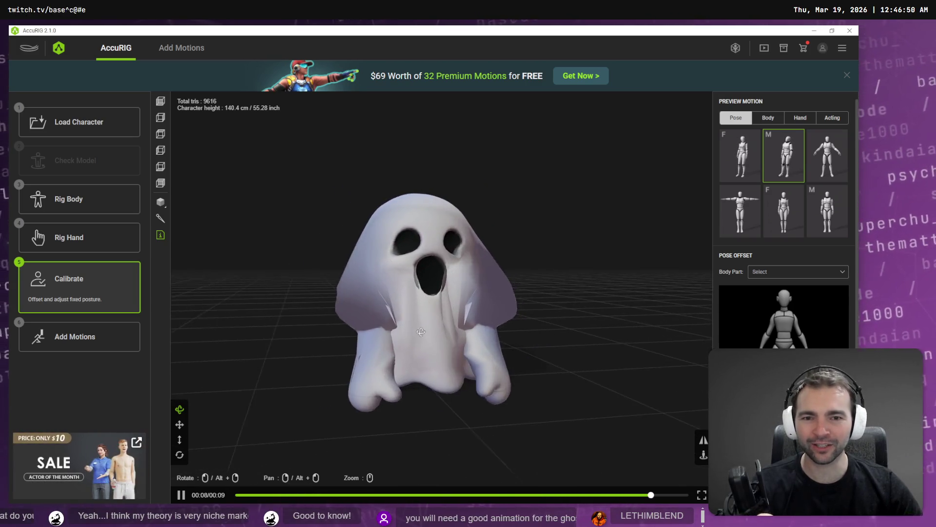
click(740, 211)
click(803, 220)
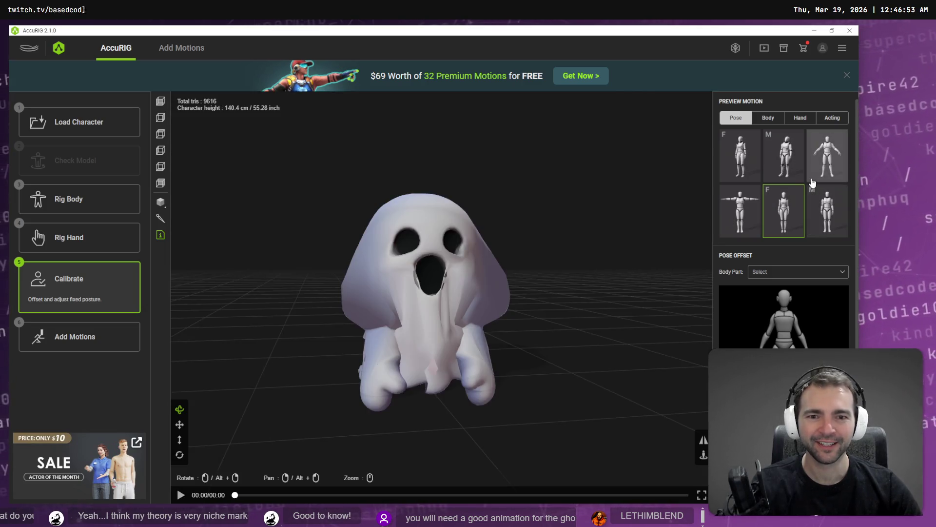
click(812, 138)
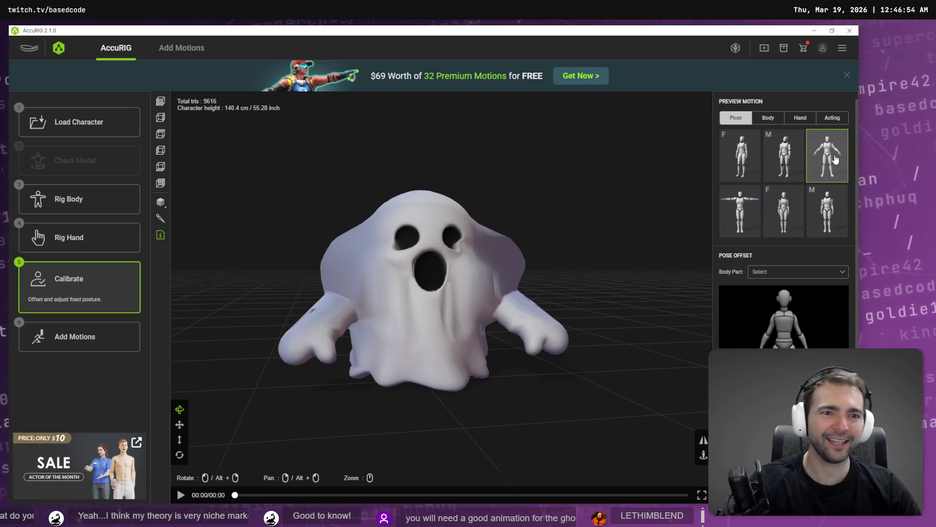
- Play two Body tab motions on the ghost, then return to the Rig Body step
click(768, 118)
click(736, 173)
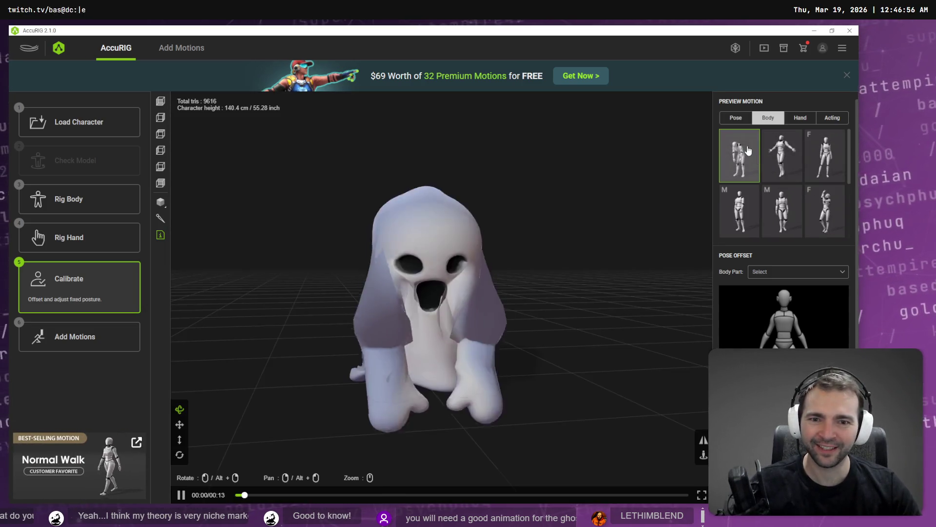
click(782, 156)
click(119, 215)
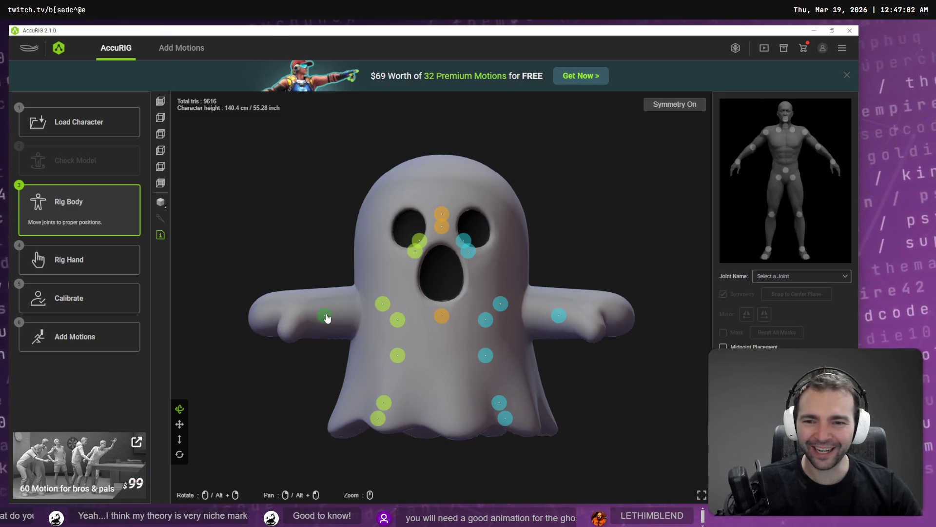
- Fit the wrist, elbow, shoulder and clavicle joints onto the ghost's arms and reposition the hips
drag(325, 315, 282, 314)
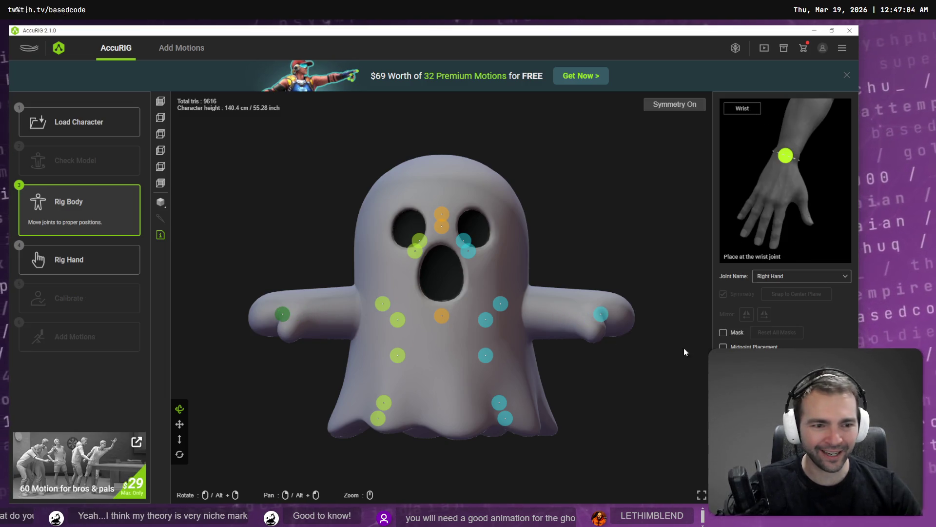
drag(383, 304, 319, 316)
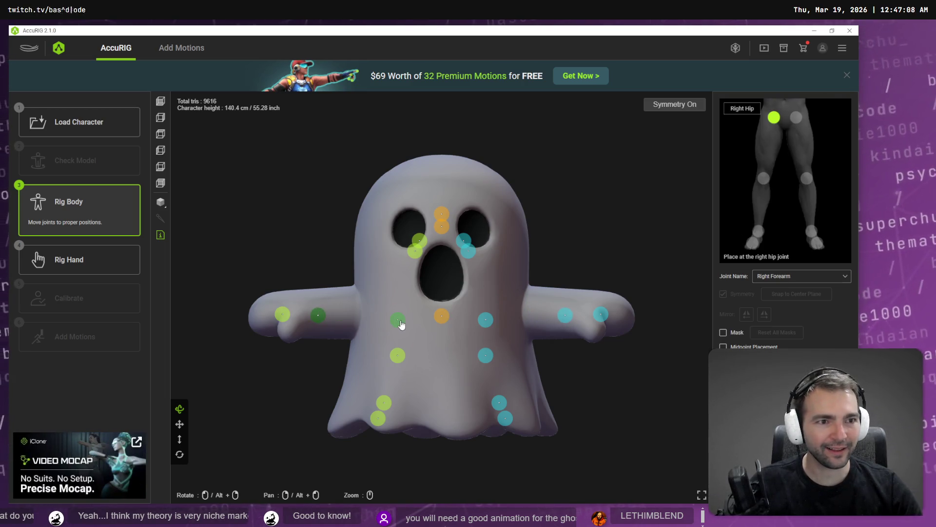
drag(400, 321, 422, 344)
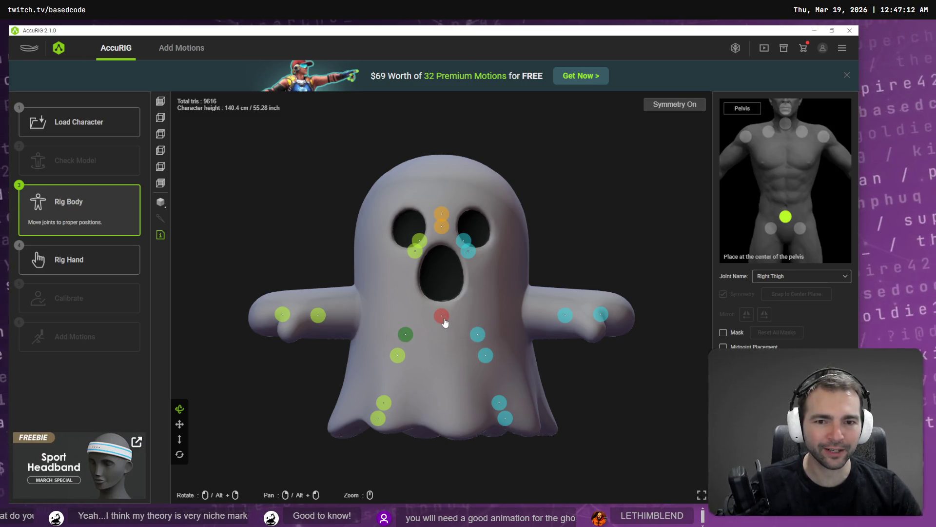
mouse_move(415, 255)
mouse_down()
mouse_move(368, 288)
mouse_move(360, 308)
mouse_up()
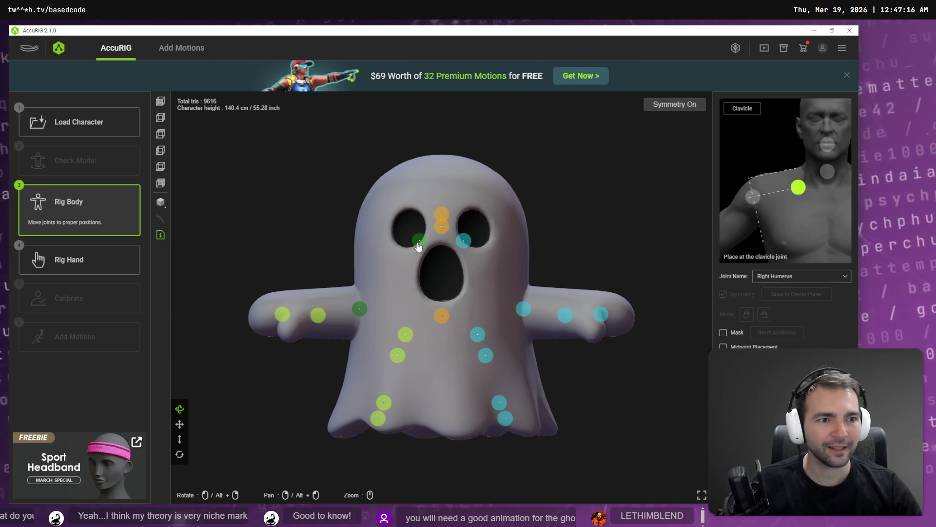
drag(418, 246, 383, 300)
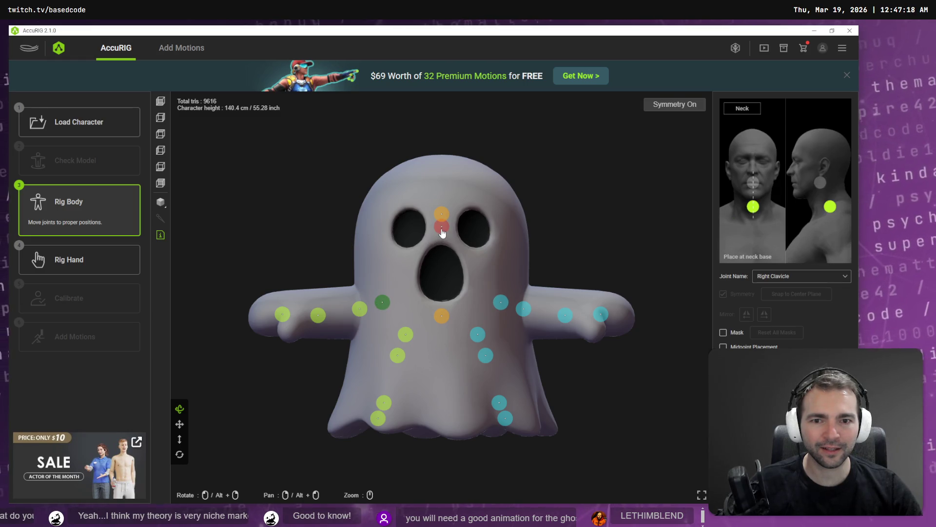
- Move the neck and head joints into the mouth, lower the knees and hips, then go to Rig Hand
drag(442, 227, 437, 257)
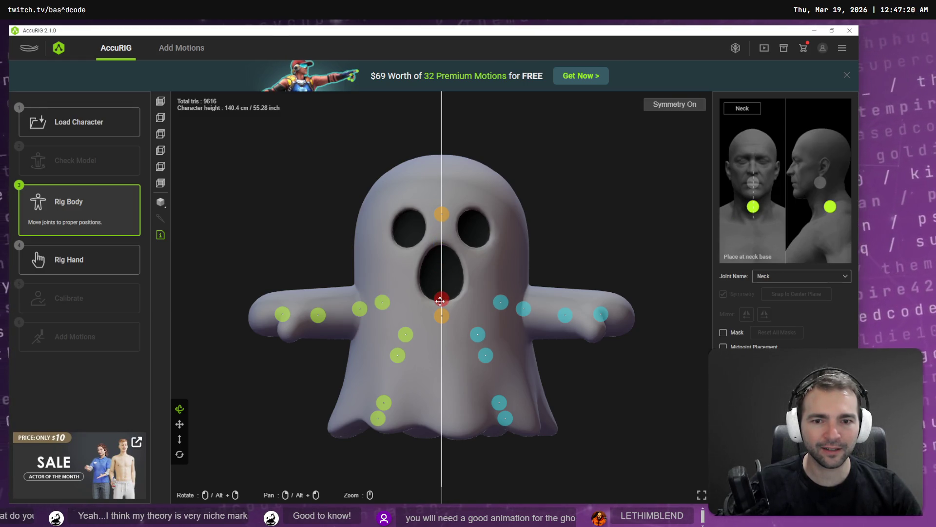
drag(442, 216, 442, 283)
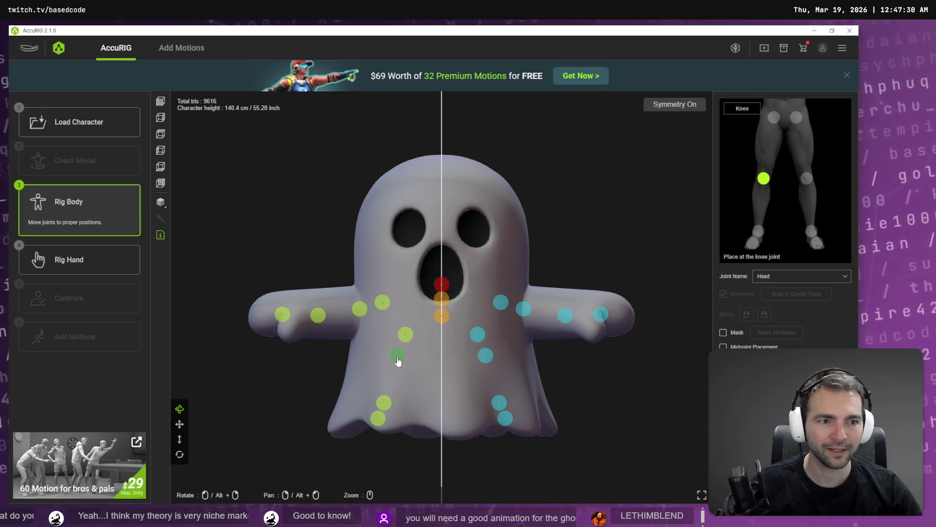
drag(398, 359, 392, 380)
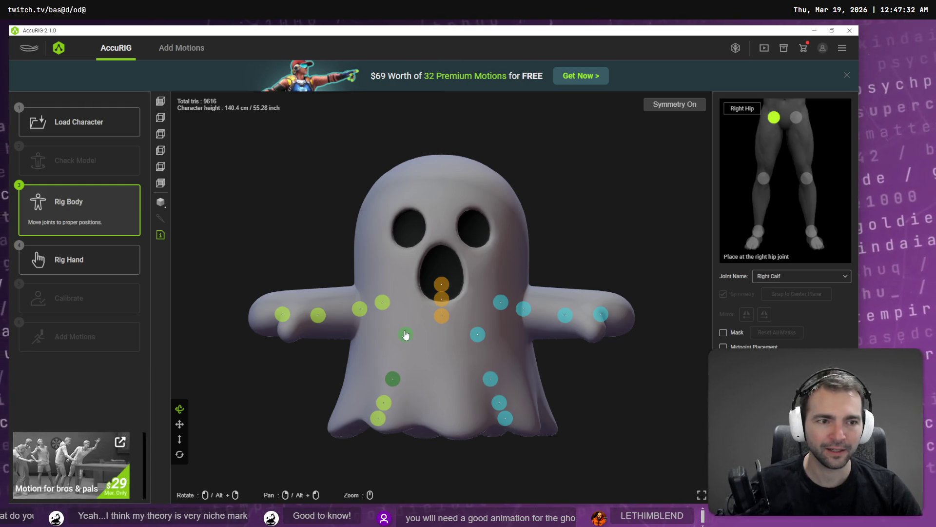
drag(405, 335, 400, 356)
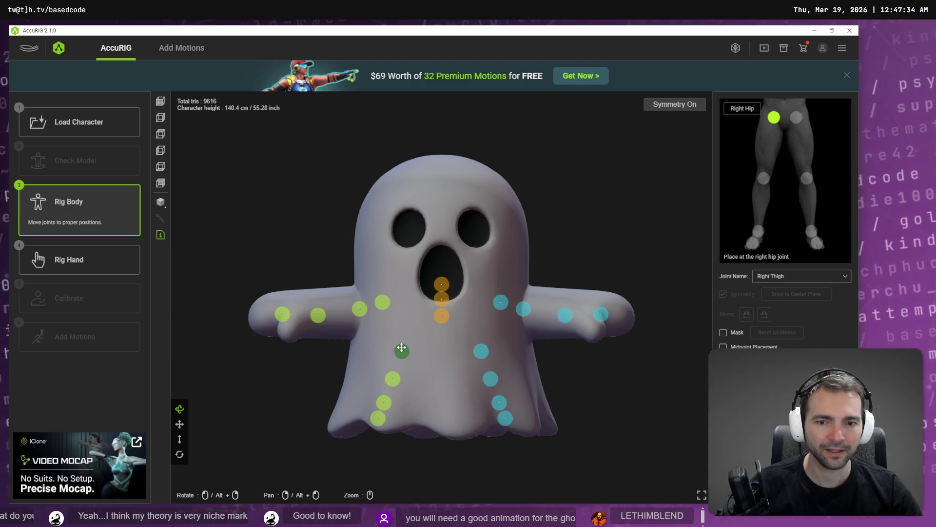
click(73, 259)
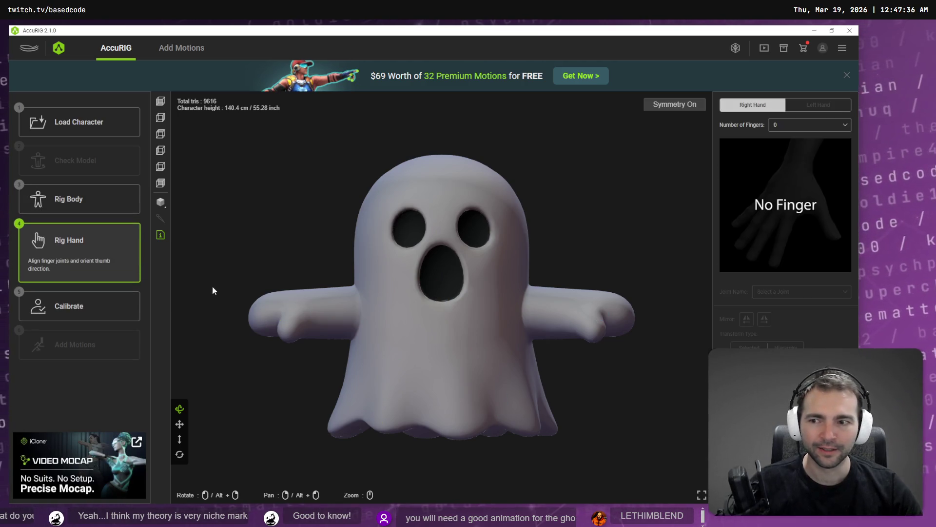
- Recompute the ghost's skin weights with Calibrate and preview the first body motion
click(78, 313)
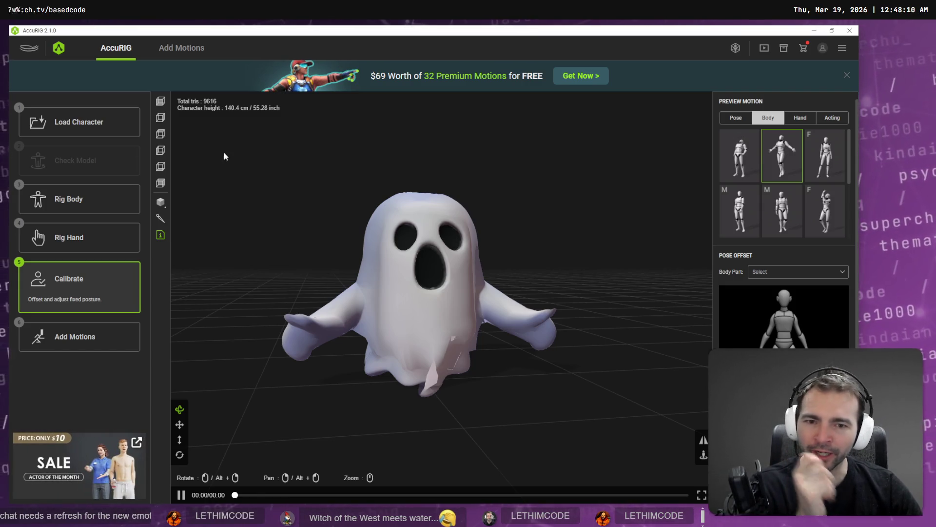
drag(404, 296, 302, 280)
click(740, 155)
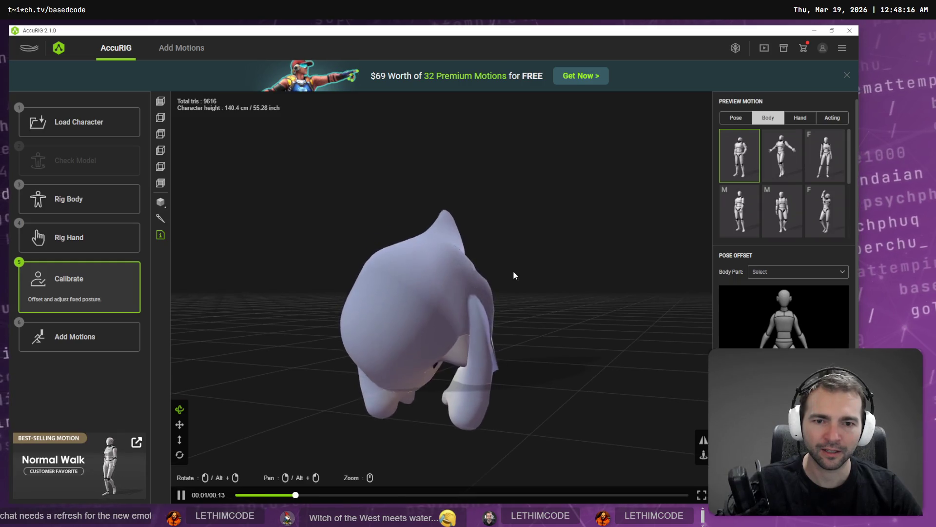
mouse_move(513, 270)
mouse_down()
mouse_move(376, 265)
mouse_move(364, 273)
mouse_move(309, 261)
mouse_move(265, 272)
mouse_move(504, 266)
mouse_up()
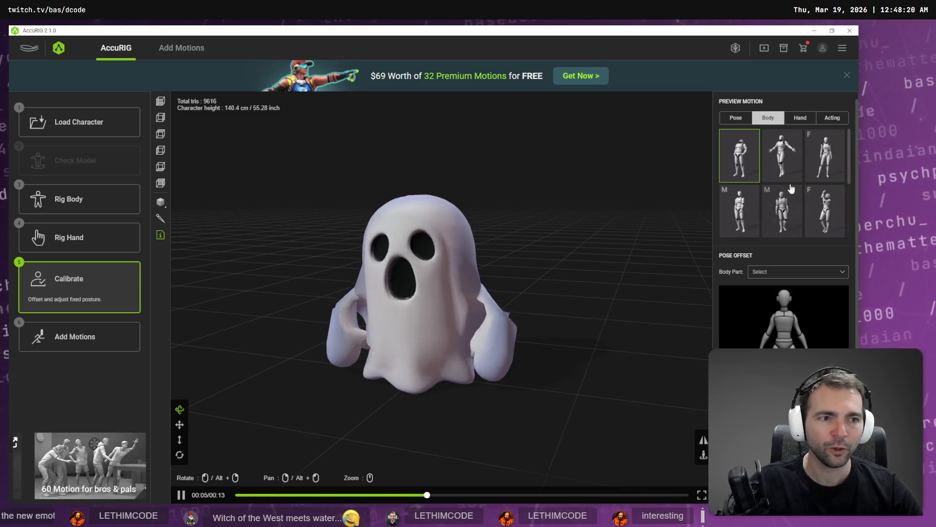
- Preview two more body motions from a new angle, then bring up the Hunyuan 3D page
click(824, 155)
click(825, 210)
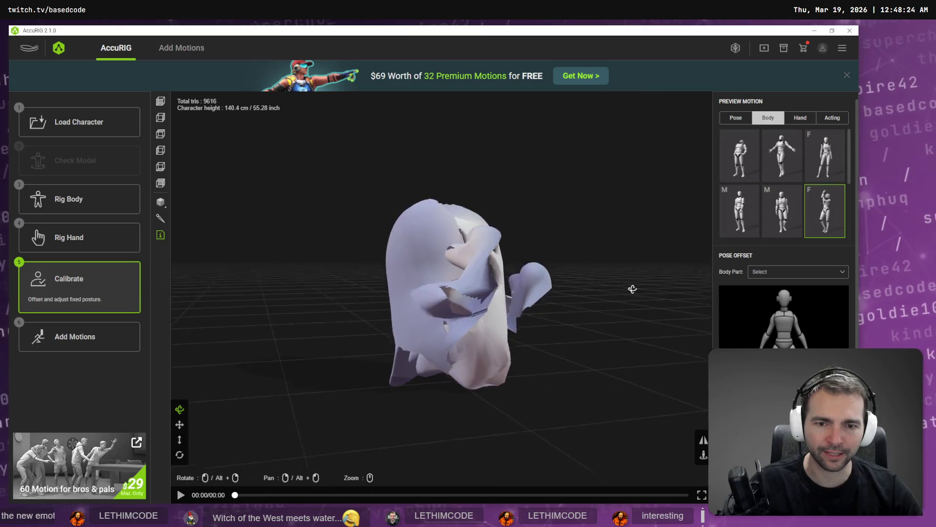
mouse_move(633, 299)
mouse_down()
mouse_move(508, 304)
mouse_move(545, 301)
mouse_up()
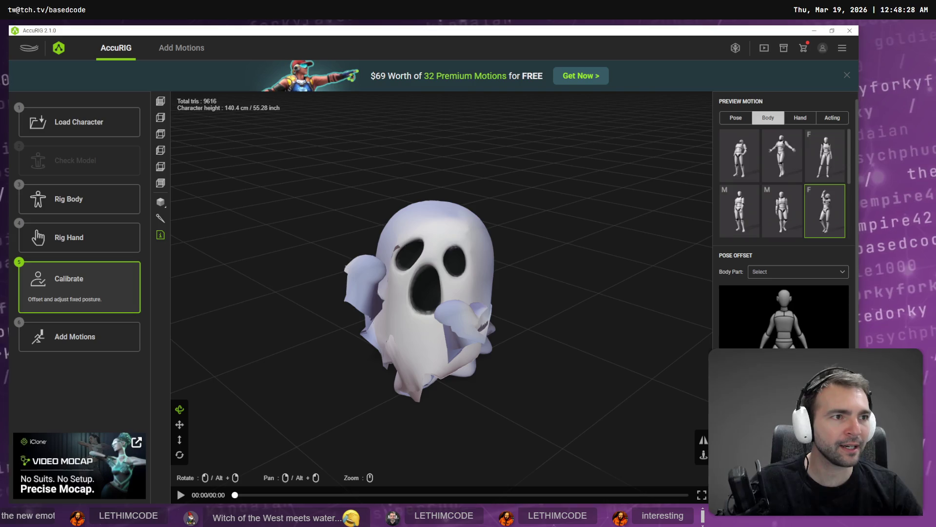
key(alt+Tab)
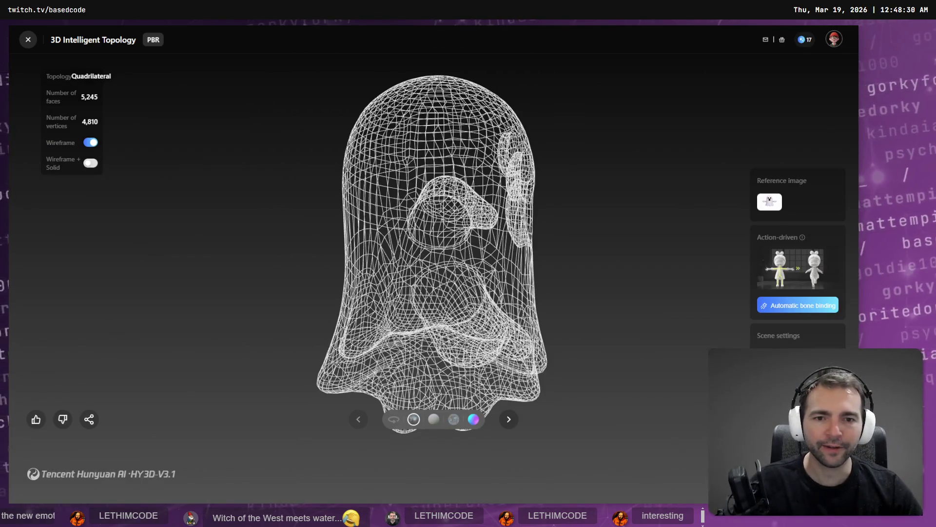
- Orbit the Hunyuan 3D wireframe ghost through front and top views, then return to AccuRIG
mouse_move(618, 204)
mouse_down()
mouse_move(539, 203)
mouse_move(453, 258)
mouse_move(590, 278)
mouse_move(298, 315)
mouse_move(251, 372)
mouse_up()
drag(239, 372, 303, 205)
mouse_move(292, 330)
mouse_down()
mouse_move(587, 382)
mouse_move(675, 355)
mouse_move(297, 238)
mouse_move(651, 277)
mouse_move(229, 290)
mouse_move(324, 286)
mouse_up()
key(alt+Tab)
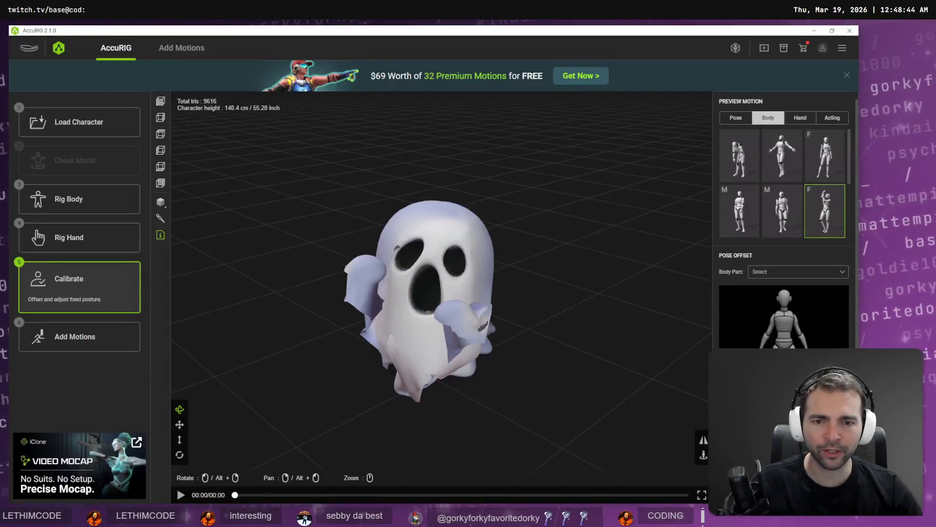
- Preview another body motion, then switch to the Acting motions and play one
mouse_move(414, 310)
mouse_down()
mouse_move(488, 298)
mouse_move(527, 310)
mouse_up()
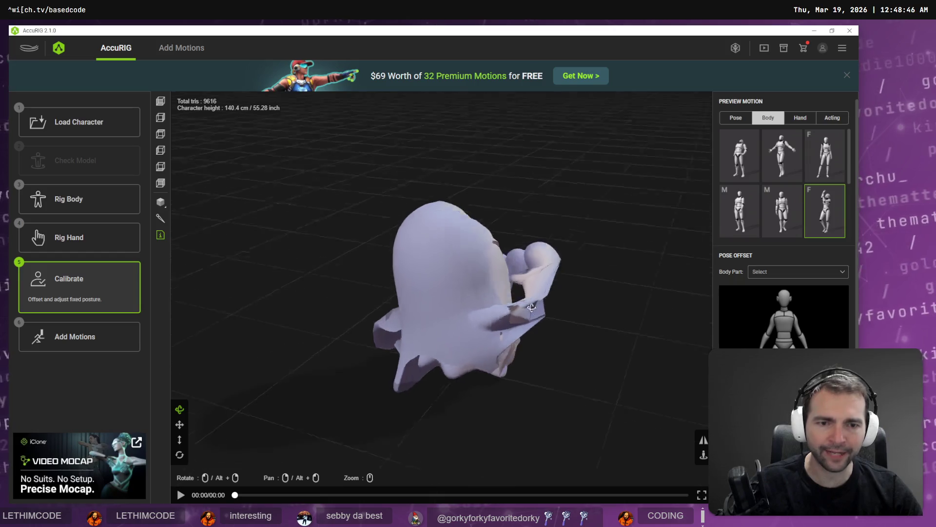
click(782, 155)
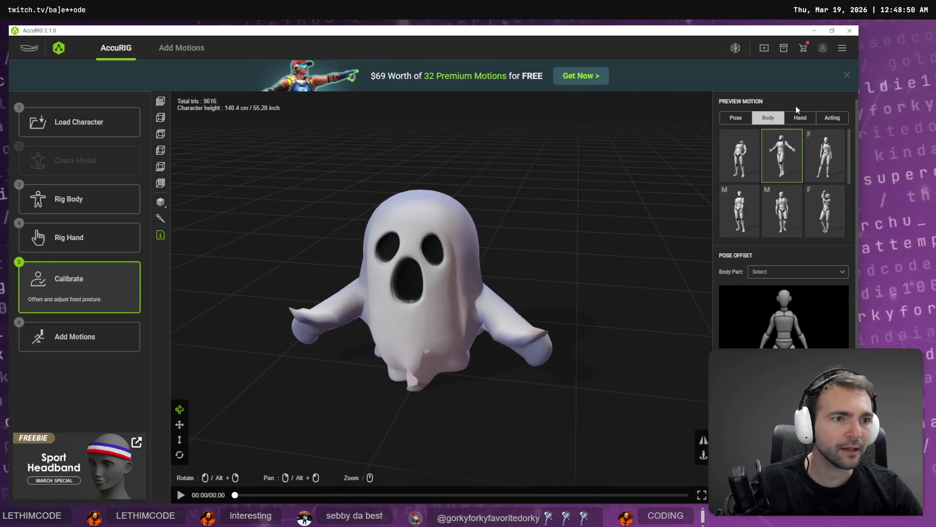
click(801, 117)
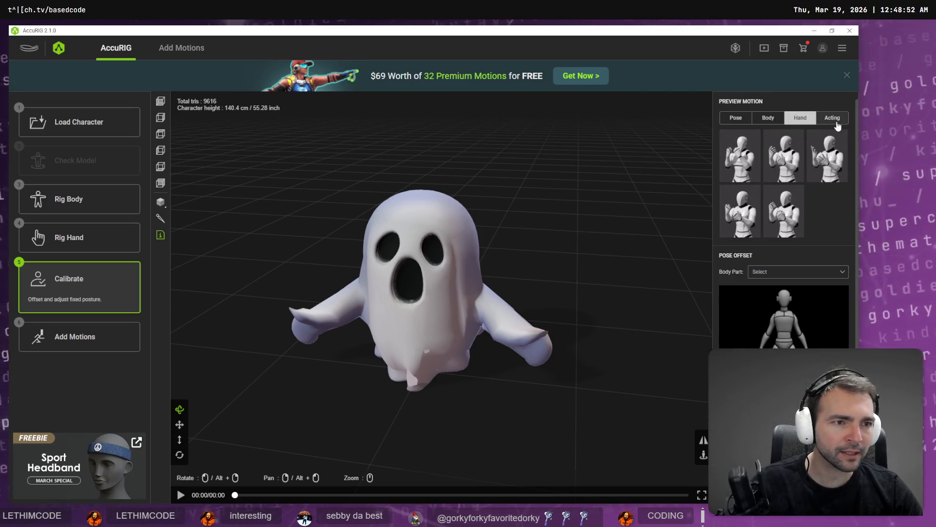
click(833, 118)
click(784, 156)
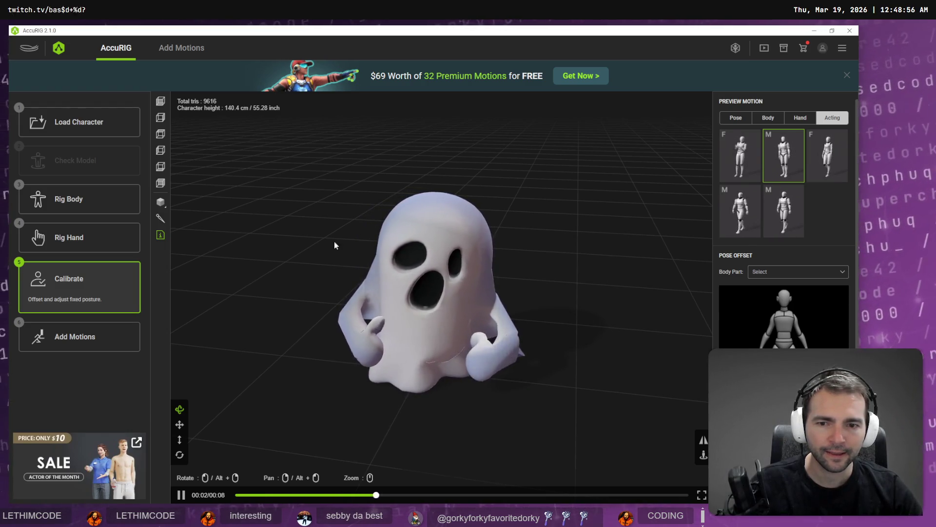
- Orbit to a level front view, preview a second acting motion, and return to Rig Body
drag(335, 242, 341, 348)
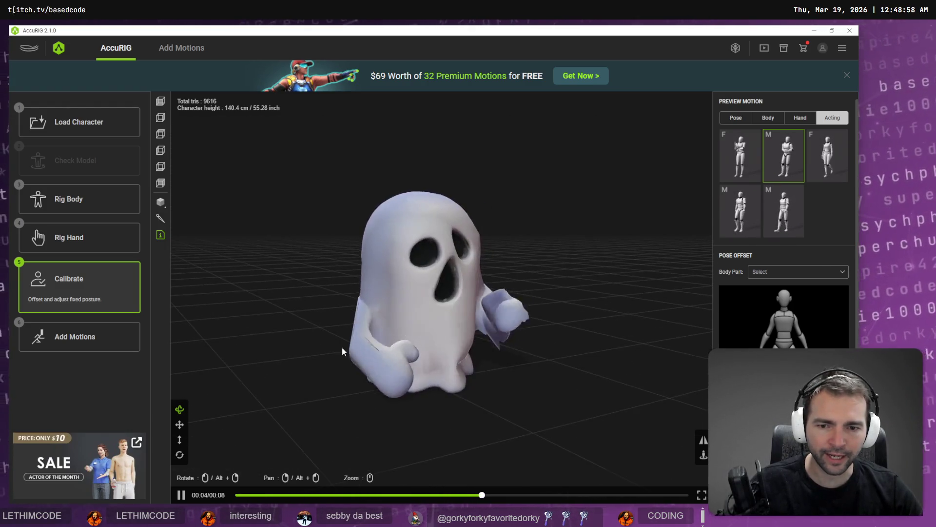
mouse_move(510, 388)
mouse_down()
mouse_move(426, 382)
mouse_move(467, 393)
mouse_move(606, 372)
mouse_move(512, 388)
mouse_up()
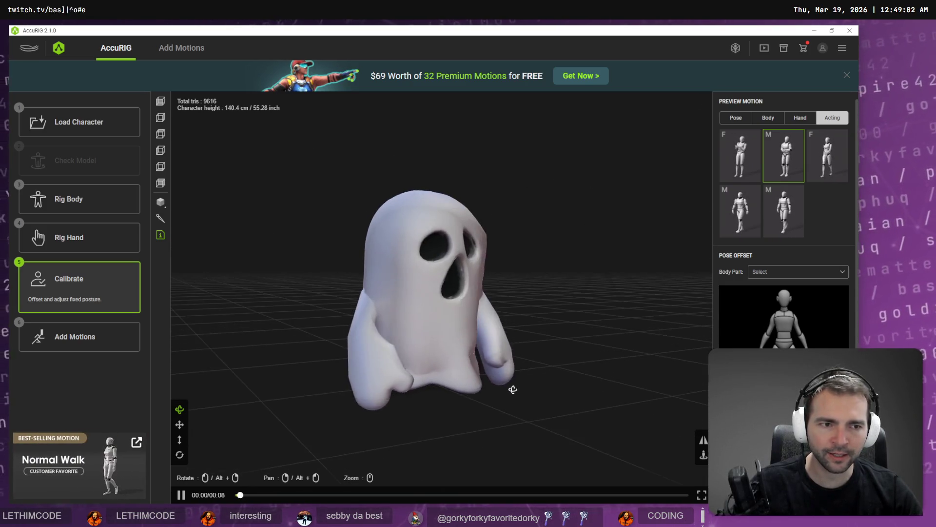
click(784, 211)
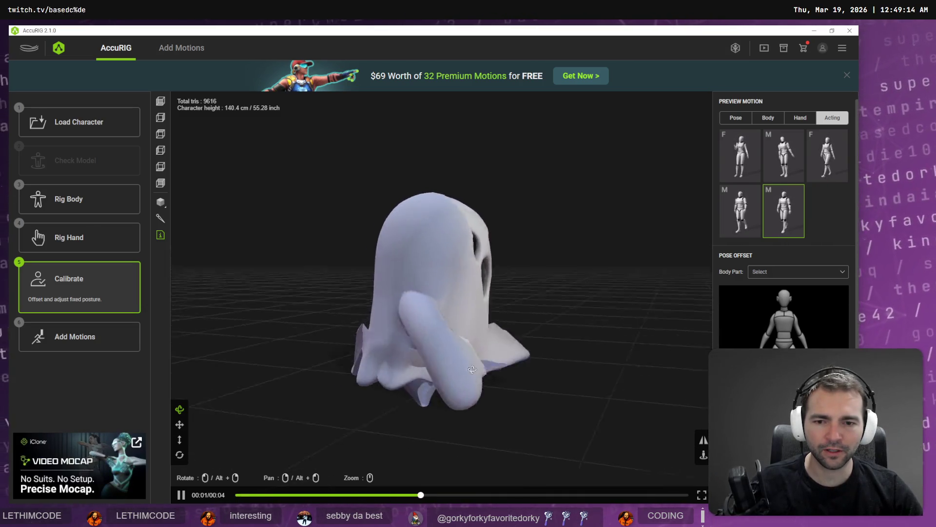
click(100, 205)
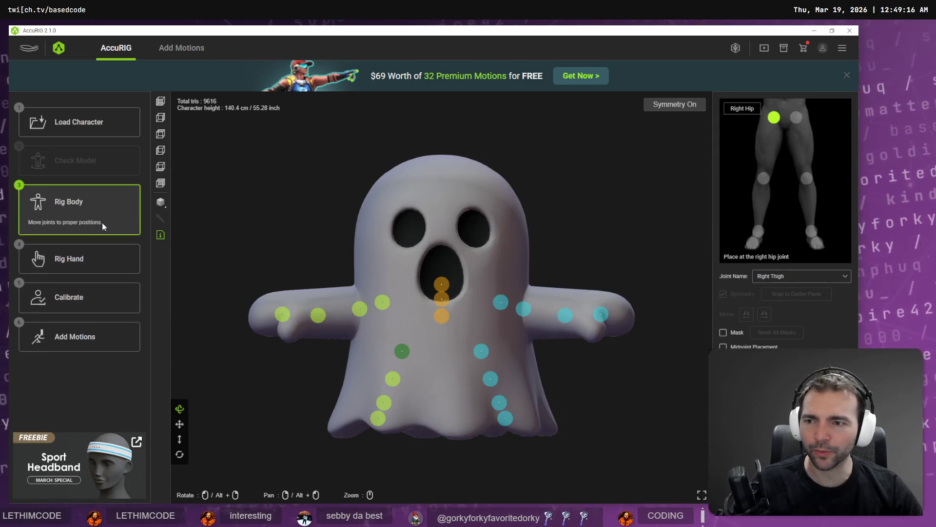
- Pull the clavicle joints toward the body centre and nudge the head joint slightly up
click(360, 309)
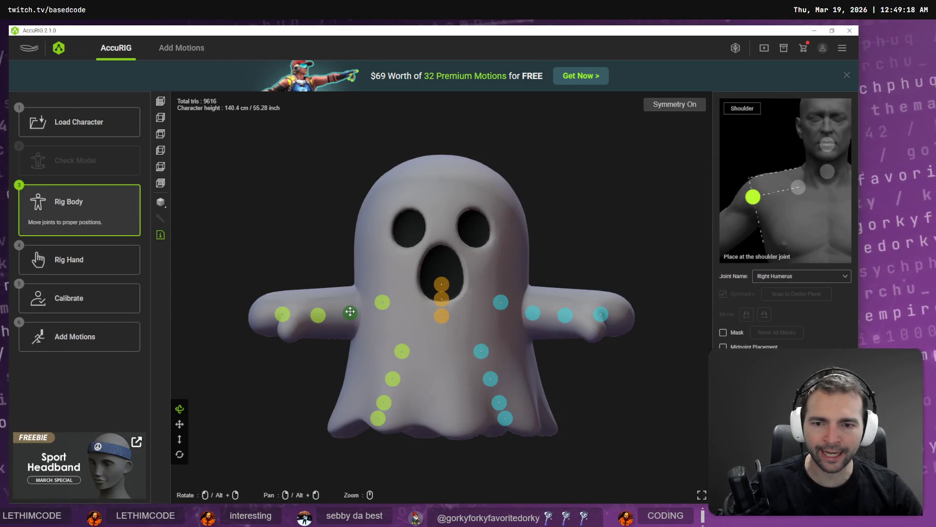
click(319, 315)
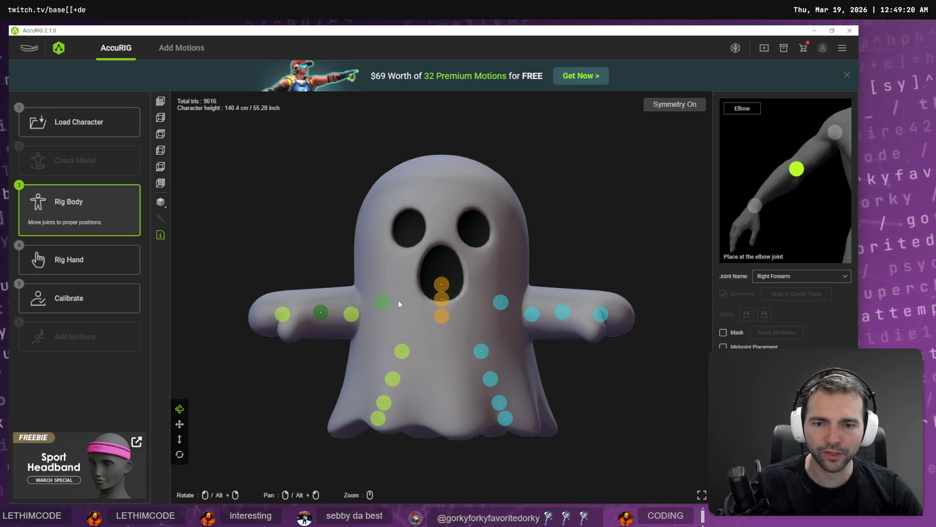
click(382, 303)
drag(383, 304, 374, 309)
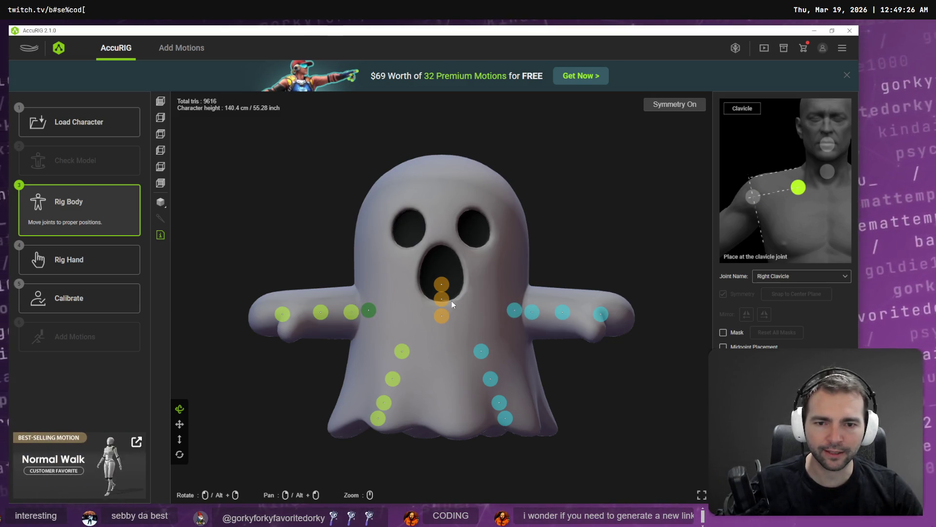
click(442, 284)
drag(442, 285, 440, 278)
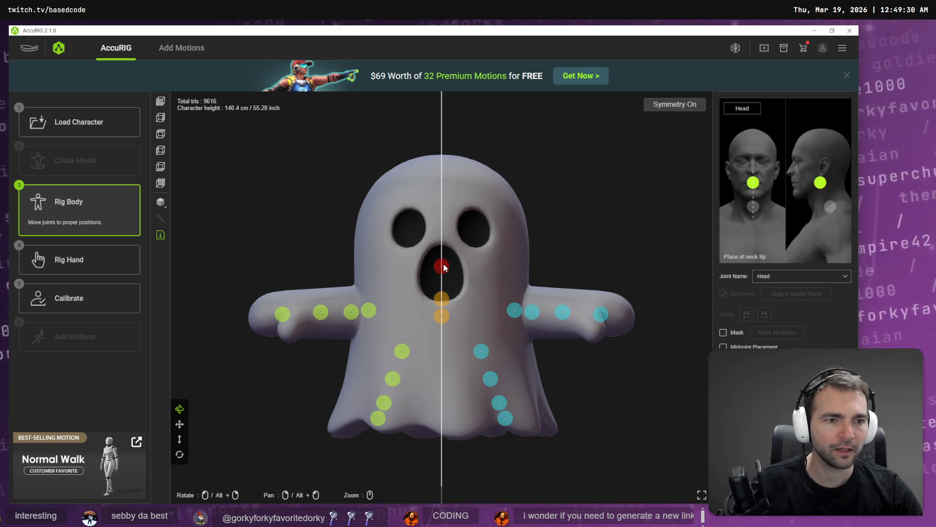
- Raise the neck joint, lower the pelvis and hip joints, and recalculate skin weights via Calibrate
drag(441, 299, 441, 292)
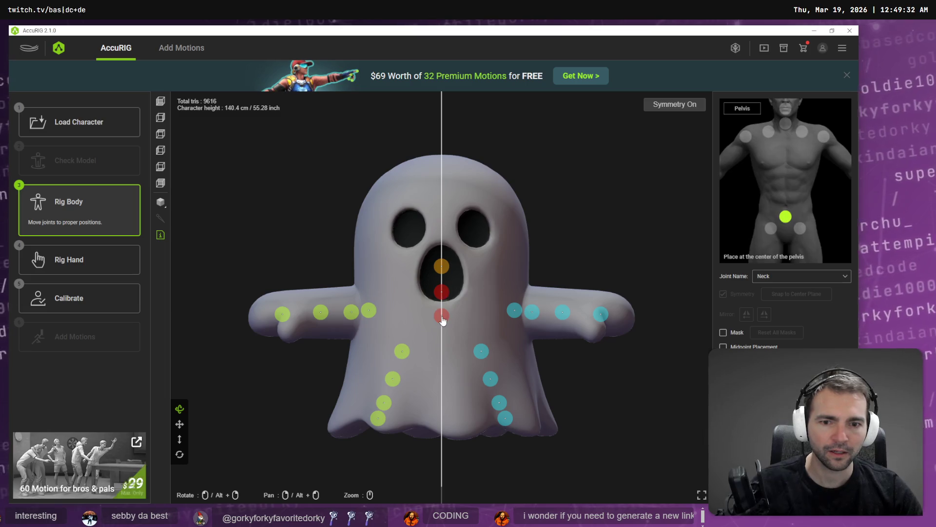
click(443, 320)
drag(442, 320, 442, 341)
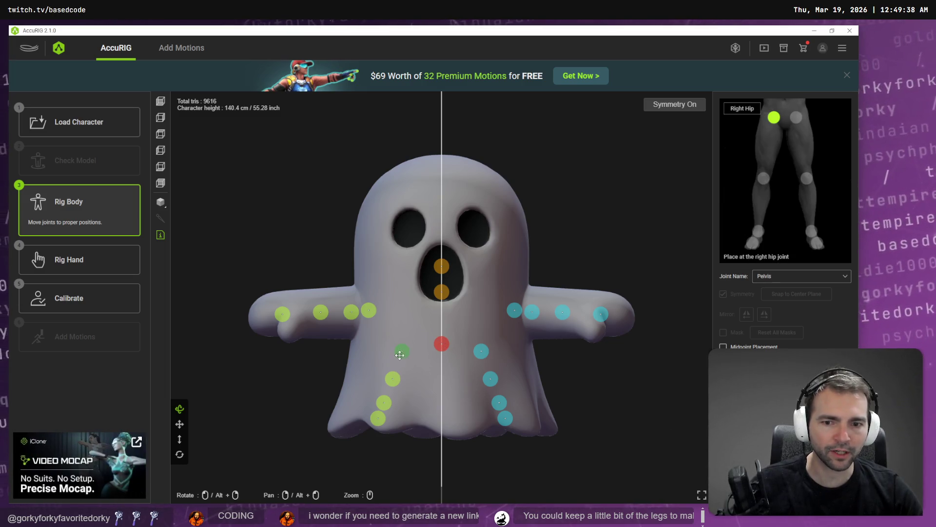
drag(400, 354, 400, 361)
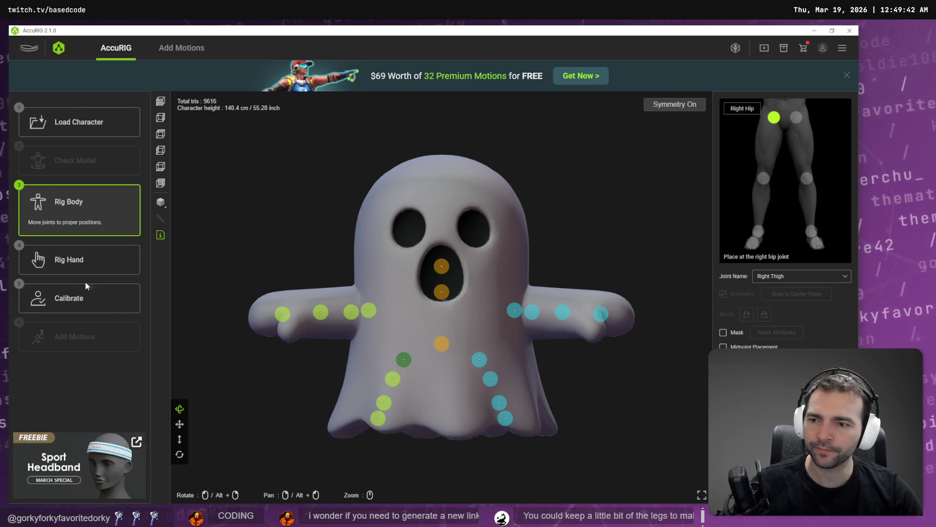
click(92, 306)
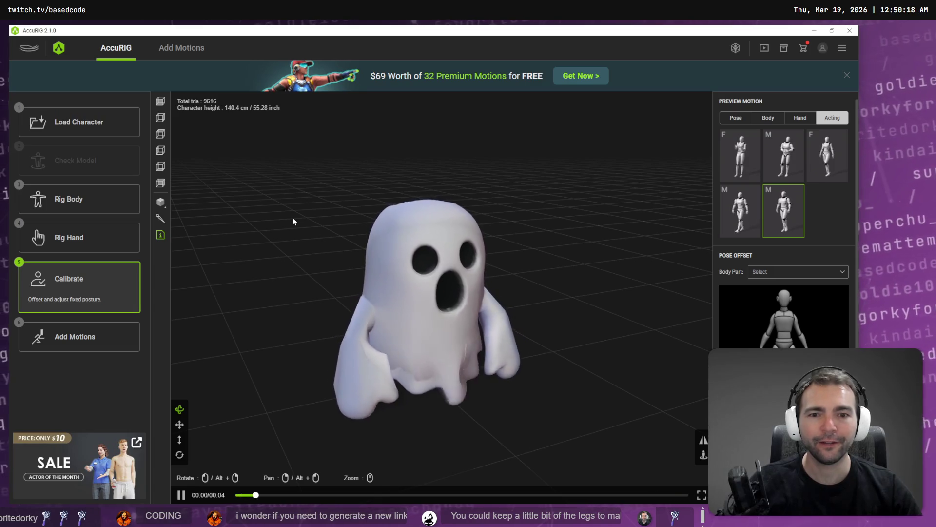
- Orbit behind the ghost and preview three acting motions on the recalculated rig
mouse_move(293, 219)
mouse_down()
mouse_move(299, 242)
mouse_move(477, 255)
mouse_move(297, 240)
mouse_move(405, 239)
mouse_move(330, 247)
mouse_up()
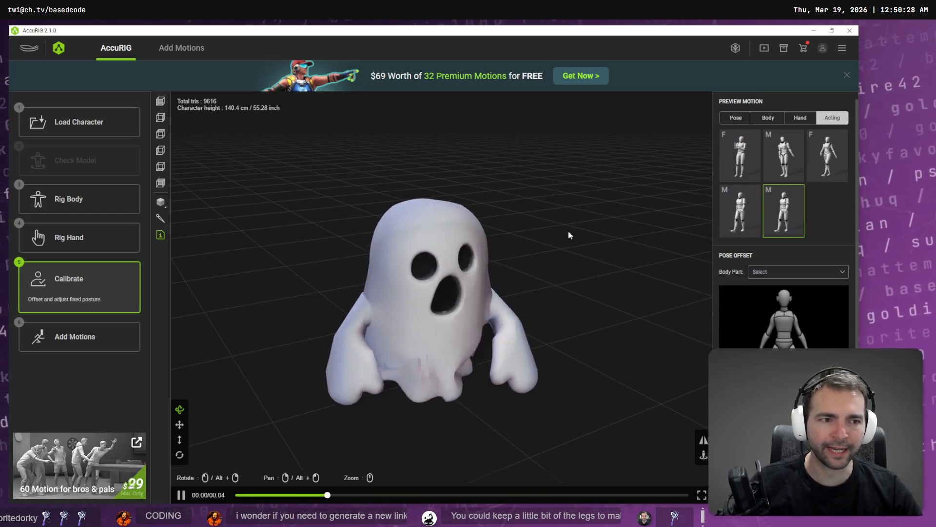
click(827, 170)
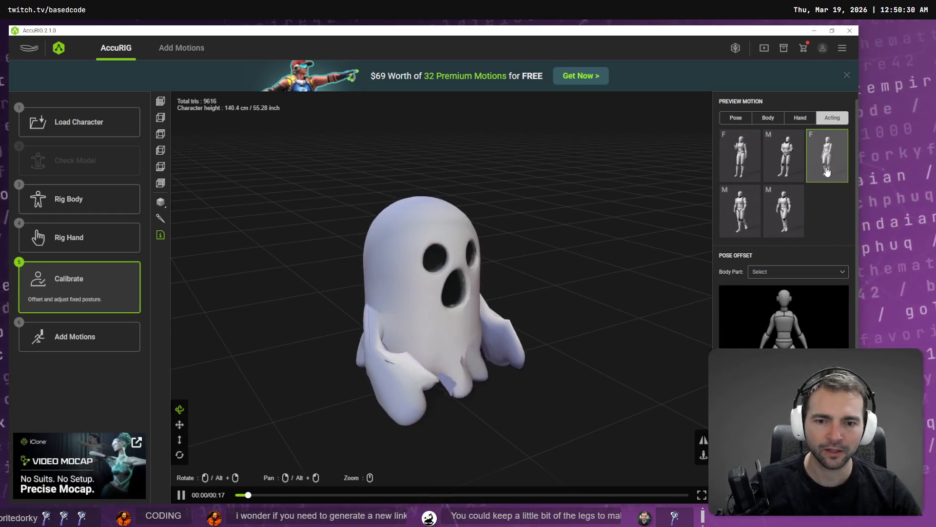
click(741, 211)
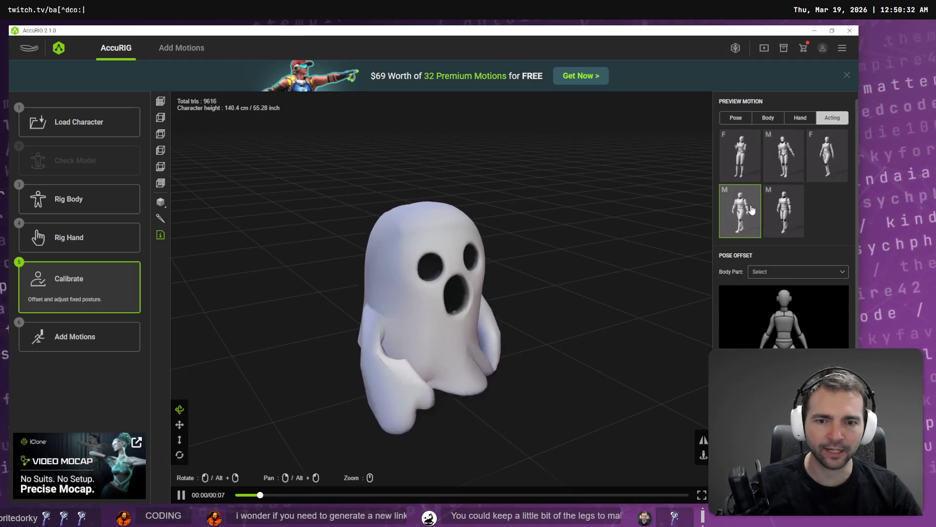
click(778, 215)
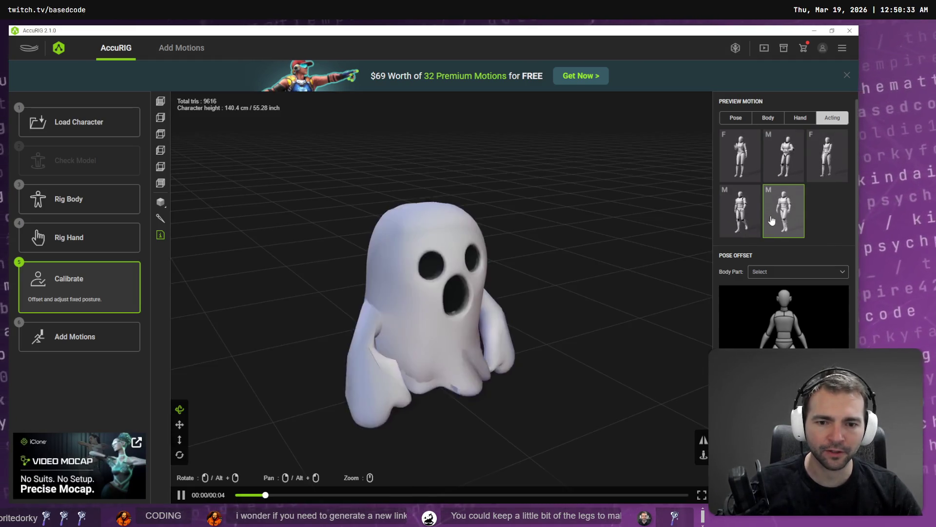
- Preview two body motions from a lower angle, then return to Rig Body
click(768, 118)
click(739, 155)
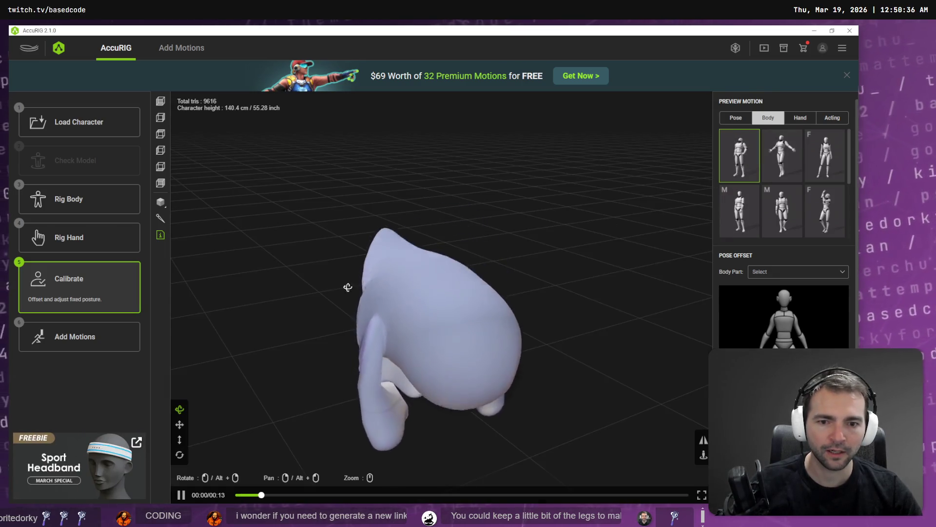
mouse_move(347, 286)
mouse_down()
mouse_move(489, 267)
mouse_move(440, 300)
mouse_up()
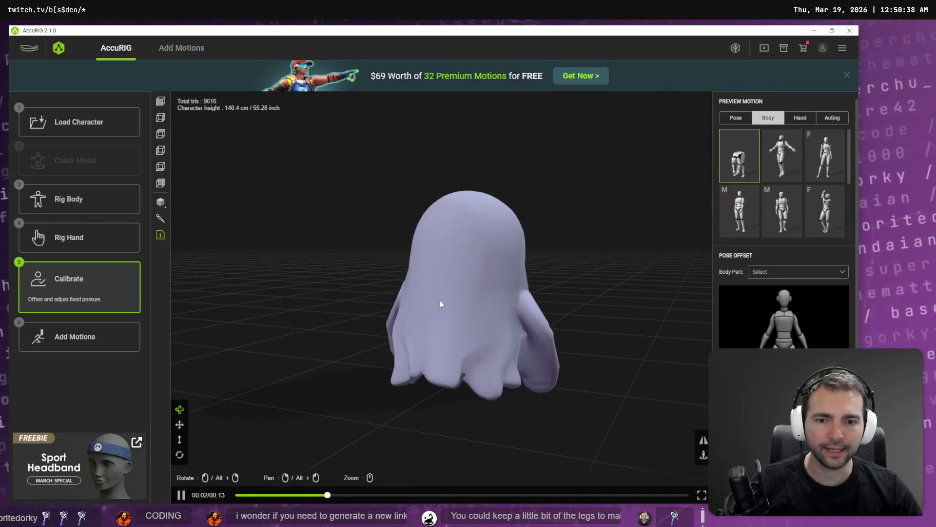
click(825, 211)
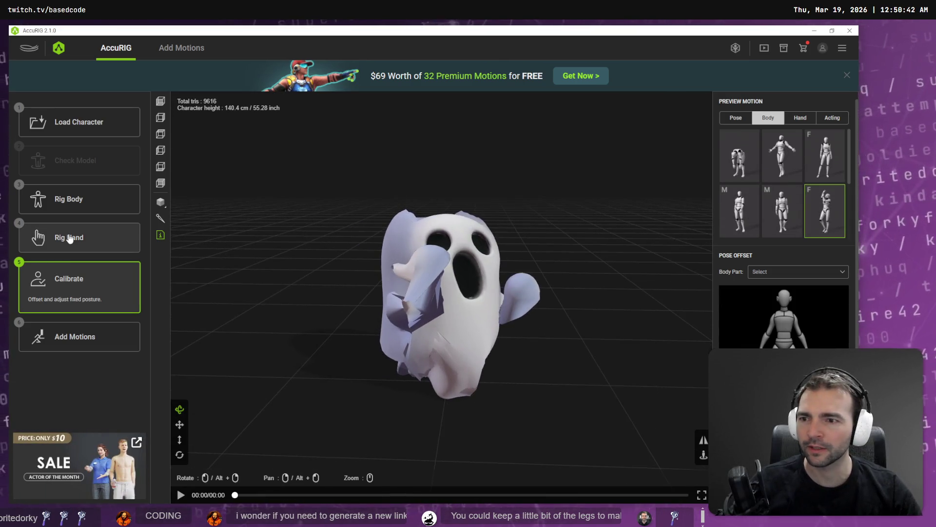
click(82, 205)
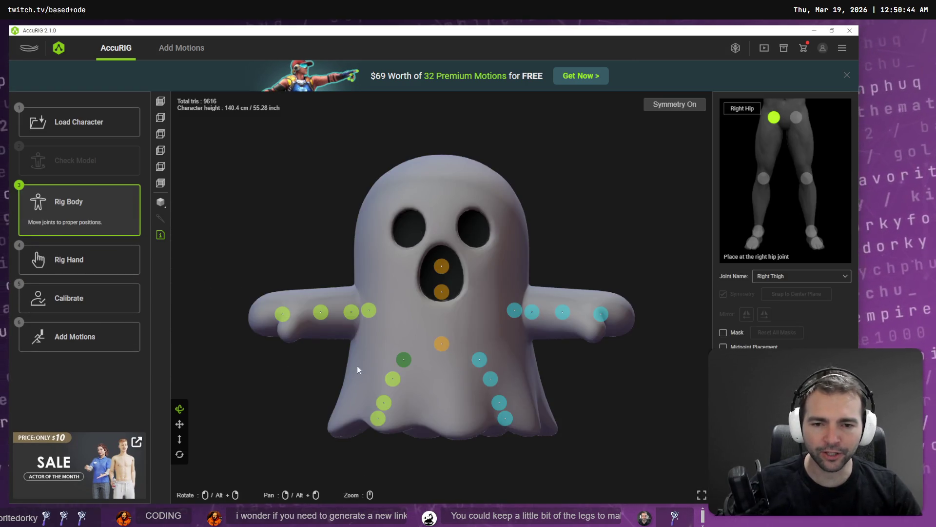
- In the right side view, align the left leg, foot, toe and pelvis joints under the body
drag(357, 365, 461, 363)
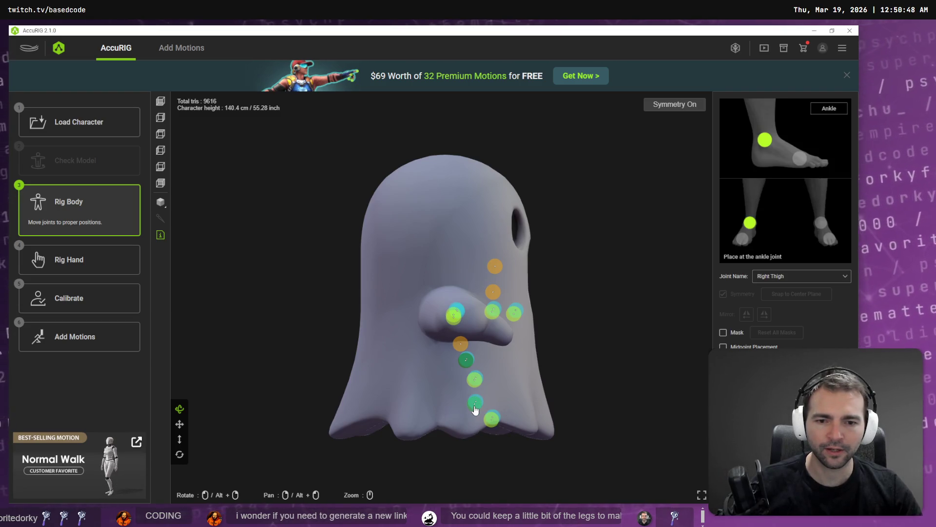
click(162, 119)
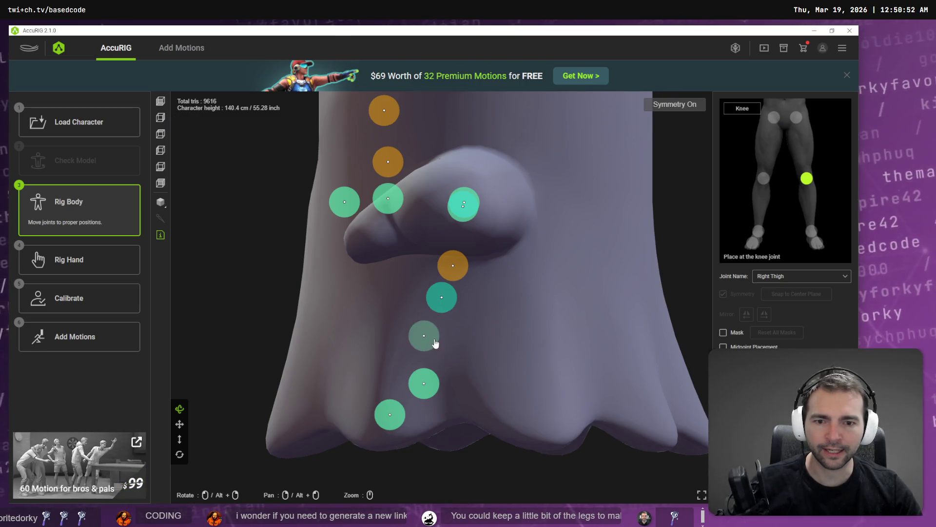
drag(435, 343, 481, 350)
drag(445, 299, 491, 303)
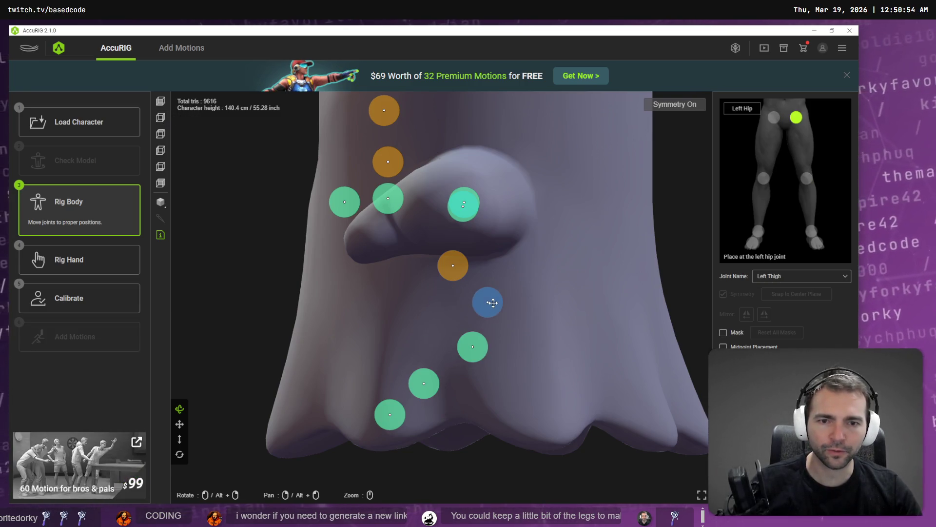
drag(459, 269, 491, 268)
drag(424, 384, 475, 395)
drag(486, 310, 474, 305)
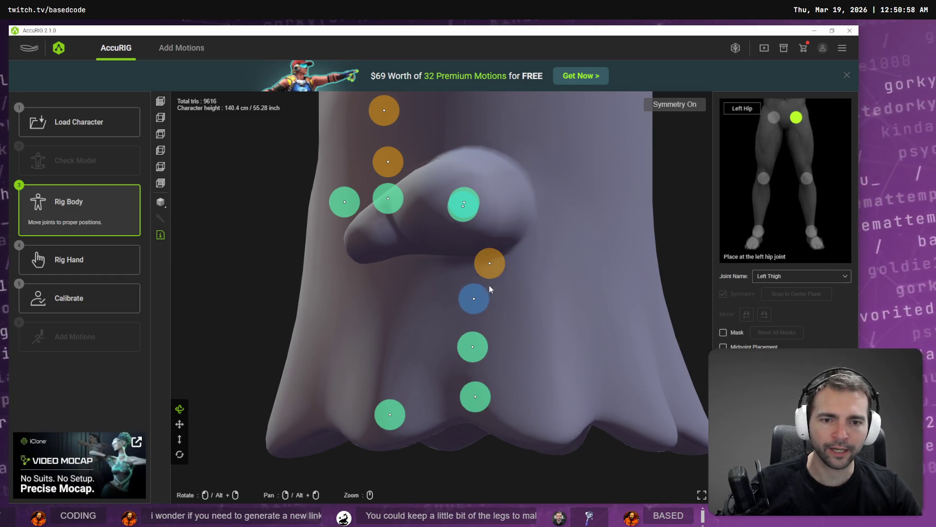
drag(490, 263, 474, 260)
drag(390, 414, 401, 404)
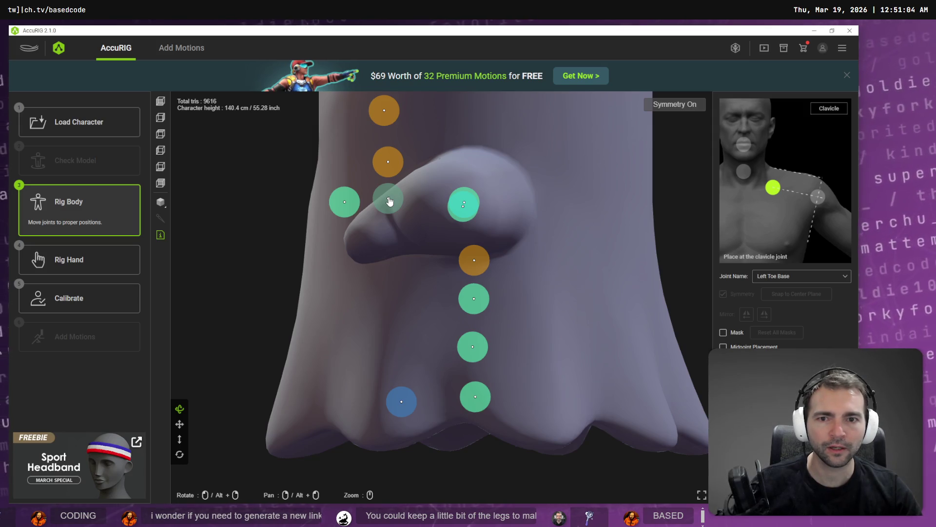
- Center the left clavicle, upper-arm, neck and head joints on the ghost's midline
mouse_move(389, 200)
mouse_down()
mouse_move(455, 190)
mouse_move(453, 202)
mouse_move(484, 200)
mouse_up()
click(463, 203)
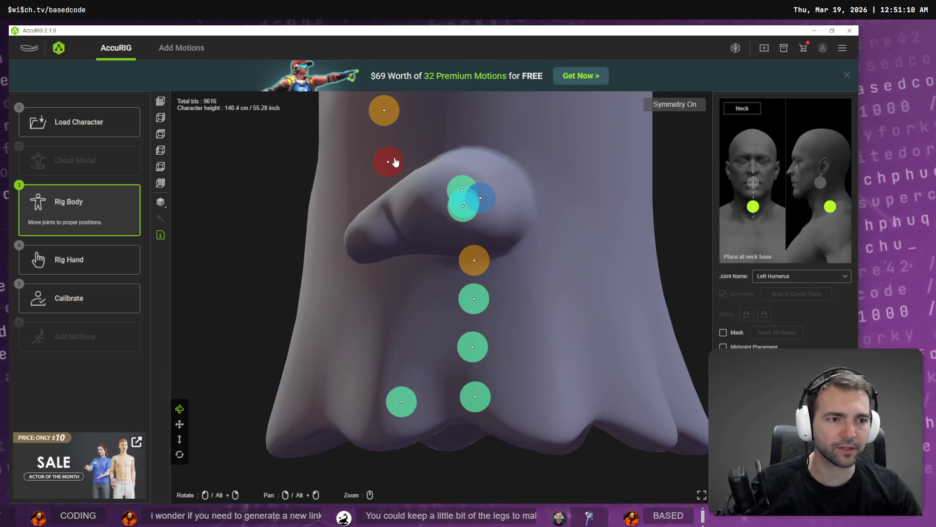
mouse_move(395, 162)
mouse_down()
mouse_move(489, 152)
mouse_move(480, 152)
mouse_up()
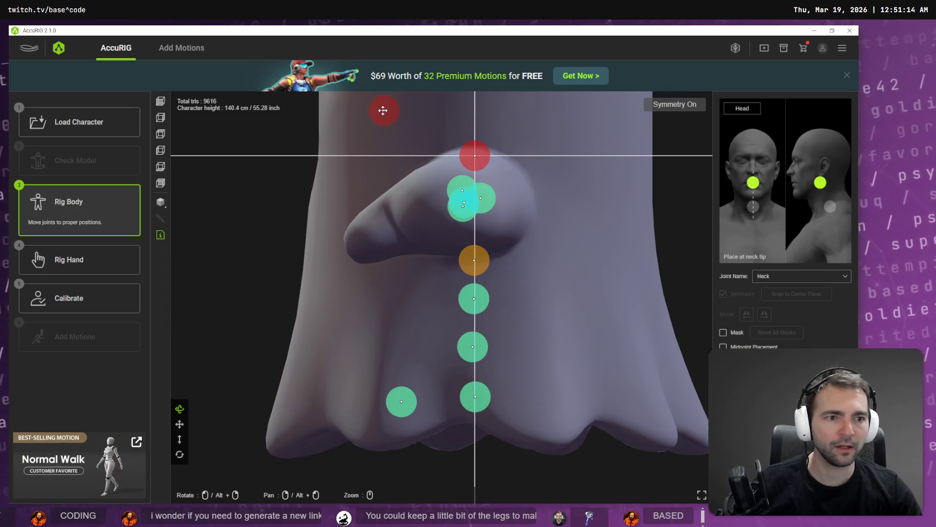
mouse_move(382, 110)
mouse_down()
mouse_move(471, 111)
mouse_move(454, 111)
mouse_up()
scroll(491, 239, down, 5)
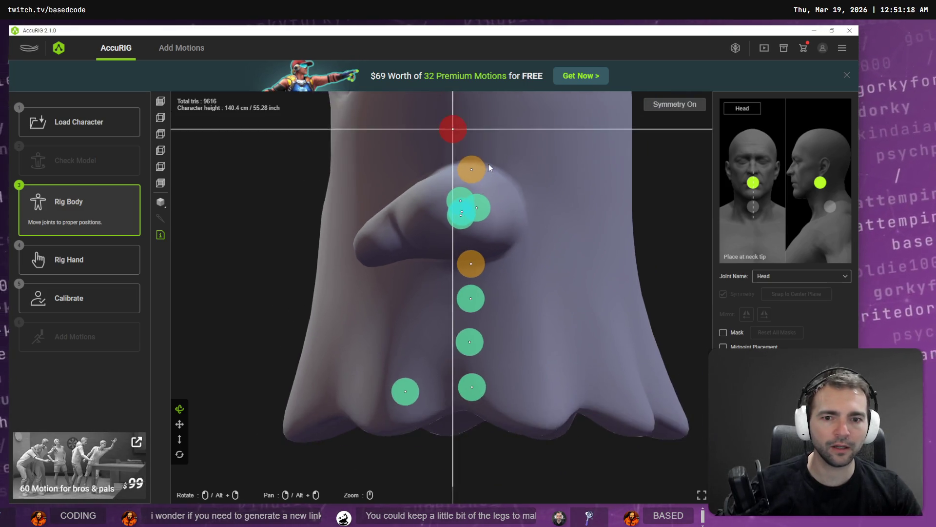
scroll(491, 239, up, 3)
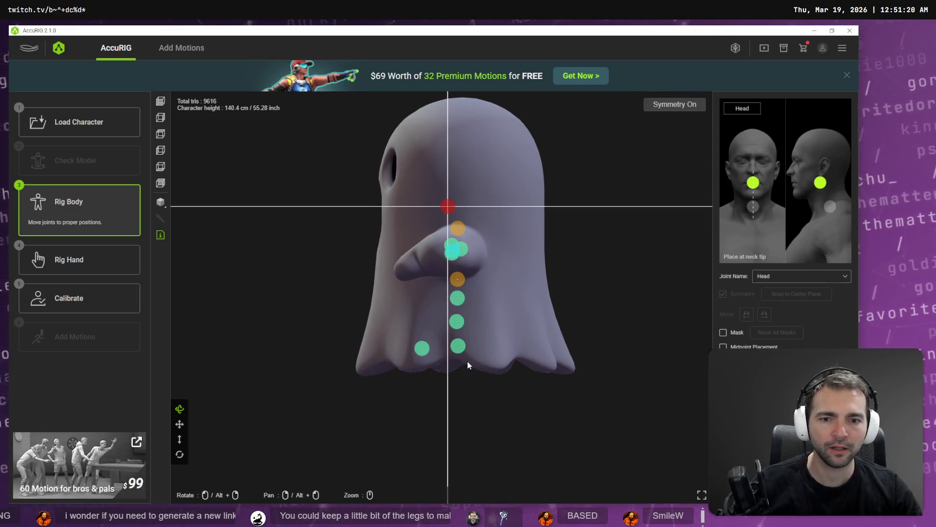
- Check the right clavicle and arm joints from behind and above, then advance through Rig Hand to Calibrate
mouse_move(342, 313)
mouse_down()
mouse_move(564, 333)
mouse_move(554, 317)
mouse_move(447, 306)
mouse_move(545, 330)
mouse_move(556, 367)
mouse_move(530, 369)
mouse_up()
click(417, 254)
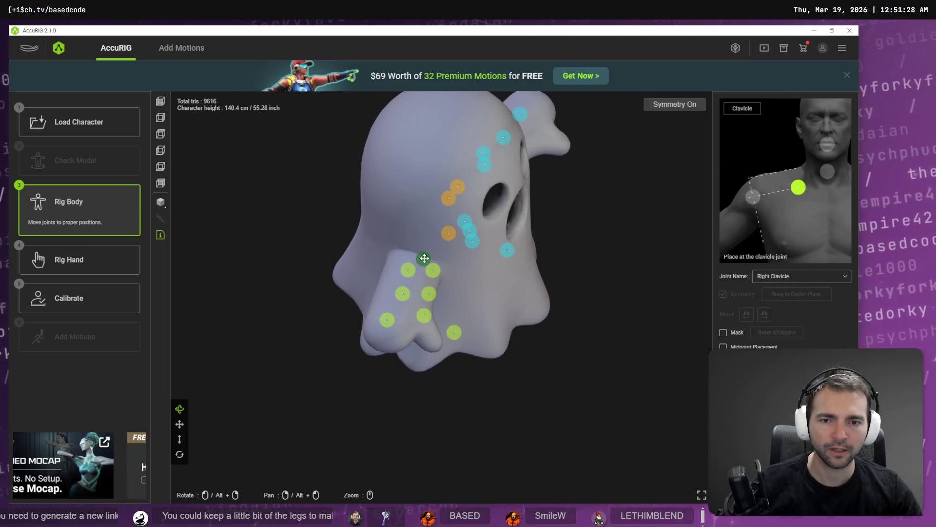
mouse_move(416, 253)
mouse_down()
mouse_move(506, 374)
mouse_move(556, 355)
mouse_move(601, 368)
mouse_move(559, 437)
mouse_move(470, 433)
mouse_up()
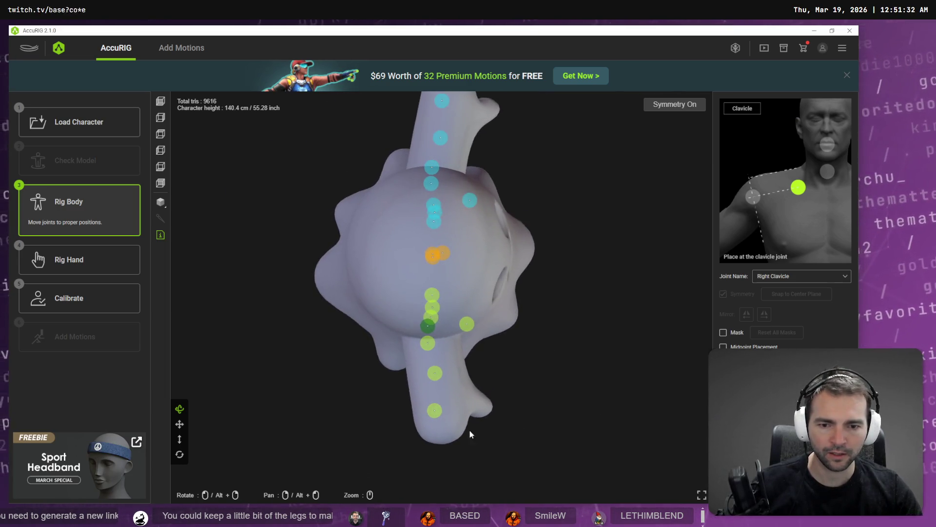
click(440, 403)
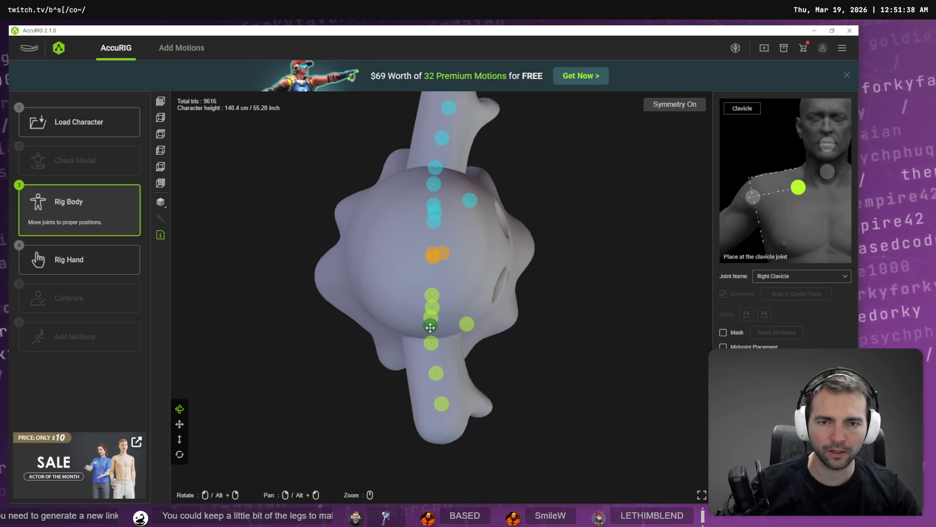
click(82, 264)
click(83, 299)
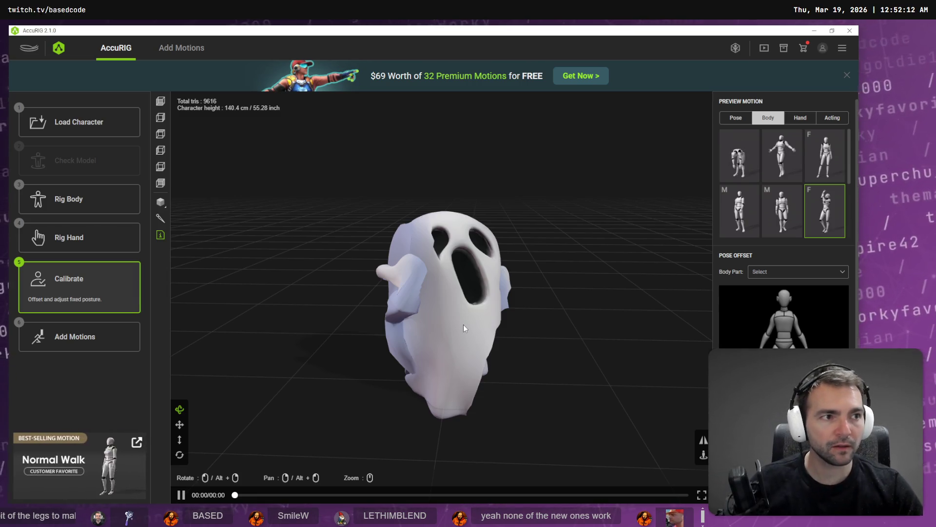
- Launch a command prompt window with Ctrl+Alt+T over the rigged ghost
key(ctrl+alt+t)
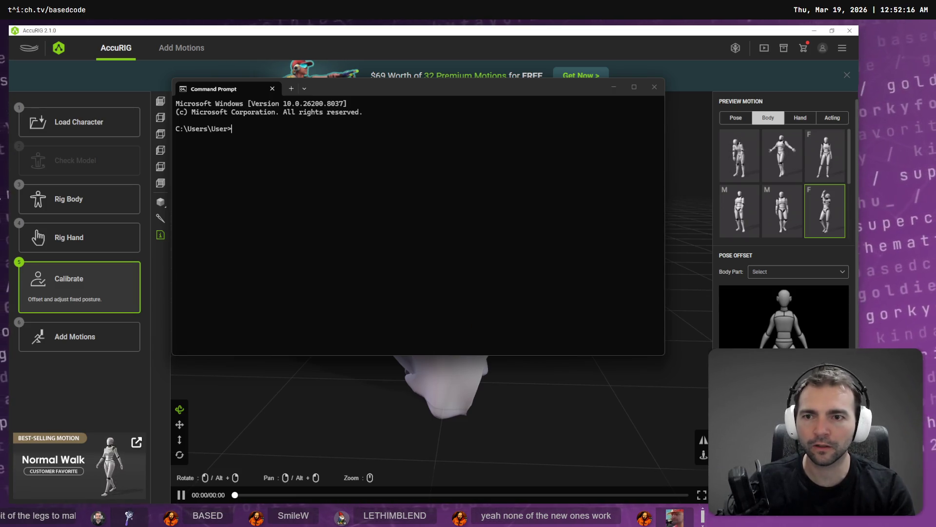
- Close the command prompt by entering exit
key(ctrl+r)
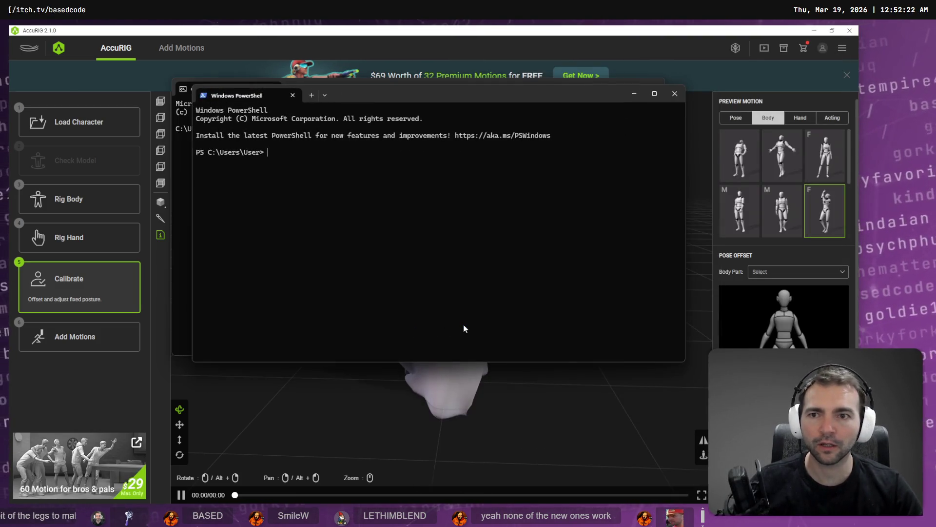
text(exit)
key(Return)
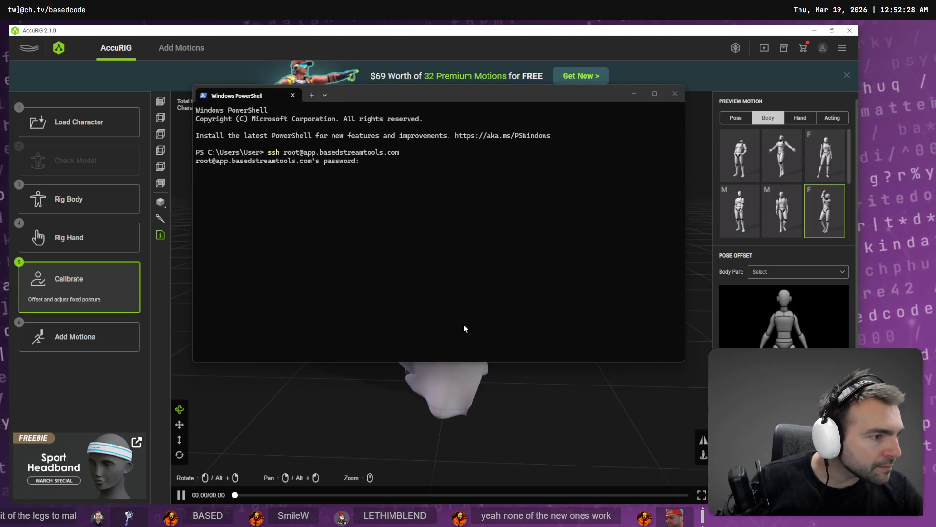
- Check the Not Monsters whiteboard, then run systemctl restart basedstreamtools in the SSH session
key(alt+Tab)
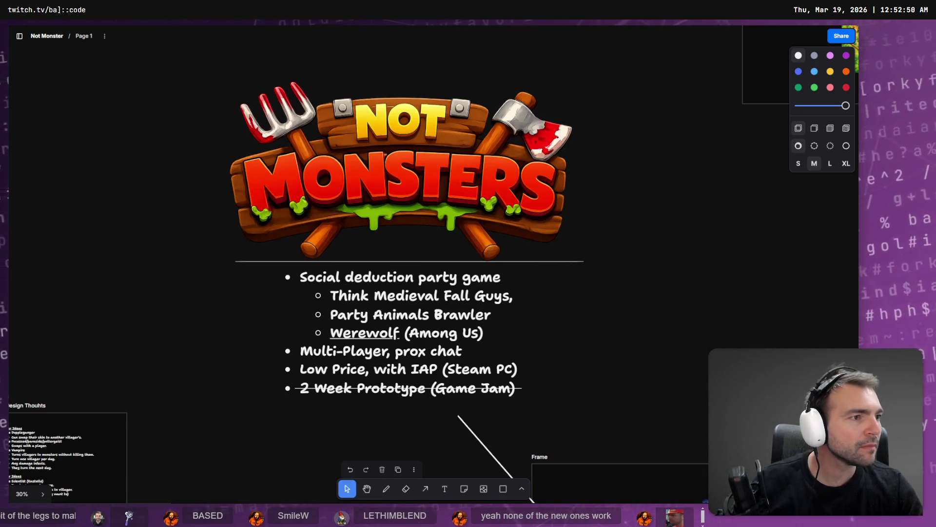
key(alt+Tab)
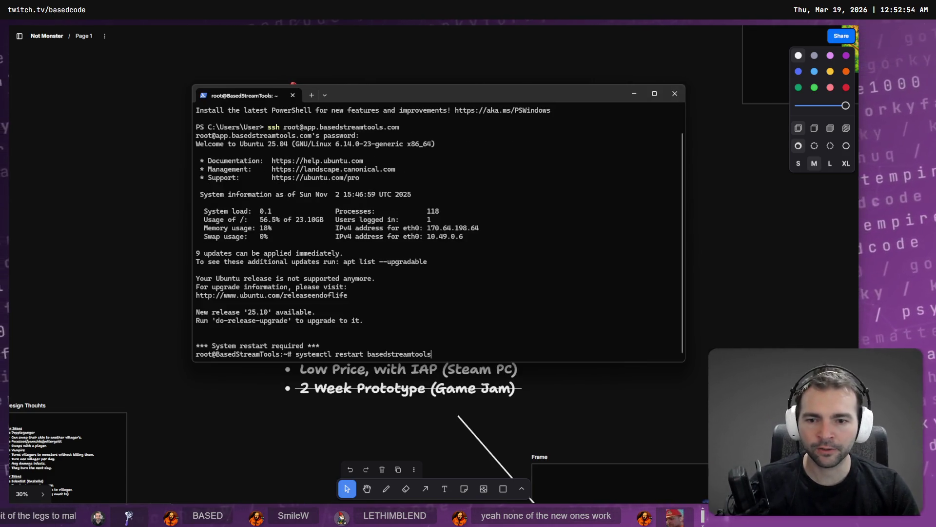
key(Return)
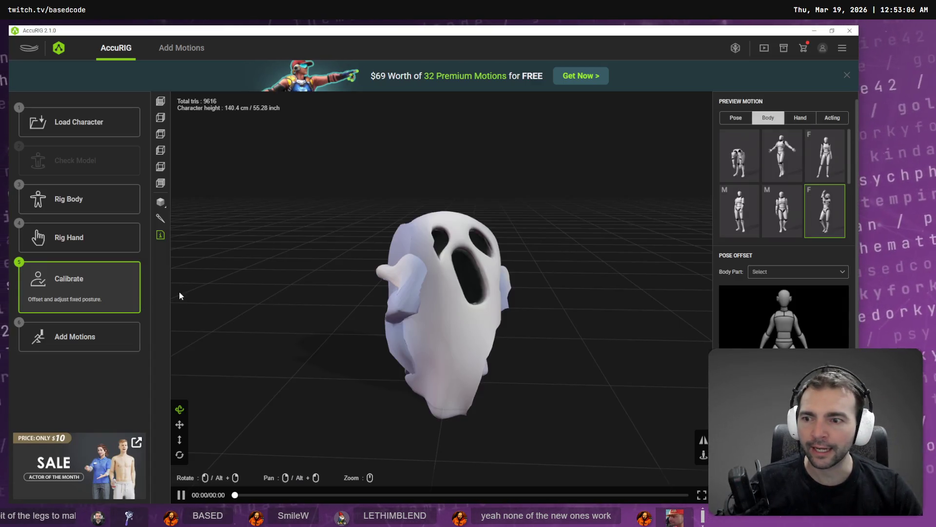
- Preview two body motions on the rigged ghost and orbit to inspect the animated deformation
mouse_move(389, 326)
mouse_down()
mouse_move(554, 325)
mouse_move(534, 331)
mouse_up()
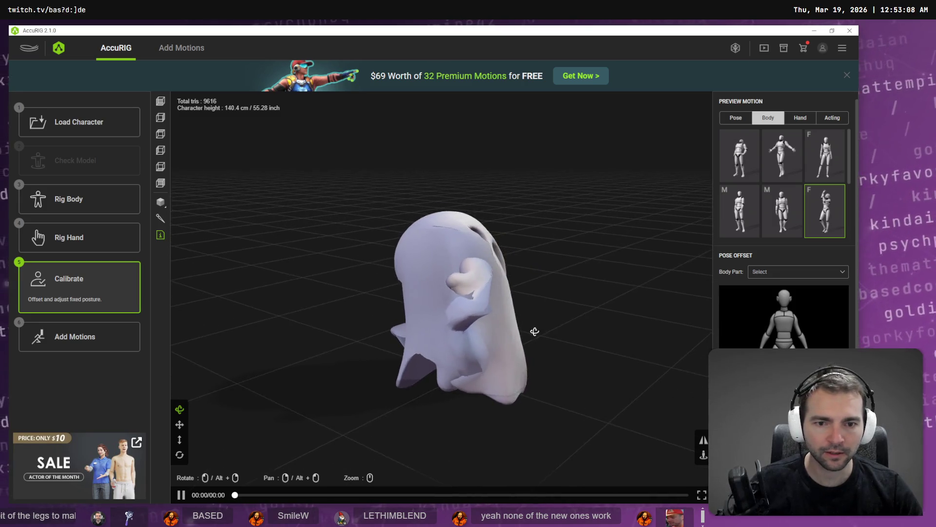
click(780, 217)
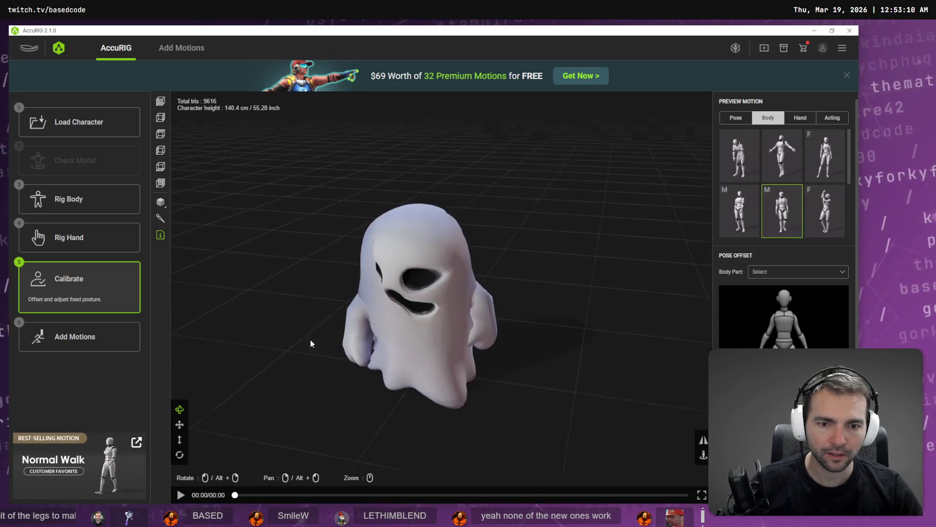
click(755, 159)
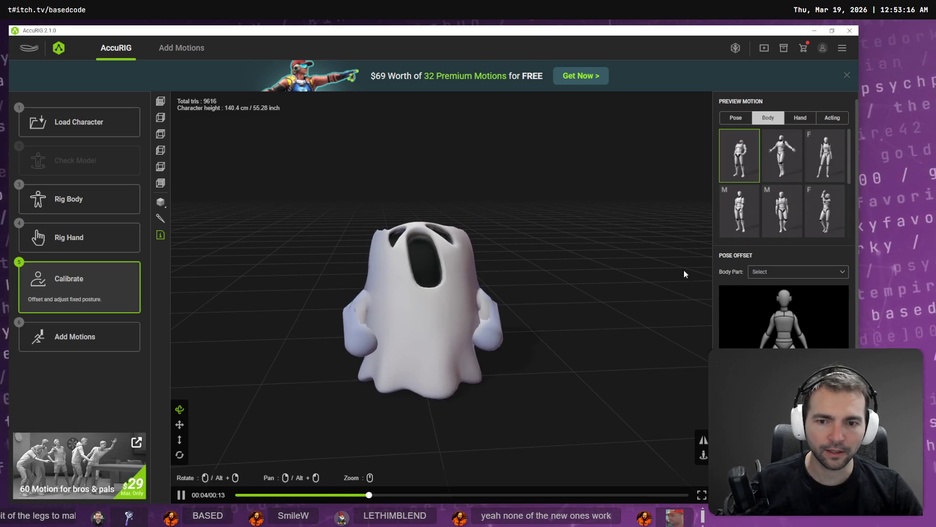
click(782, 156)
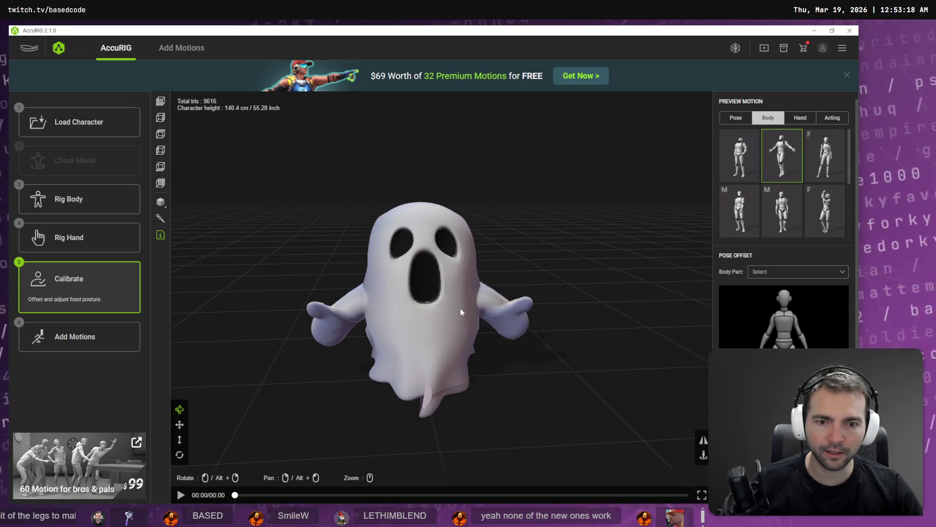
mouse_move(461, 312)
mouse_down()
mouse_move(570, 261)
mouse_move(606, 317)
mouse_move(405, 302)
mouse_move(247, 309)
mouse_move(273, 305)
mouse_move(373, 328)
mouse_move(512, 320)
mouse_move(507, 341)
mouse_move(536, 331)
mouse_up()
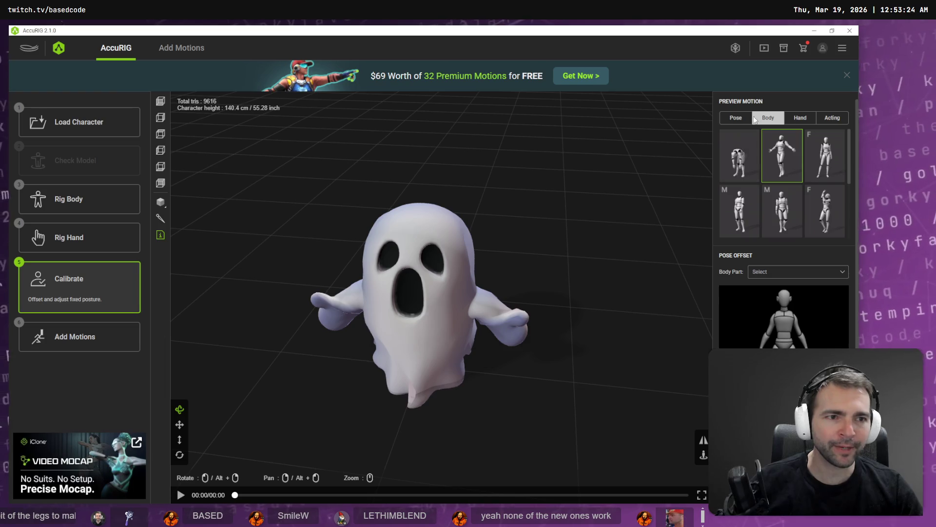
- Try static poses on the ghost: a standing pose, the T-pose, an arms-down pose and the first F pose
click(737, 118)
click(783, 155)
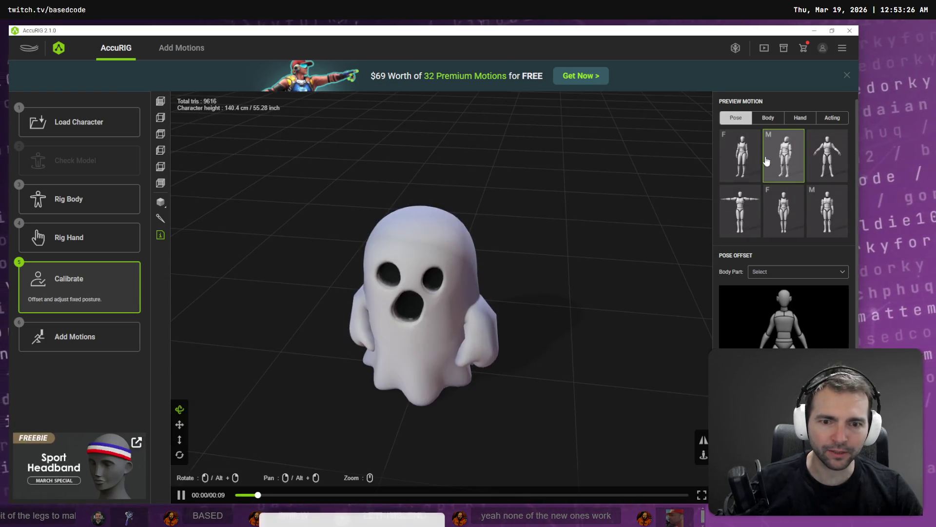
mouse_move(575, 251)
mouse_down()
mouse_move(469, 277)
mouse_move(345, 346)
mouse_up()
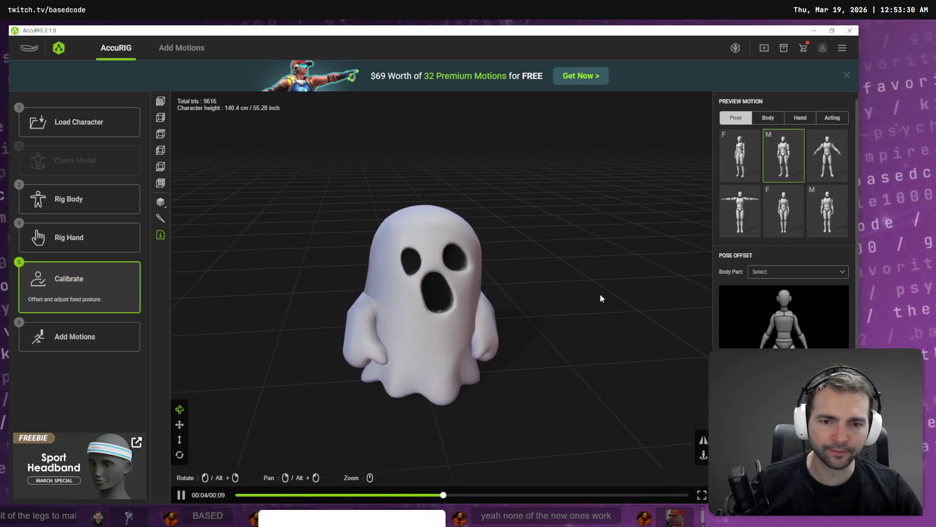
click(737, 219)
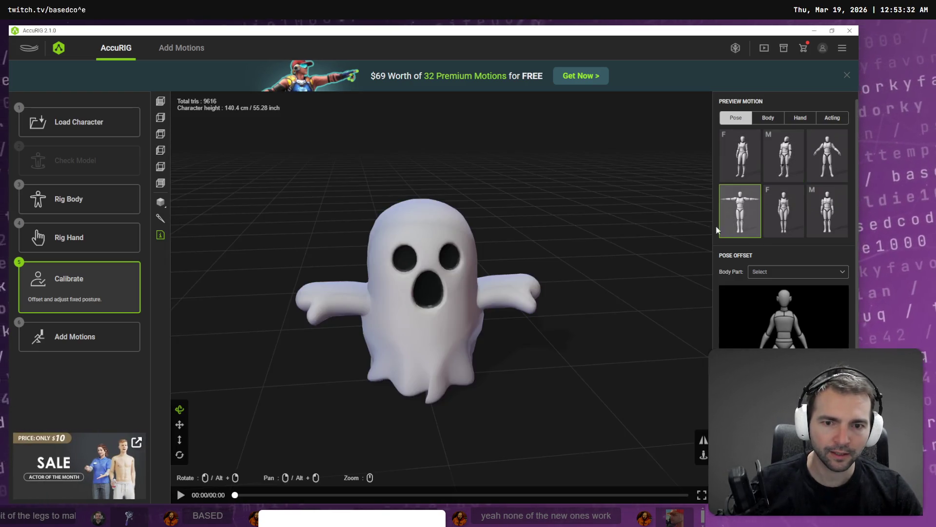
click(790, 227)
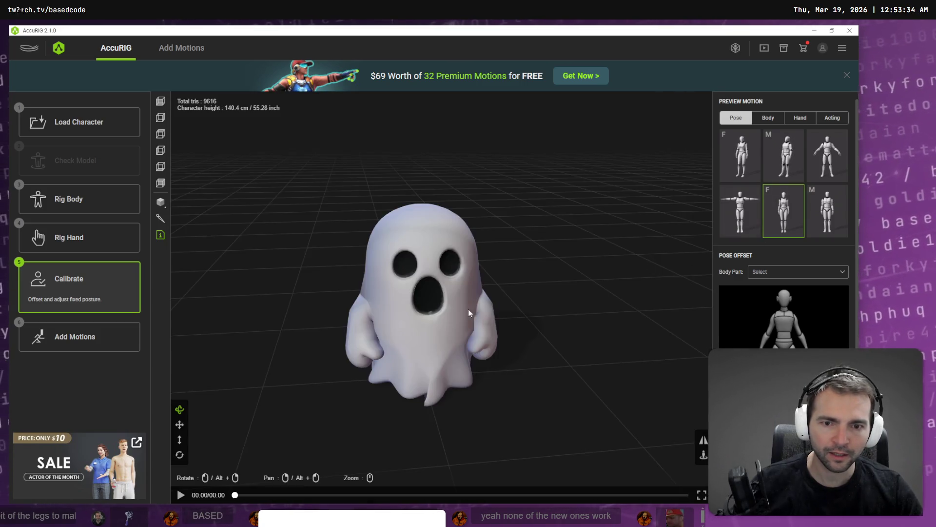
click(743, 205)
click(740, 156)
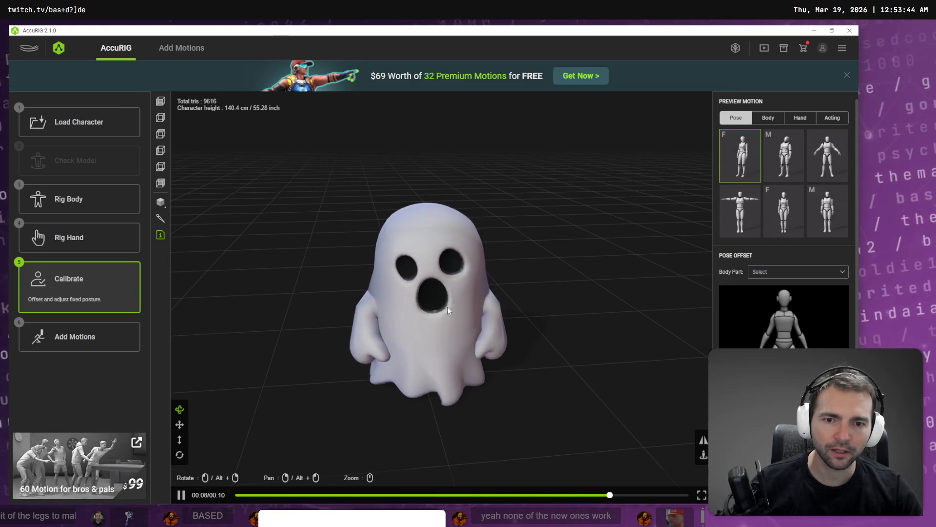
- Return to body joint placement and, in a straight front view, lower the neck joint inside the ghost's mouth
click(65, 199)
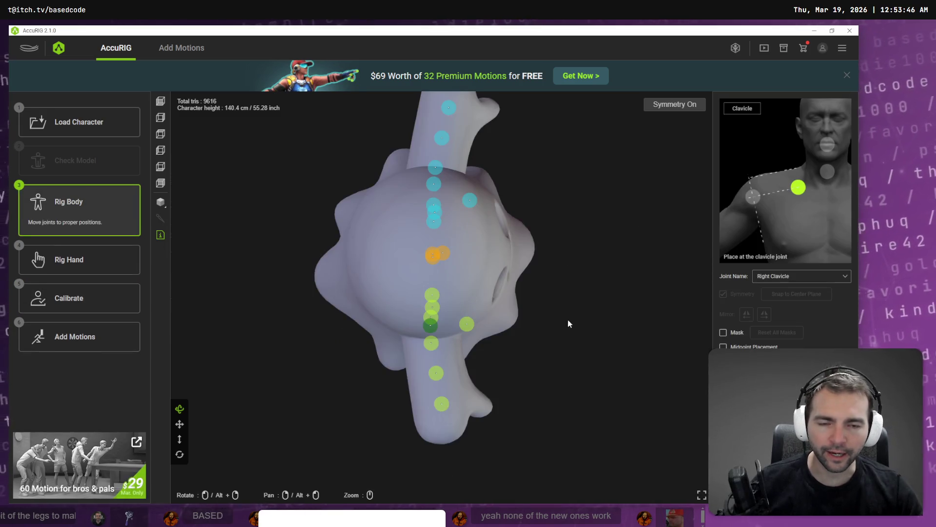
mouse_move(568, 324)
mouse_down()
mouse_move(476, 230)
mouse_move(476, 337)
mouse_move(350, 235)
mouse_move(375, 248)
mouse_up()
scroll(405, 234, down, 3)
mouse_move(475, 207)
mouse_down()
mouse_move(477, 180)
mouse_move(458, 199)
mouse_up()
click(442, 200)
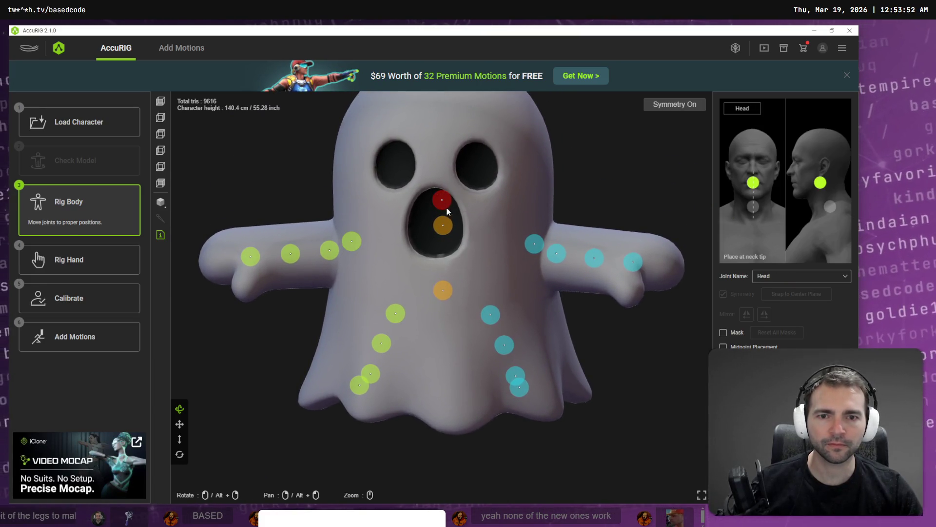
mouse_move(488, 234)
mouse_down()
mouse_move(512, 251)
mouse_move(501, 255)
mouse_move(506, 244)
mouse_move(481, 233)
mouse_up()
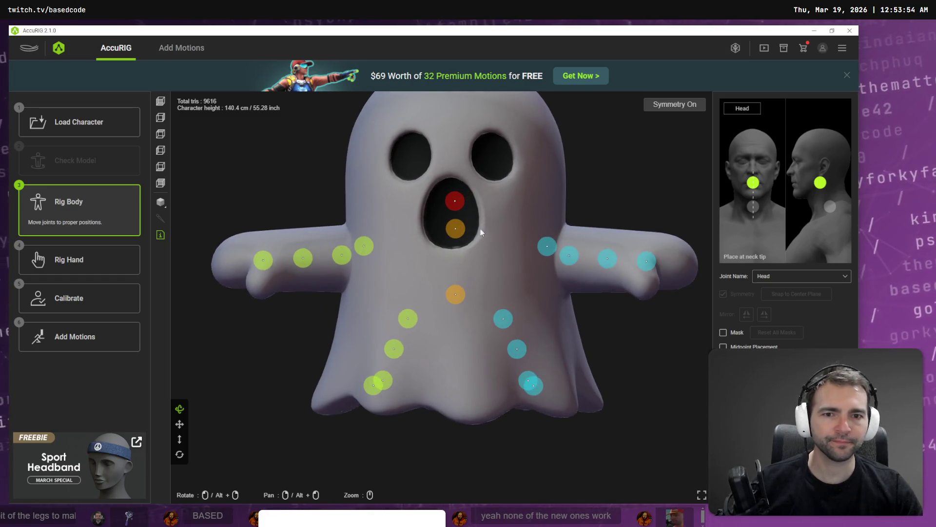
click(161, 102)
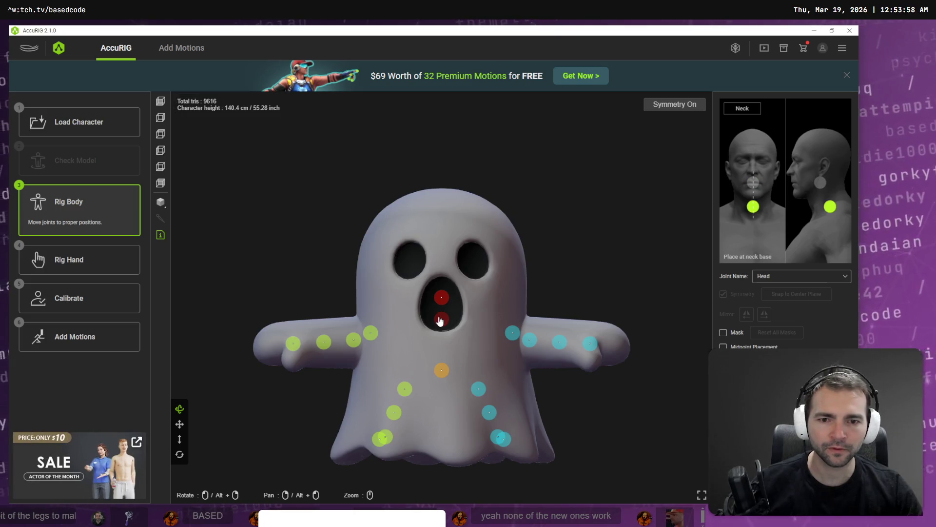
drag(441, 319, 440, 325)
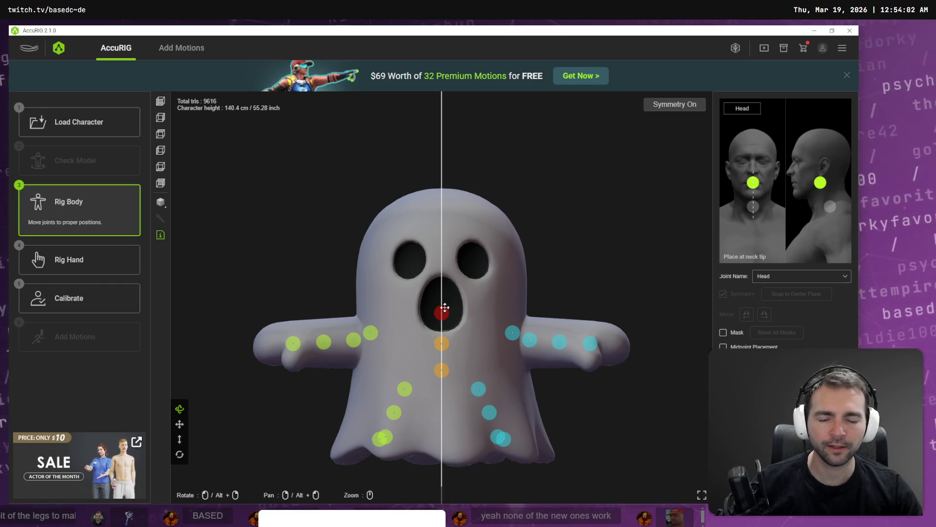
- Check the right clavicle, right toe base, head and neck joints from side and front views, then proceed to calibration
click(370, 335)
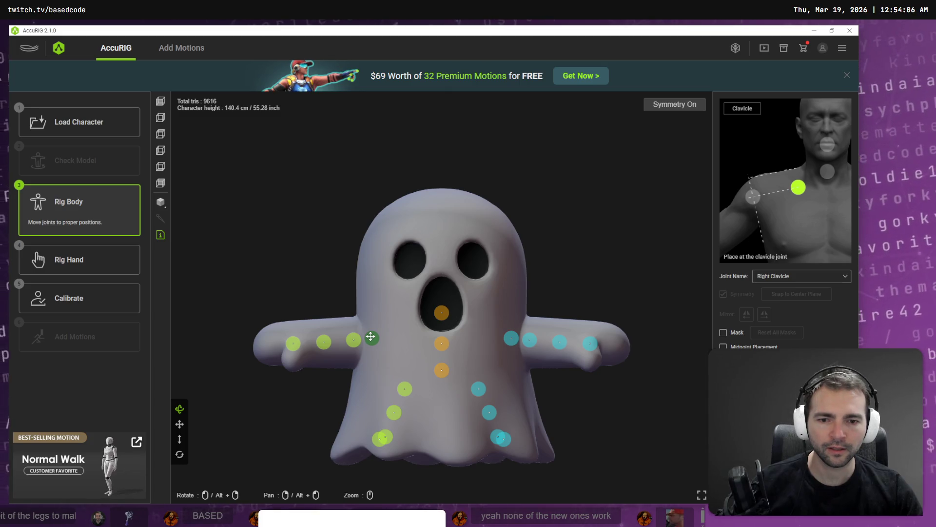
click(384, 439)
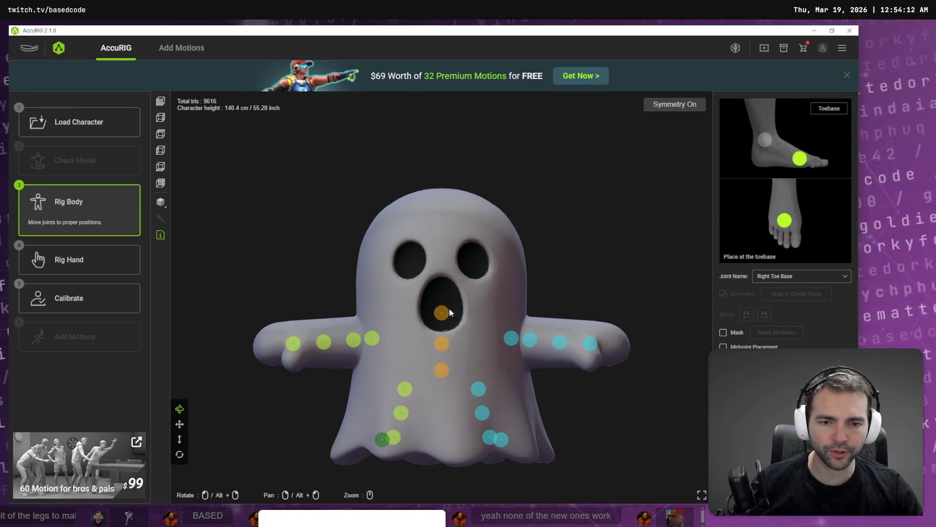
mouse_move(320, 368)
mouse_down()
mouse_move(368, 391)
mouse_move(366, 341)
mouse_move(418, 371)
mouse_move(442, 337)
mouse_move(367, 340)
mouse_up()
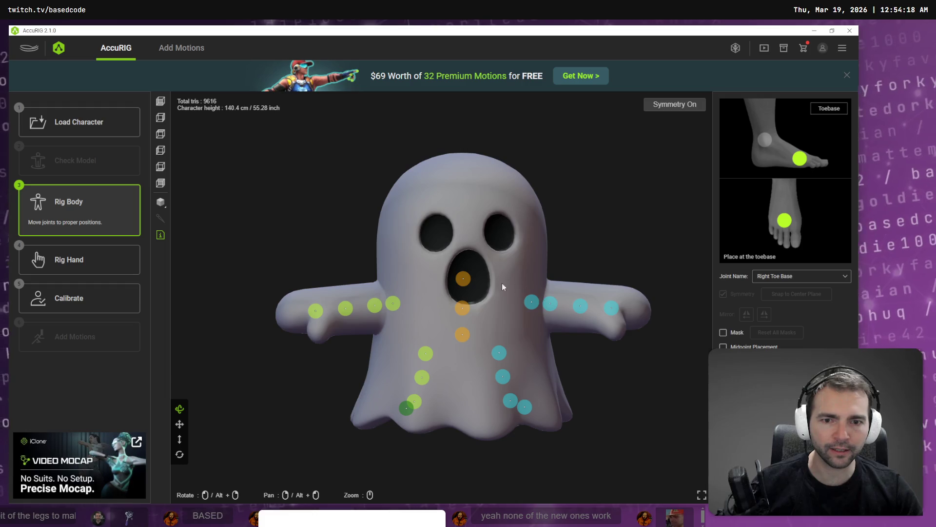
click(461, 279)
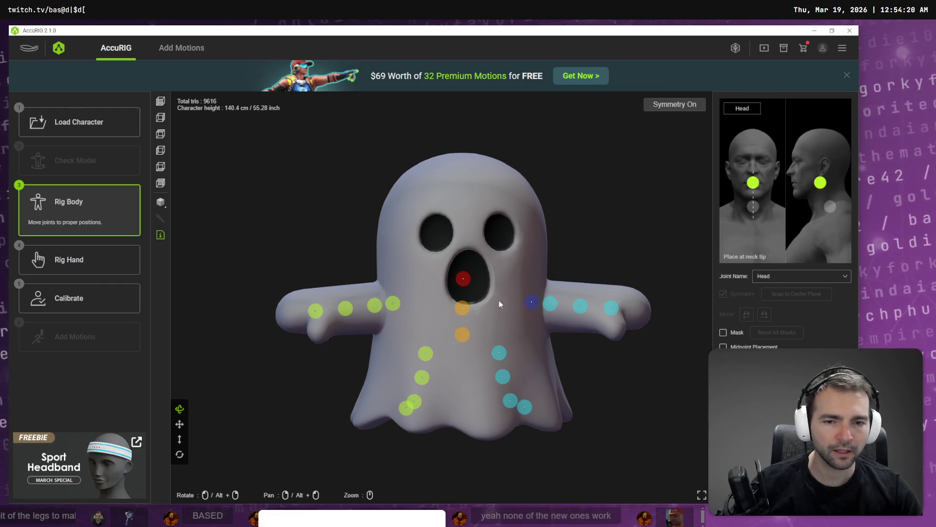
mouse_move(368, 276)
mouse_down()
mouse_move(390, 285)
mouse_move(441, 255)
mouse_up()
mouse_move(495, 313)
mouse_down()
mouse_move(418, 307)
mouse_move(405, 282)
mouse_move(411, 278)
mouse_up()
click(398, 288)
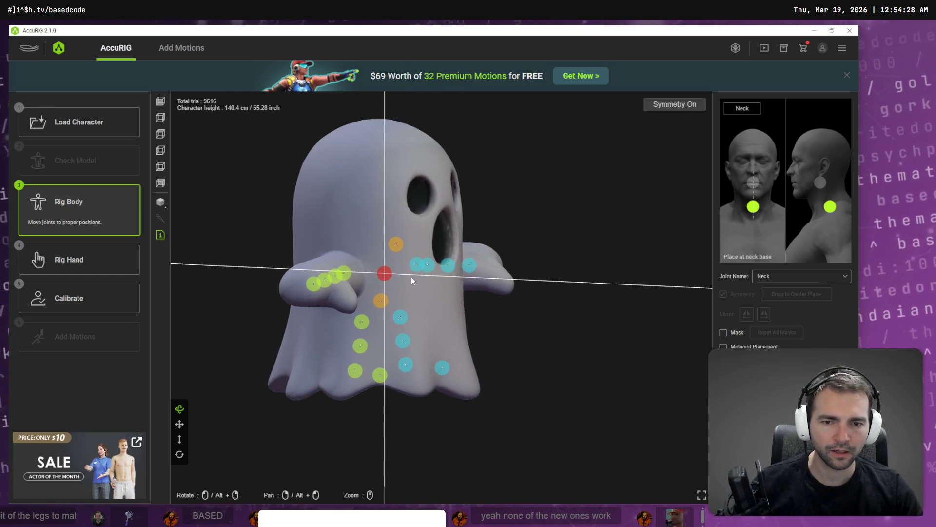
click(127, 306)
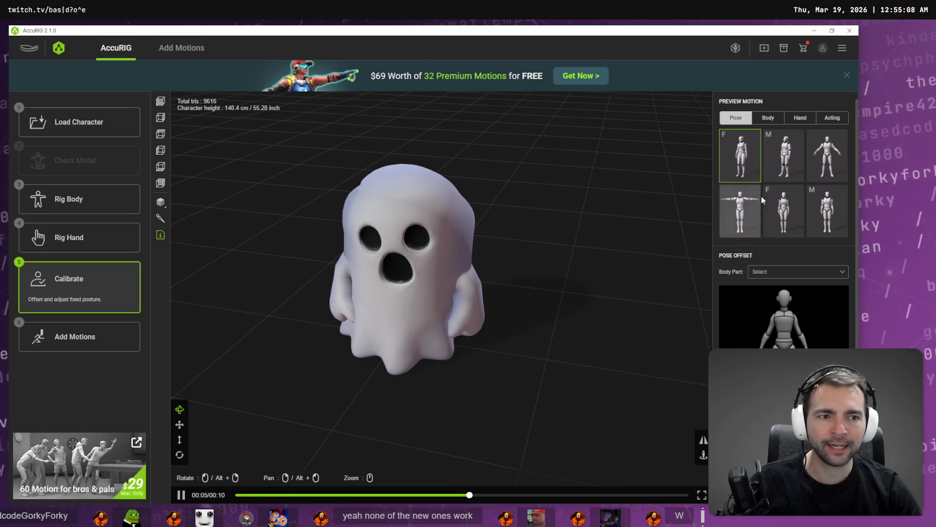
- Preview body poses on the ghost: T-pose, arms lowered, first female, male and second female poses
click(741, 211)
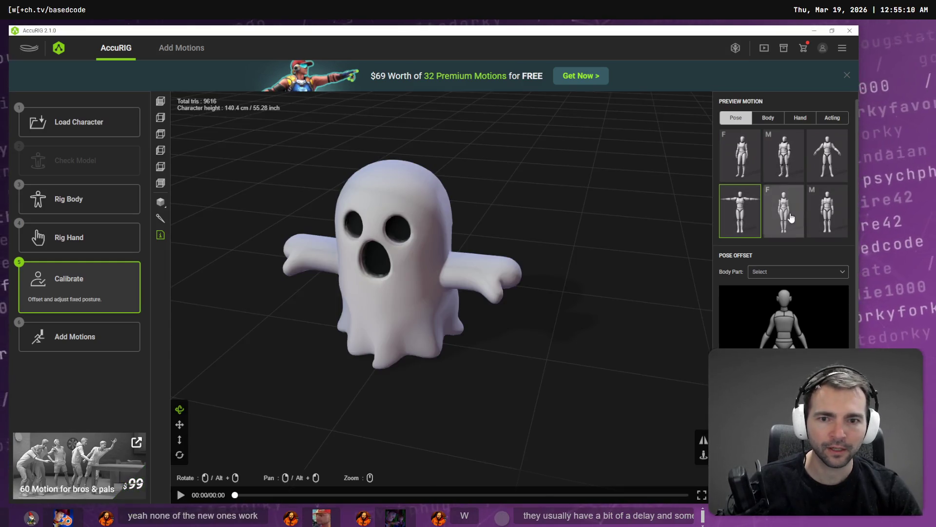
click(784, 211)
drag(418, 281, 412, 275)
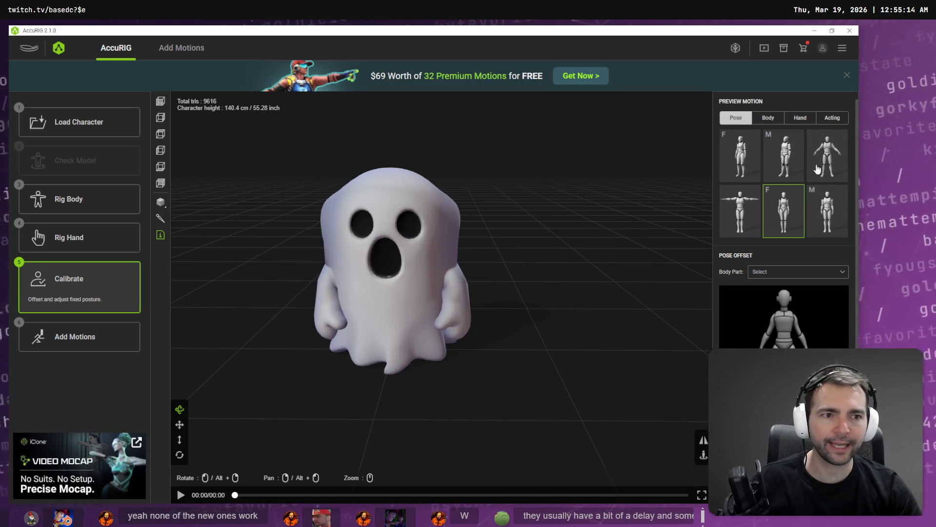
click(740, 156)
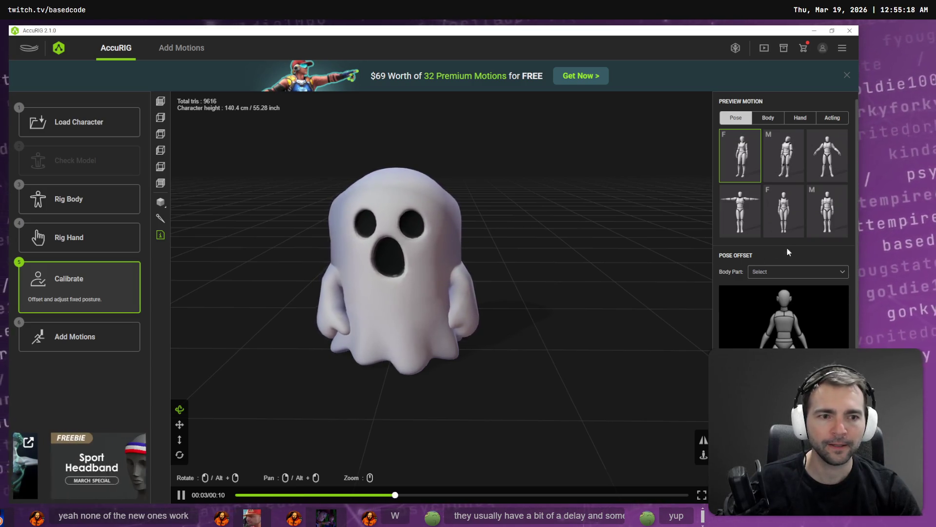
click(836, 222)
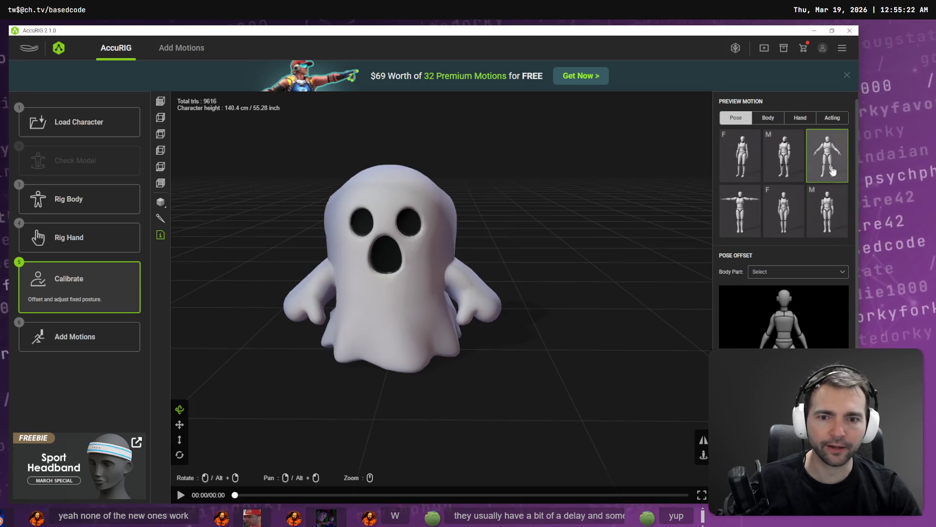
click(780, 209)
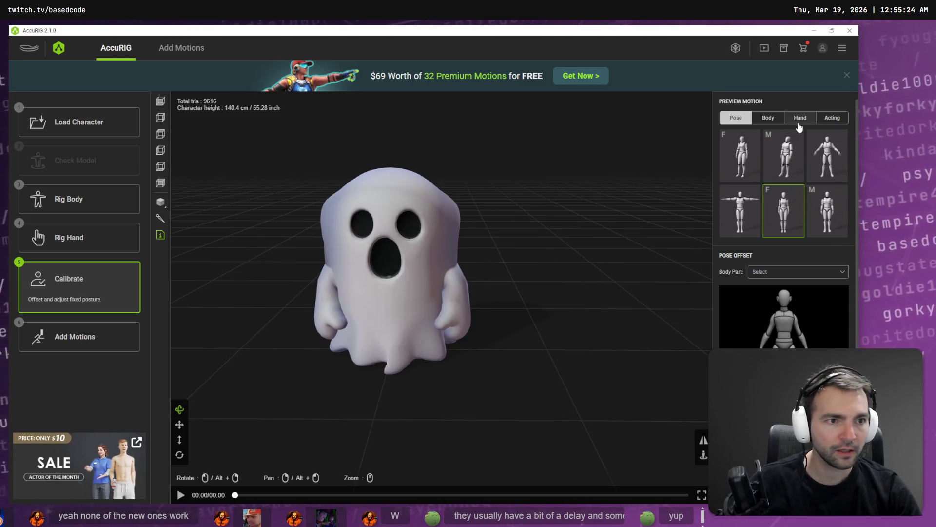
- Test hand poses on the ghost, including thumbs-up, the first and the fifth hand poses
click(800, 118)
click(765, 153)
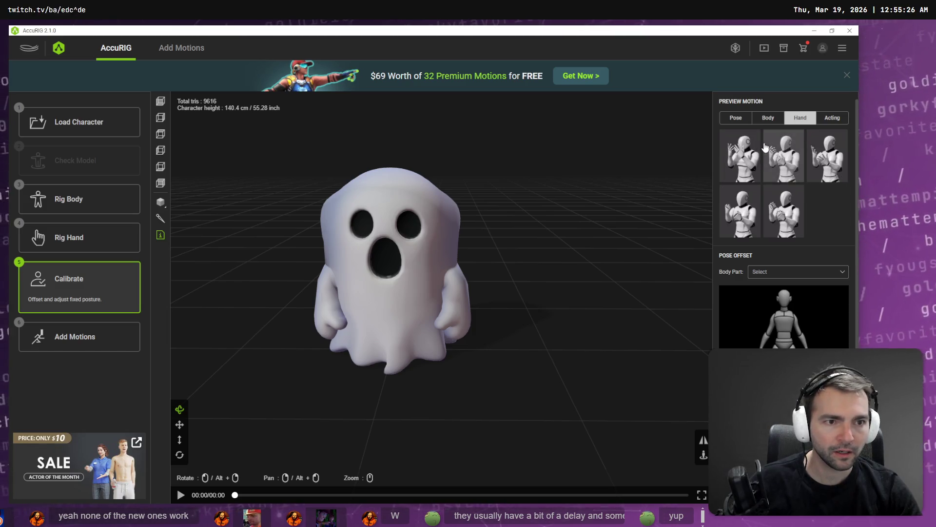
click(745, 166)
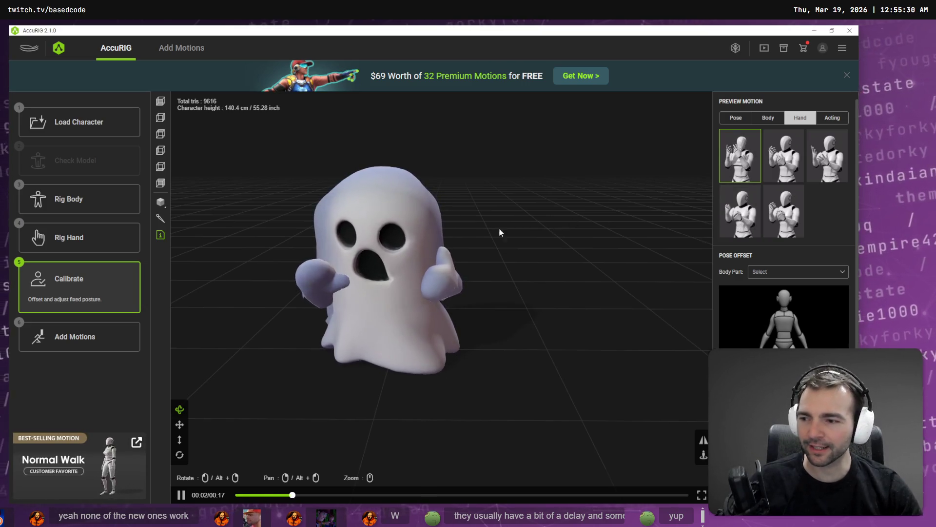
scroll(445, 198, up, 3)
mouse_move(445, 197)
mouse_down()
mouse_move(502, 184)
mouse_move(545, 226)
mouse_up()
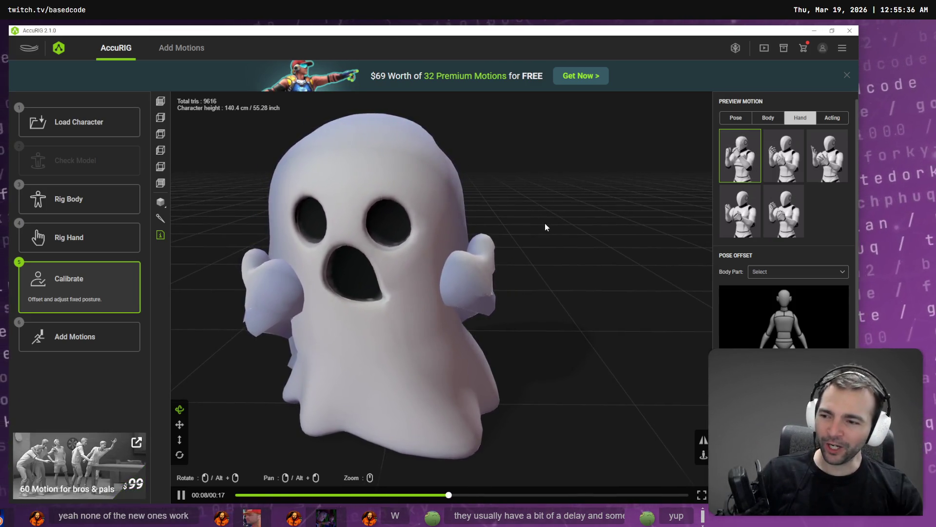
click(780, 213)
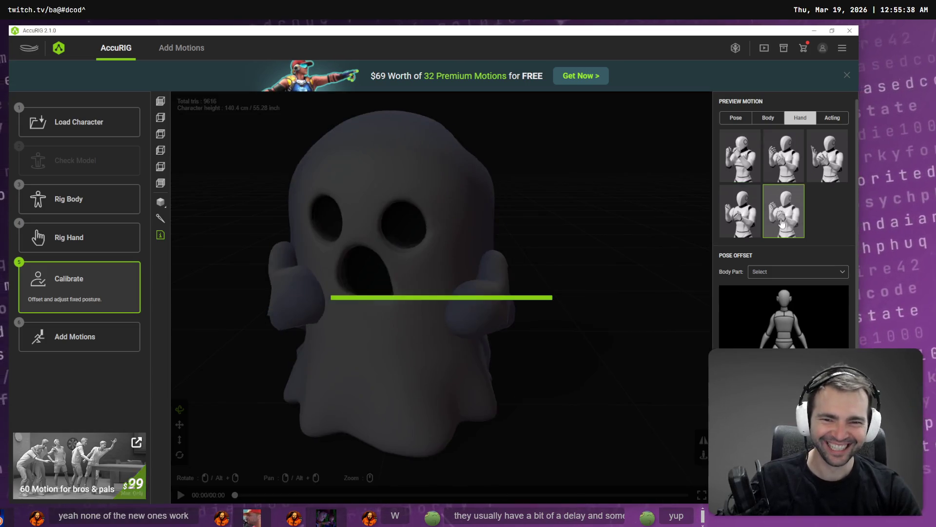
click(780, 124)
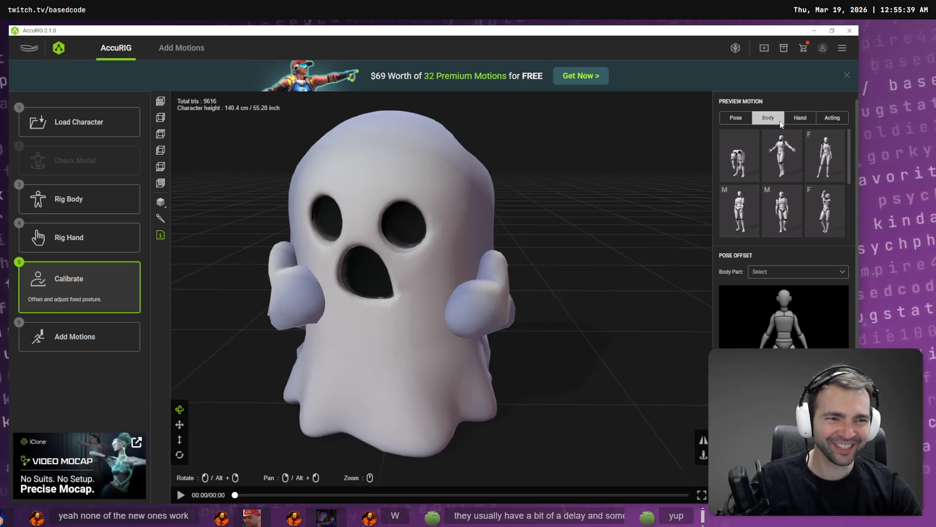
- Preview the second and fifth acting motions on the ghost, then export the rigged ghost as FBX
click(832, 117)
click(768, 175)
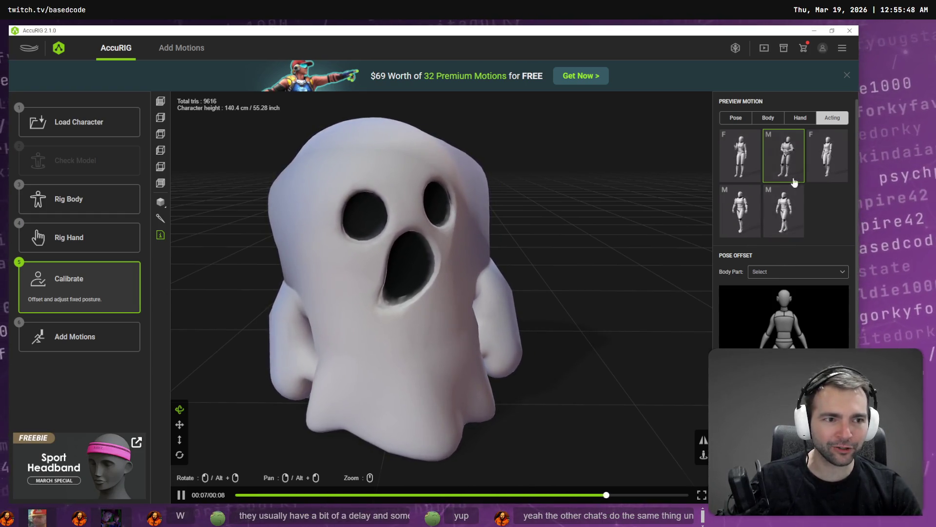
click(785, 212)
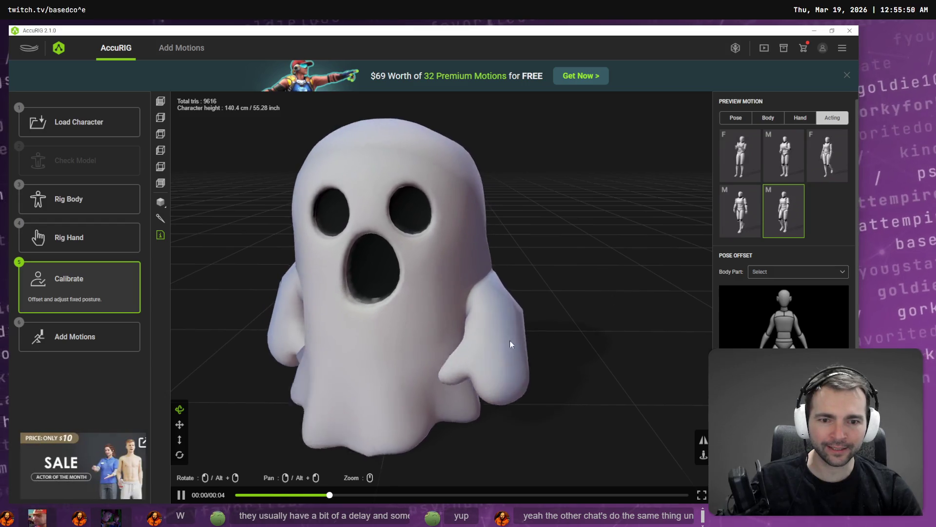
mouse_move(399, 363)
mouse_down()
mouse_move(550, 366)
mouse_move(407, 357)
mouse_up()
scroll(496, 361, down, 3)
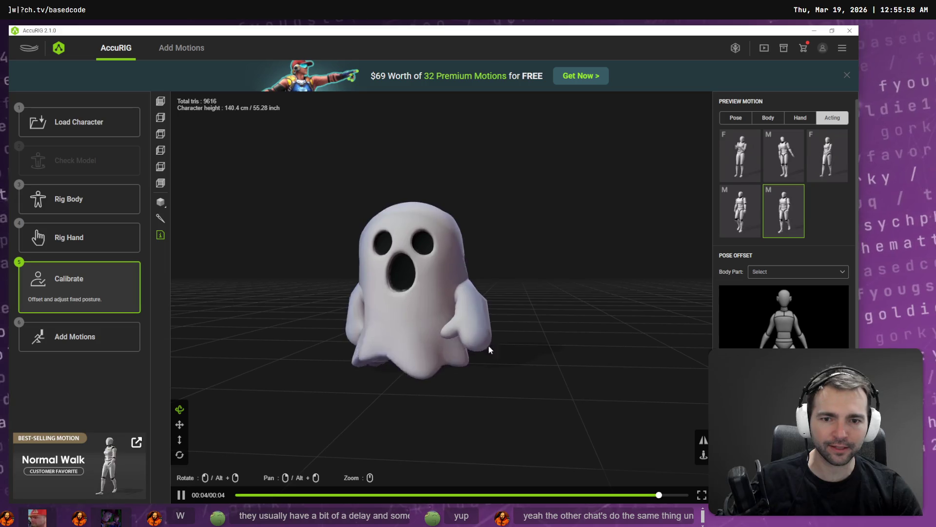
mouse_move(458, 351)
mouse_down()
mouse_move(335, 355)
mouse_move(510, 341)
mouse_up()
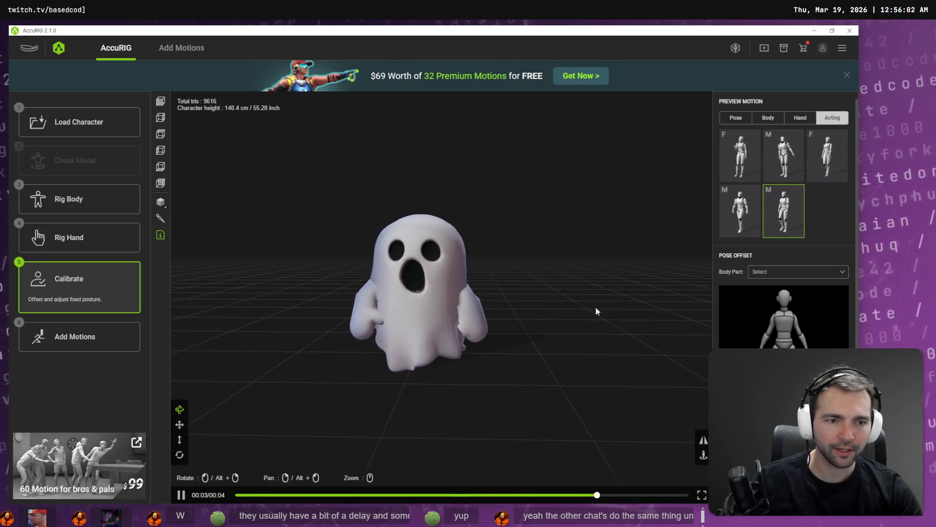
click(104, 344)
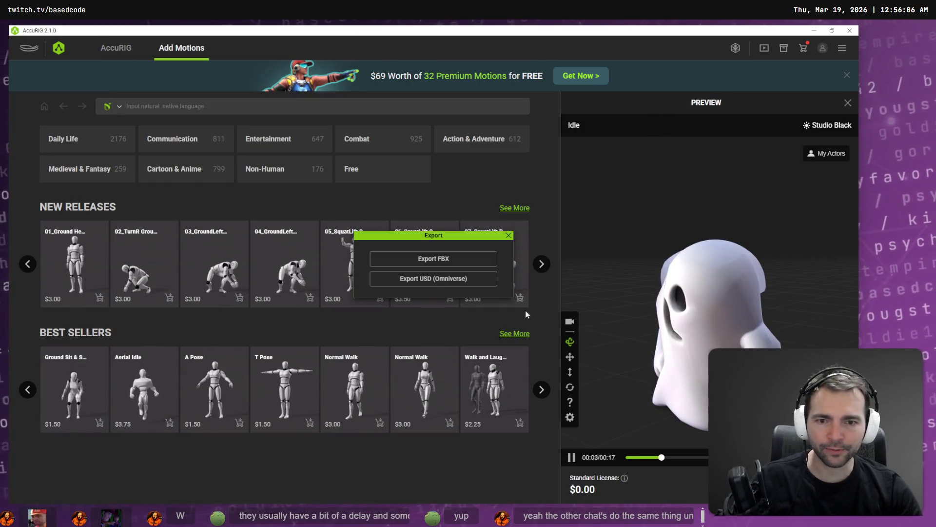
click(455, 259)
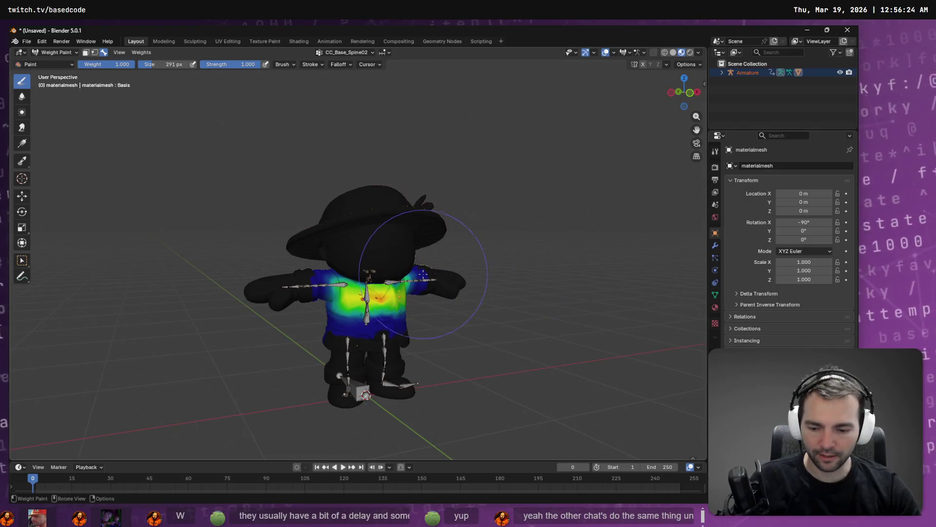
- Start a new General scene without saving and delete the default Collection, Camera, Cube and Light
key(ctrl+n)
click(395, 268)
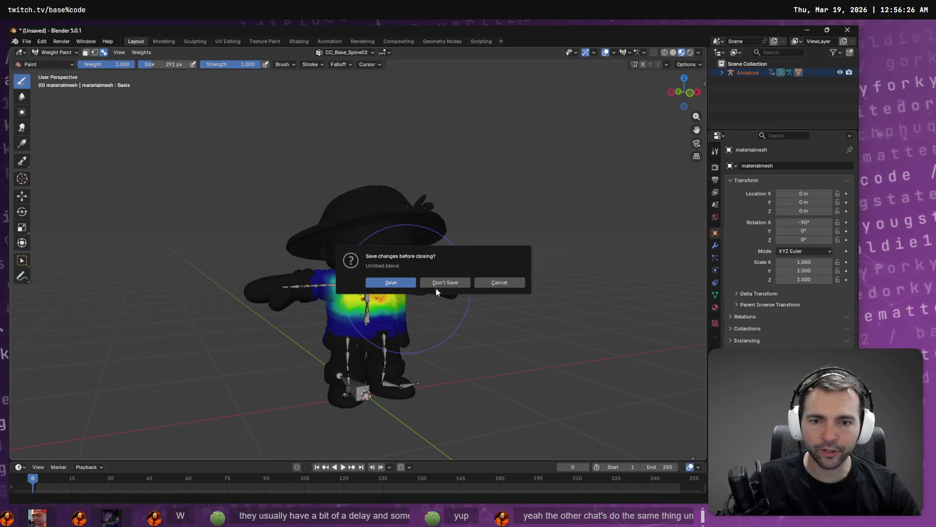
click(438, 285)
click(753, 73)
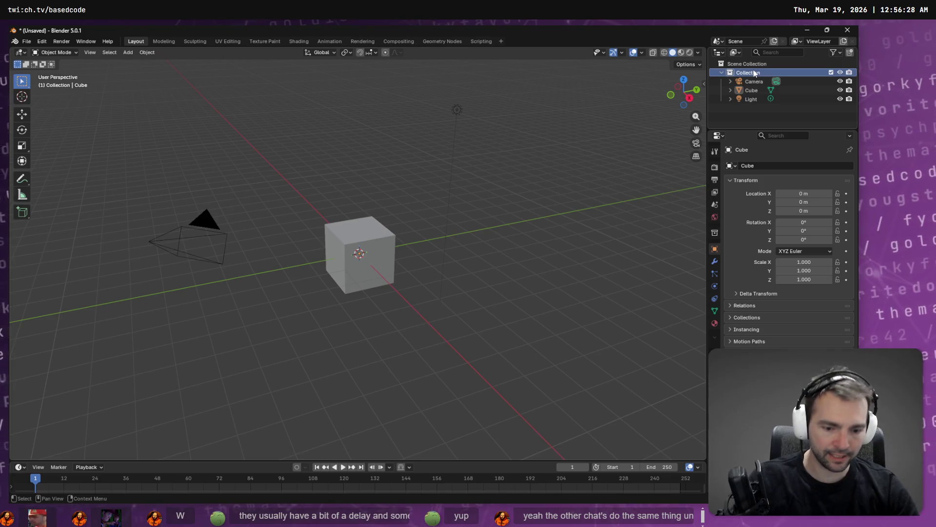
key(Delete)
click(751, 73)
key(Delete)
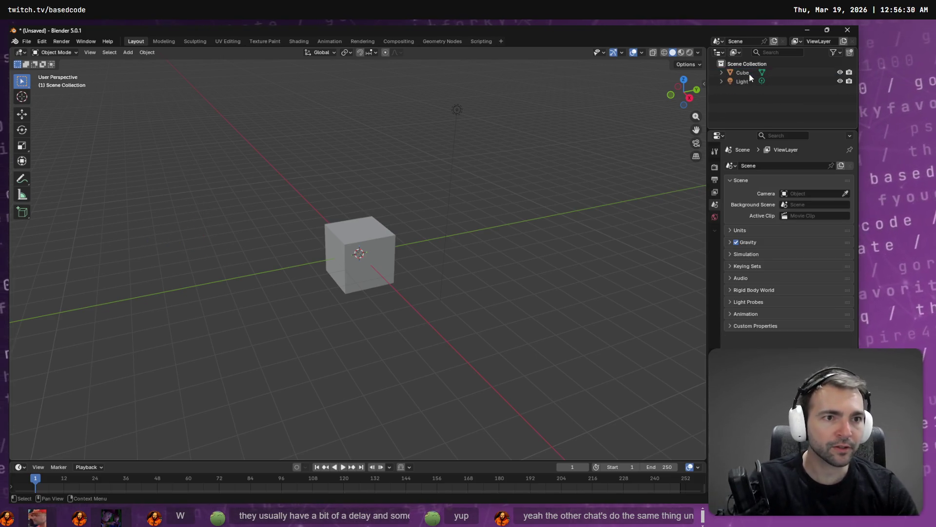
click(750, 73)
key(Delete)
click(742, 73)
key(Delete)
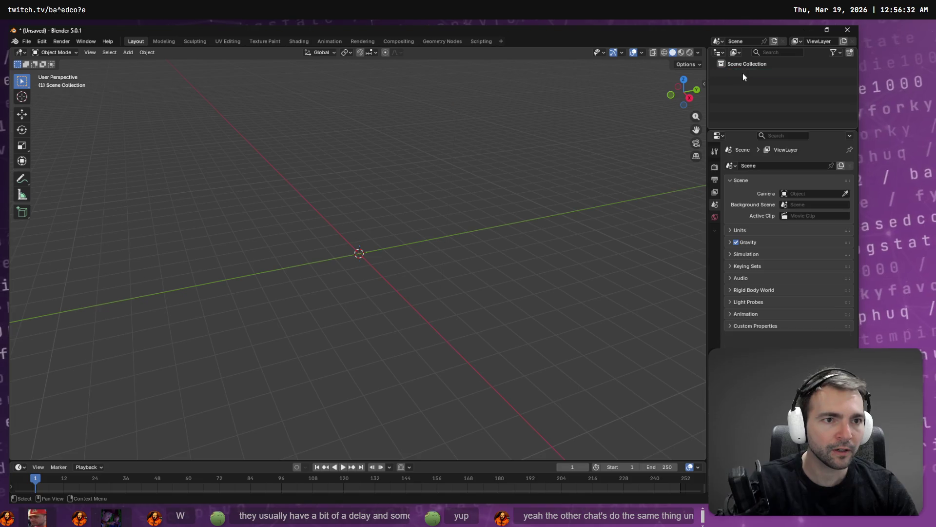
- Import Ghost.fbx from the _To Process/Ghost folder into the empty Blender scene
key(super+e)
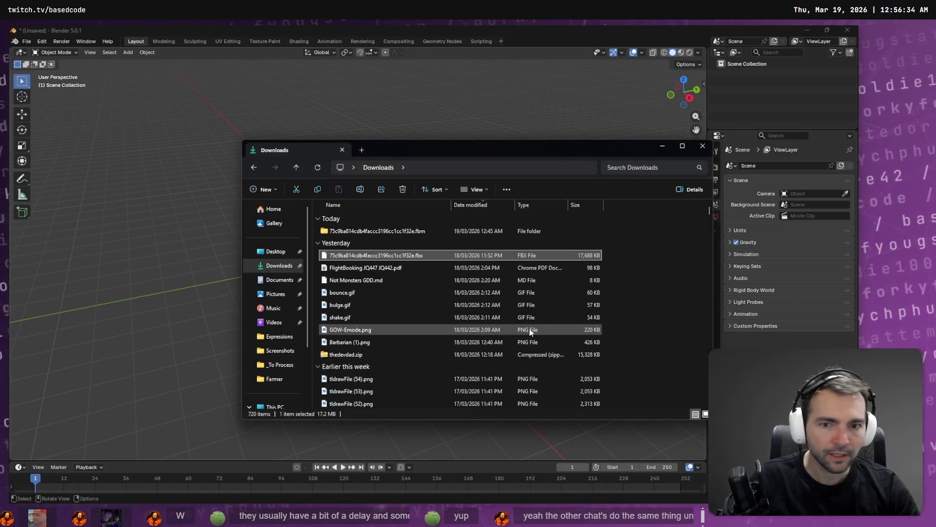
click(281, 365)
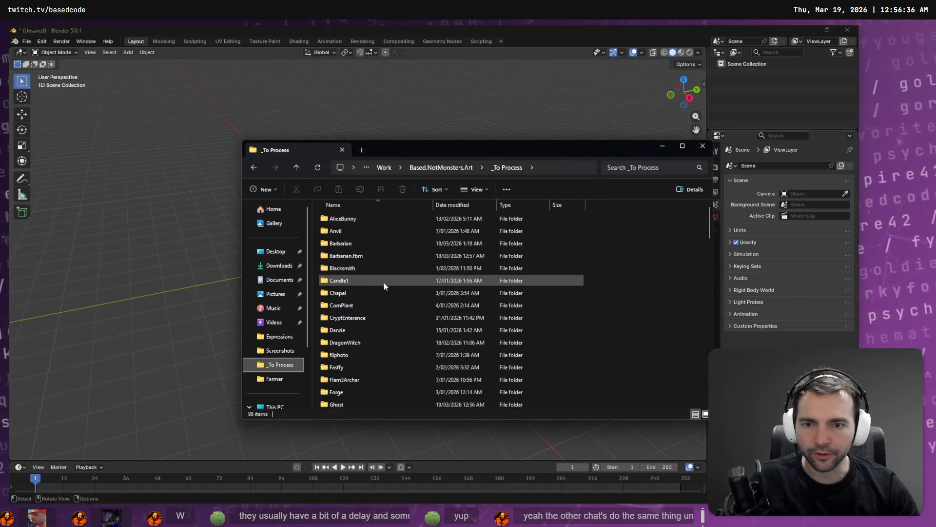
key(g)
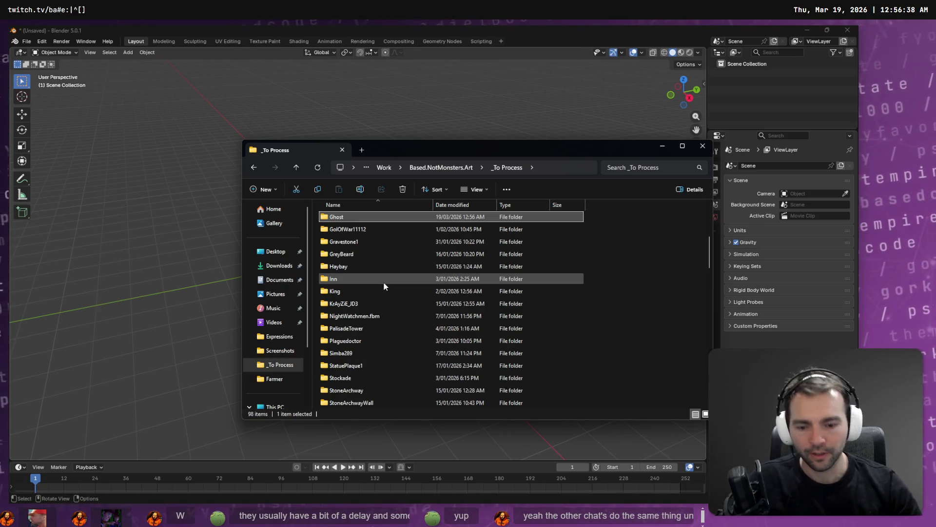
key(Return)
drag(349, 231, 182, 234)
click(158, 396)
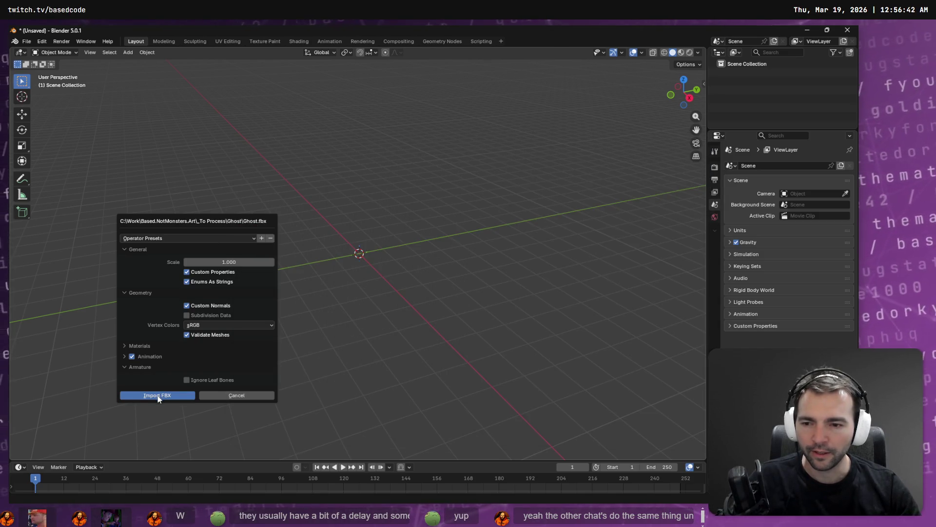
click(158, 396)
right_click(387, 282)
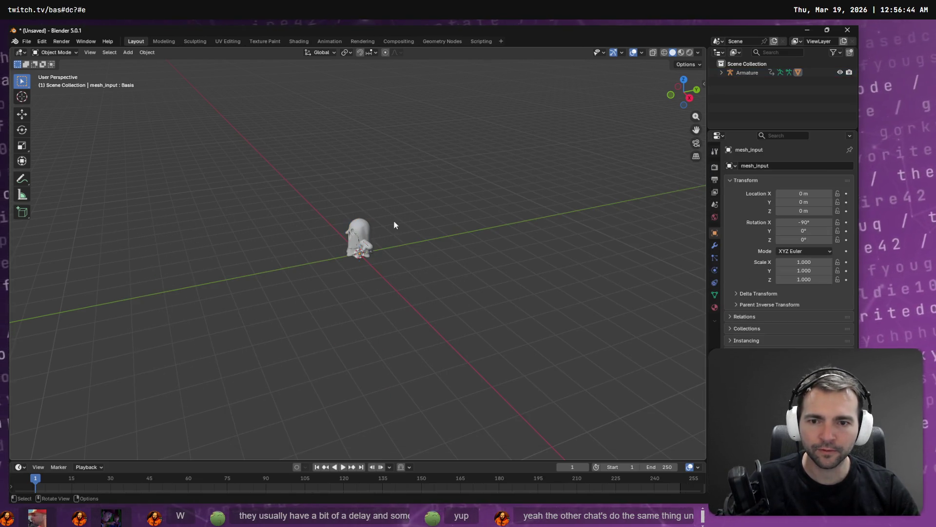
click(55, 52)
- Enter Weight Paint mode and paint full CC_Base_Head weight over the top of the ghost's head
click(60, 104)
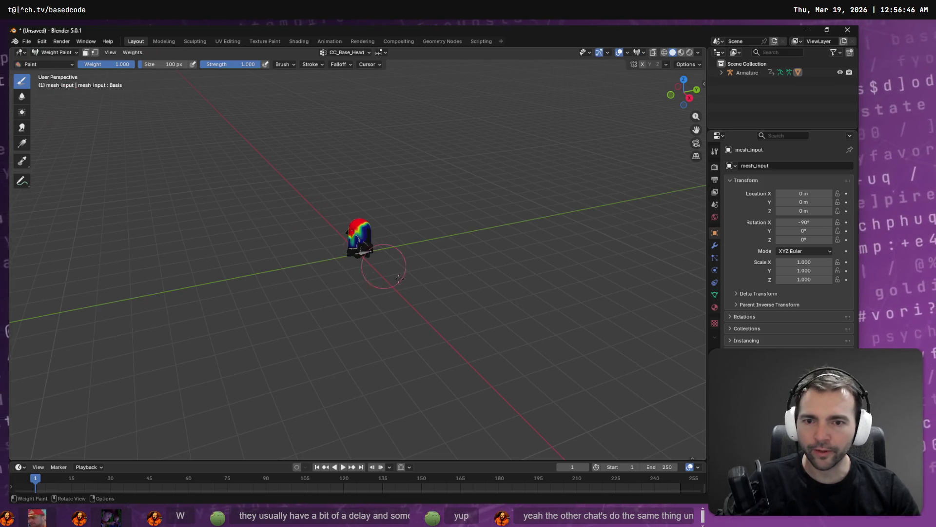
drag(352, 222, 335, 54)
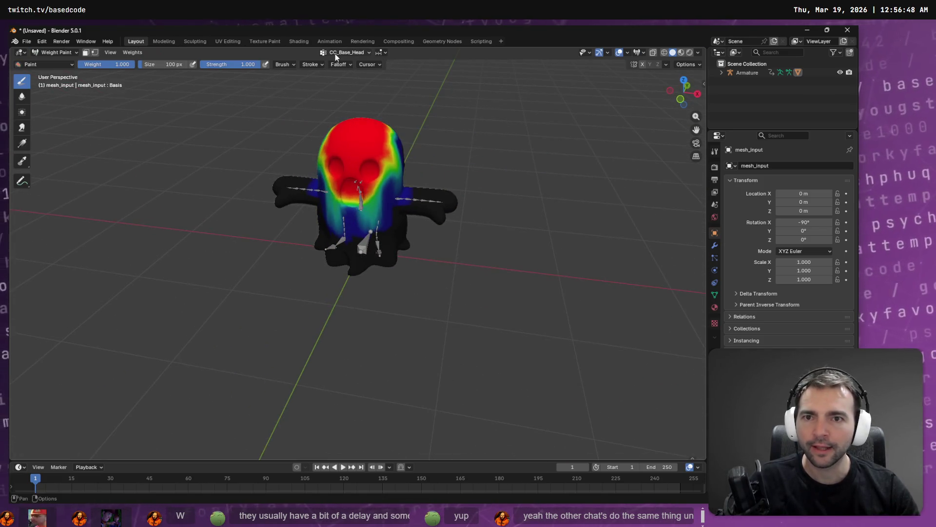
drag(512, 157, 449, 150)
scroll(449, 151, up, 5)
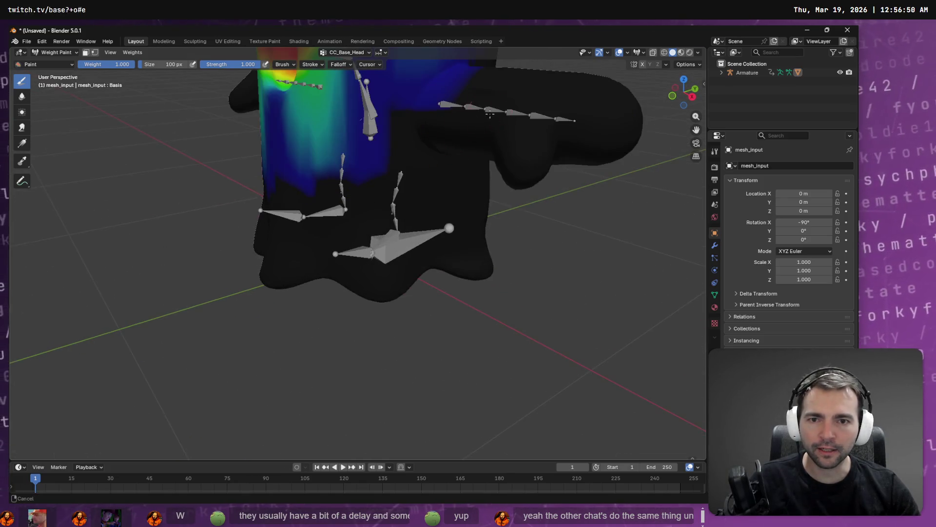
scroll(430, 281, down, 4)
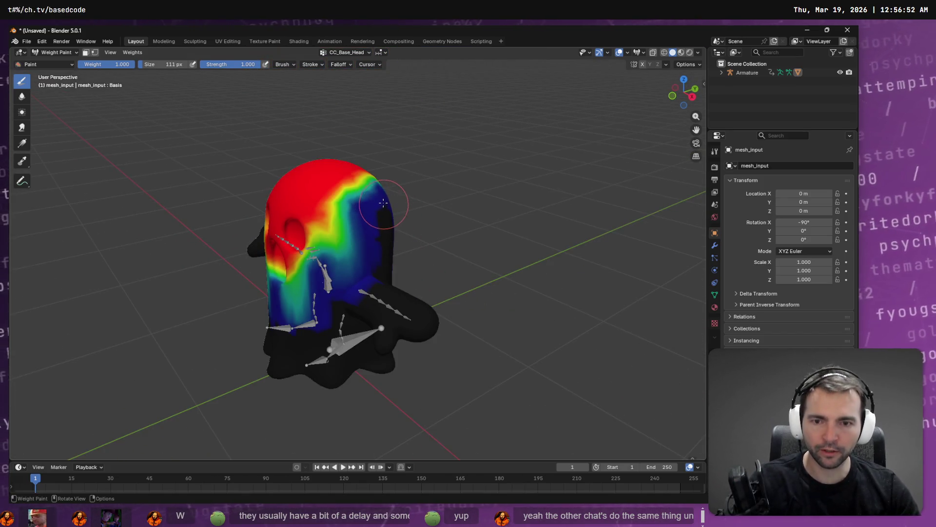
mouse_move(367, 205)
mouse_down()
mouse_move(397, 167)
mouse_move(385, 190)
mouse_move(400, 195)
mouse_move(343, 210)
mouse_up()
drag(418, 156, 335, 146)
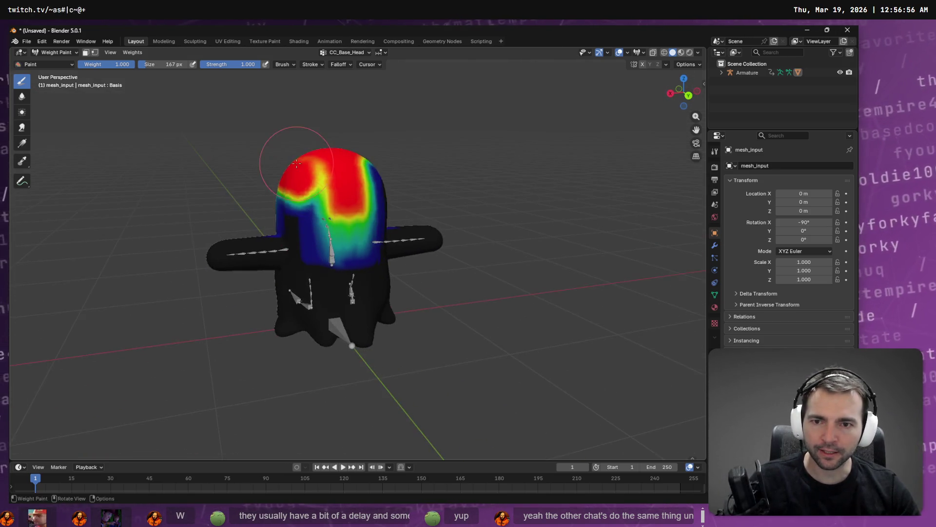
drag(438, 193, 416, 156)
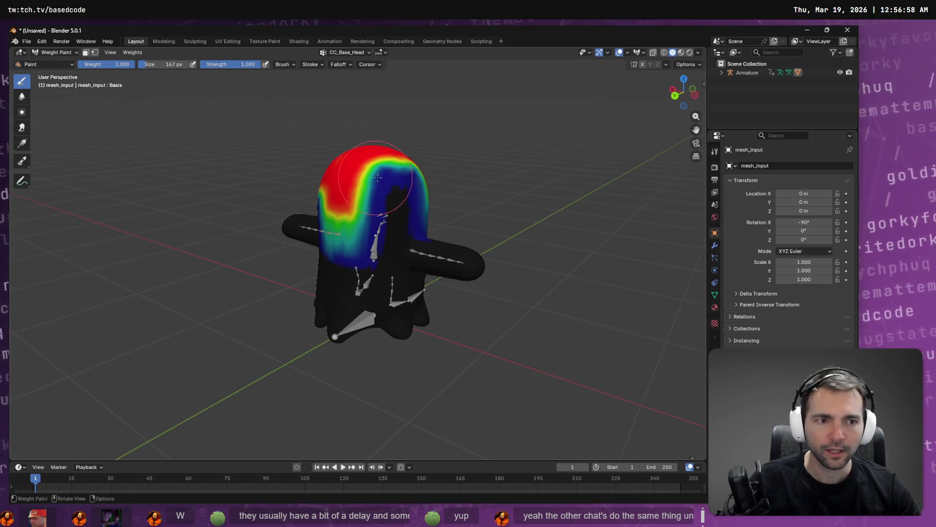
drag(246, 154, 428, 153)
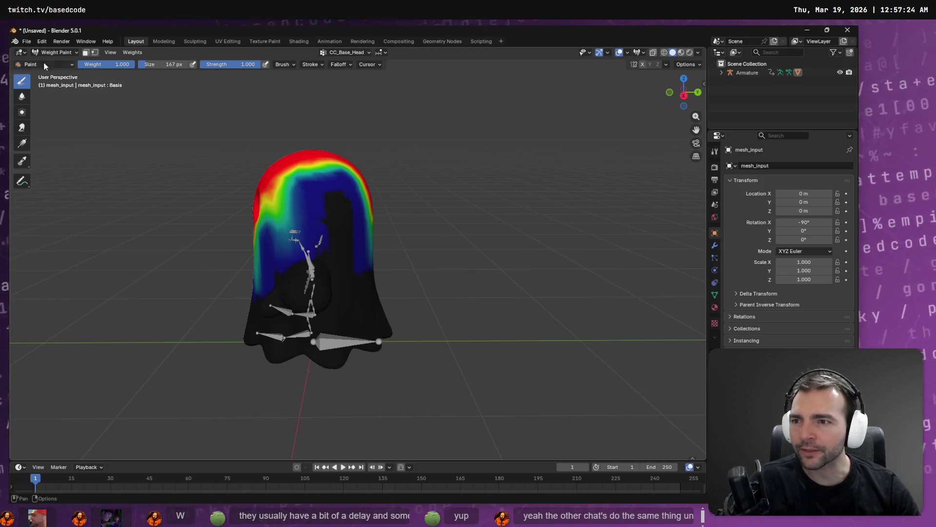
- Extend the full head weight around the ghost's mouth and below it along the spine
mouse_move(223, 195)
mouse_down()
mouse_move(282, 196)
mouse_move(372, 156)
mouse_move(361, 173)
mouse_move(483, 129)
mouse_move(313, 163)
mouse_move(361, 170)
mouse_move(361, 210)
mouse_move(354, 196)
mouse_up()
drag(431, 192, 351, 199)
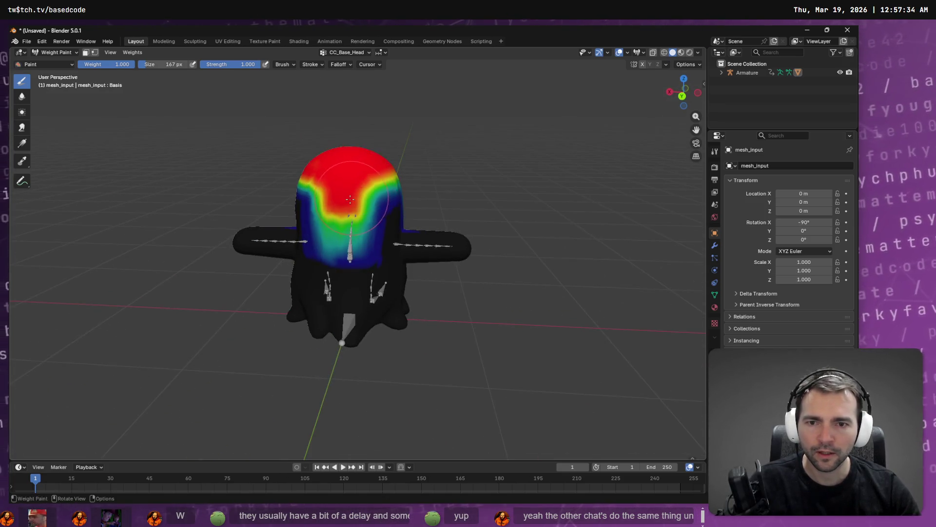
drag(454, 175, 374, 209)
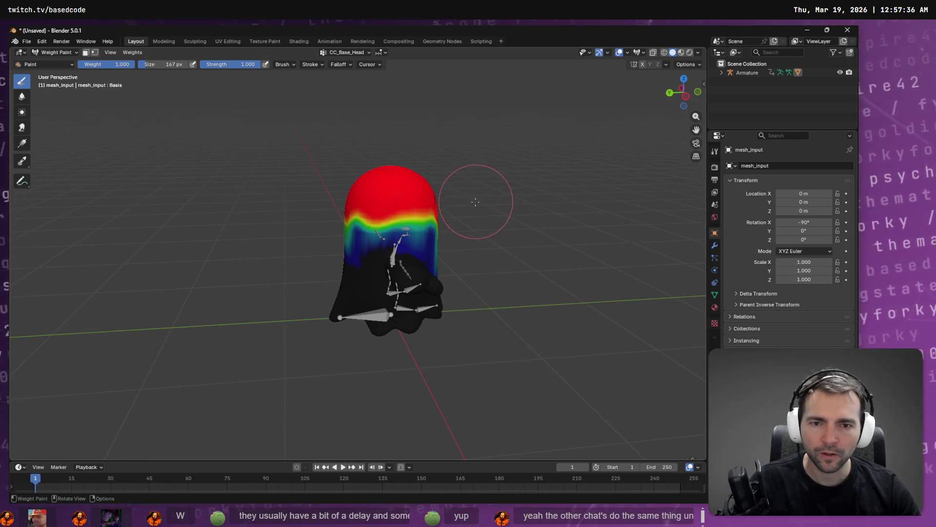
drag(476, 201, 346, 195)
mouse_move(213, 194)
mouse_down()
mouse_move(321, 219)
mouse_move(414, 219)
mouse_up()
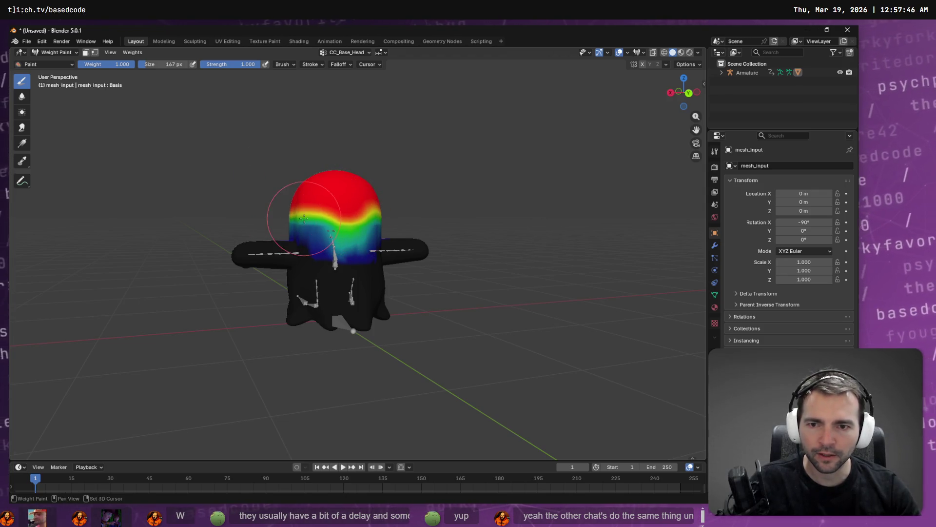
drag(304, 218, 376, 210)
drag(250, 220, 386, 221)
scroll(386, 220, up, 4)
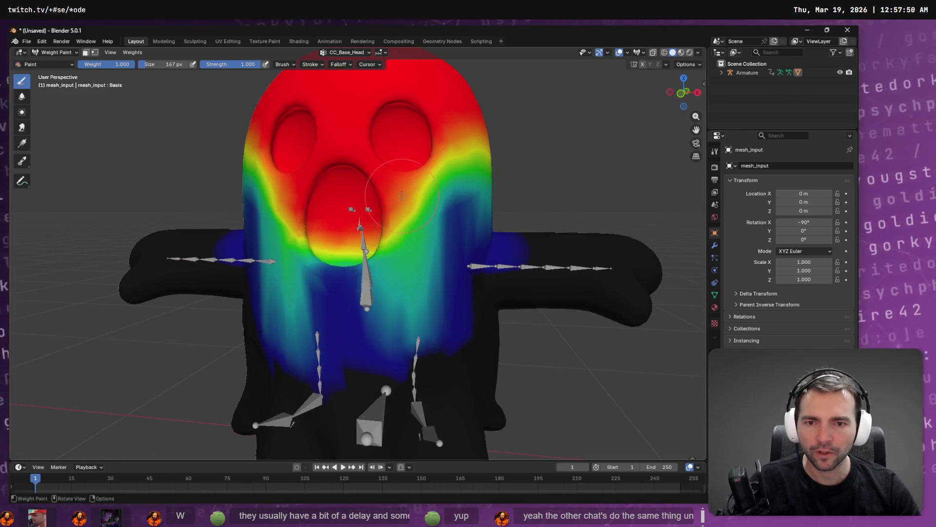
mouse_move(385, 221)
mouse_down()
mouse_move(337, 293)
mouse_move(273, 229)
mouse_move(341, 303)
mouse_move(288, 270)
mouse_up()
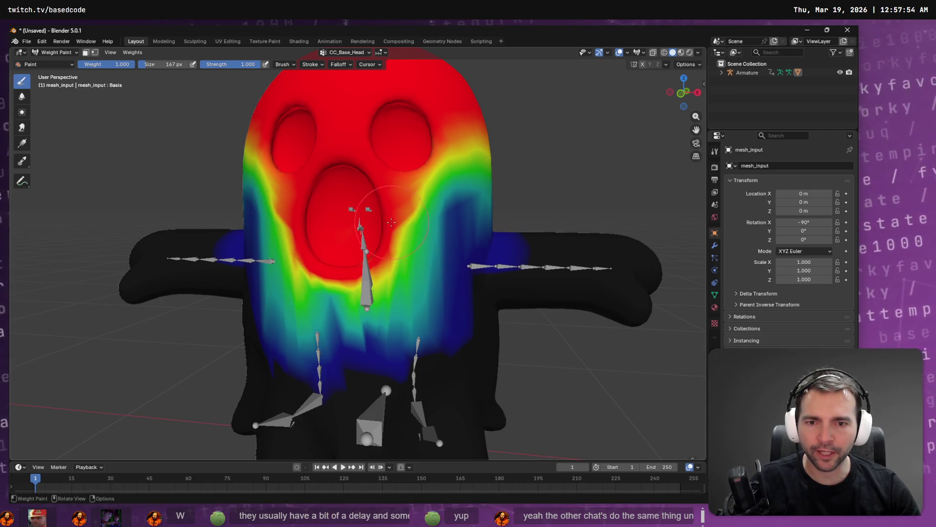
mouse_move(274, 194)
mouse_down()
mouse_move(313, 278)
mouse_move(430, 132)
mouse_move(405, 200)
mouse_move(312, 246)
mouse_move(263, 165)
mouse_move(283, 193)
mouse_up()
scroll(376, 146, down, 8)
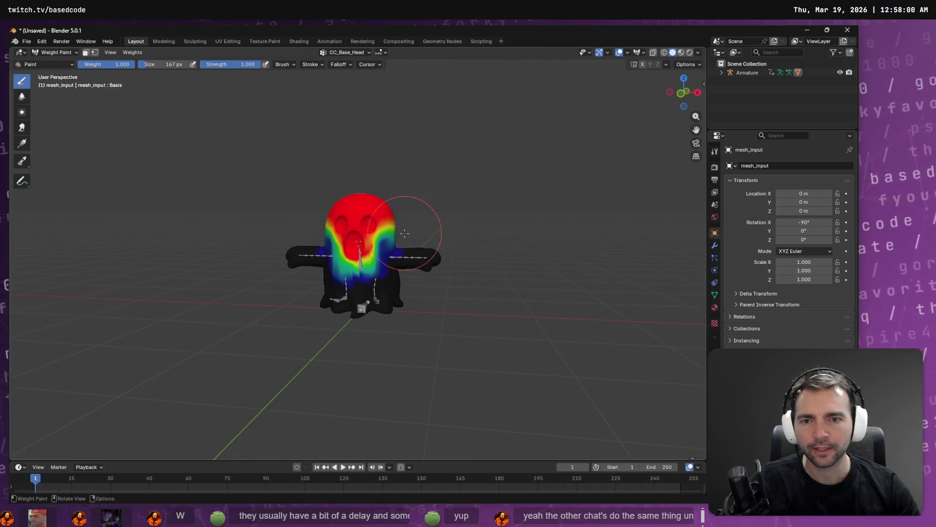
- Switch to the CC_Base_L_Clavicle group and paint its weight down across the head and torso
click(353, 55)
click(329, 95)
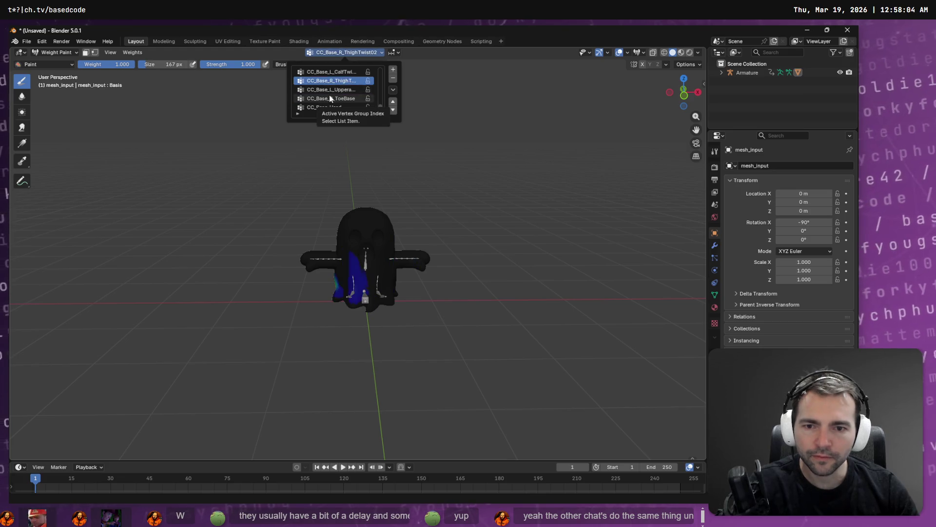
click(332, 71)
drag(418, 157, 322, 204)
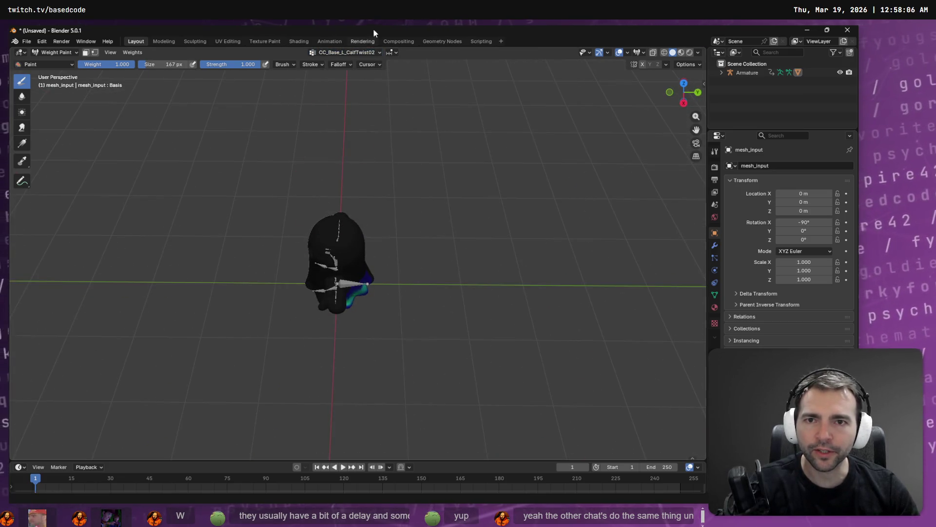
click(361, 54)
scroll(326, 91, down, 5)
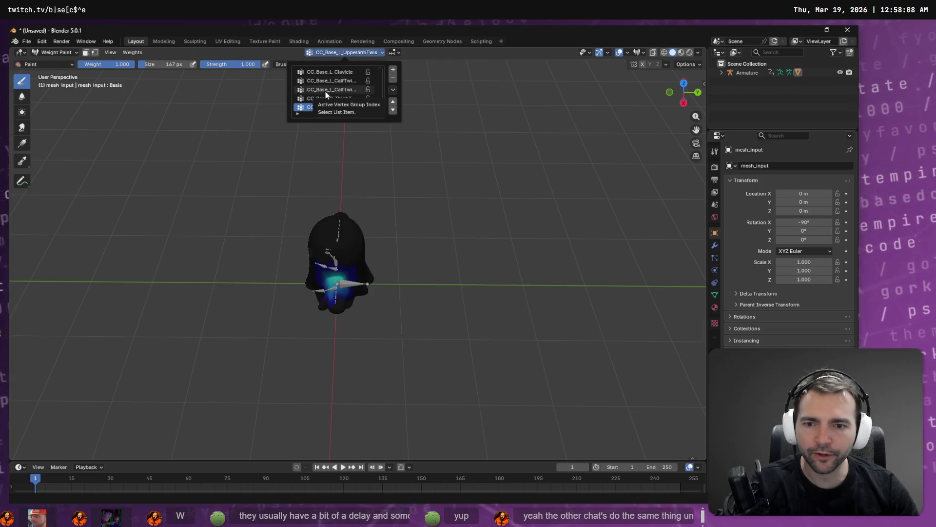
scroll(327, 97, up, 1)
scroll(327, 95, down, 1)
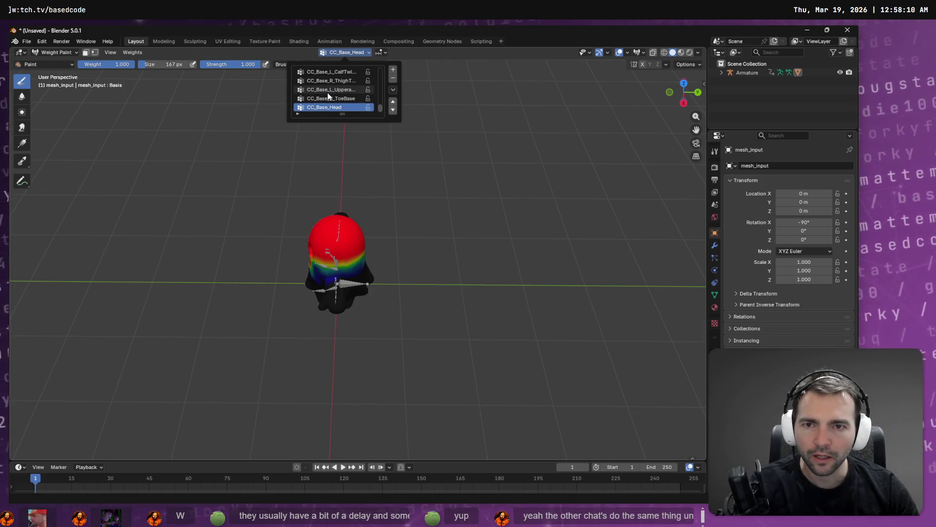
scroll(327, 92, up, 1)
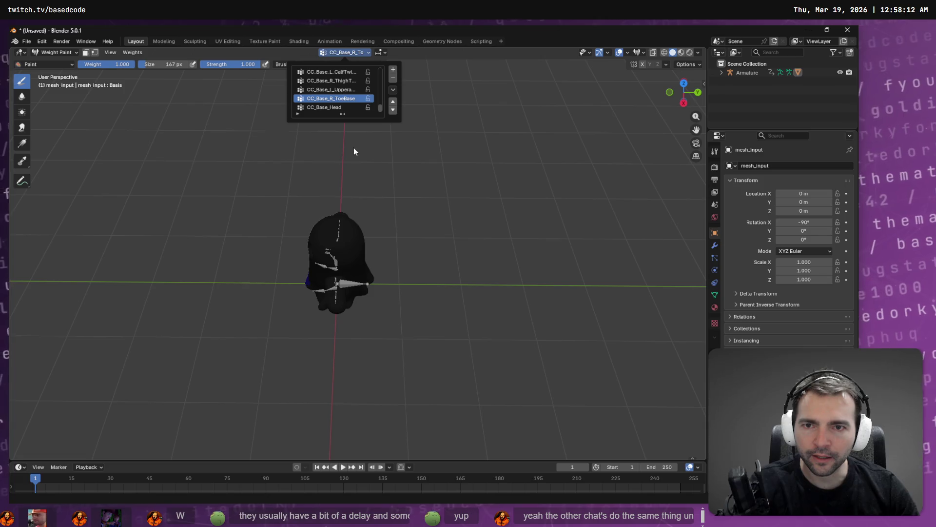
scroll(338, 93, up, 4)
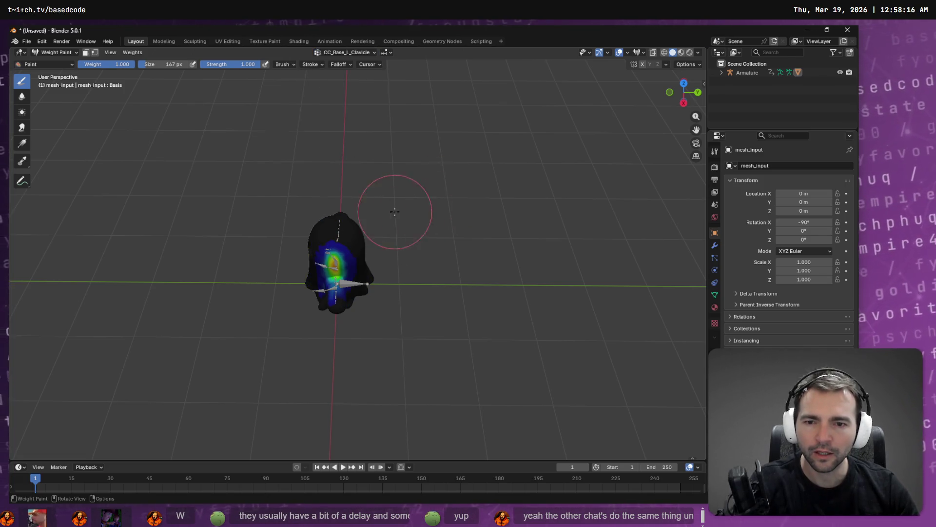
scroll(398, 209, up, 6)
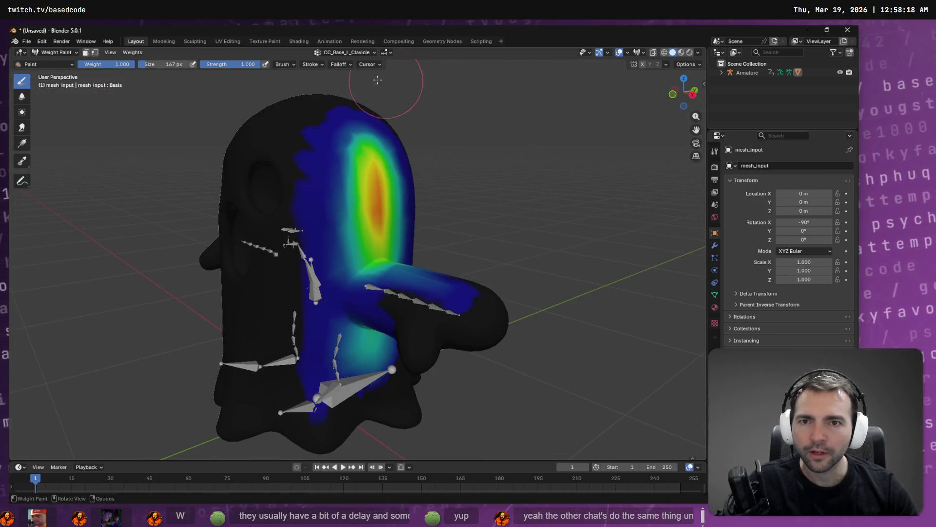
drag(365, 117, 408, 110)
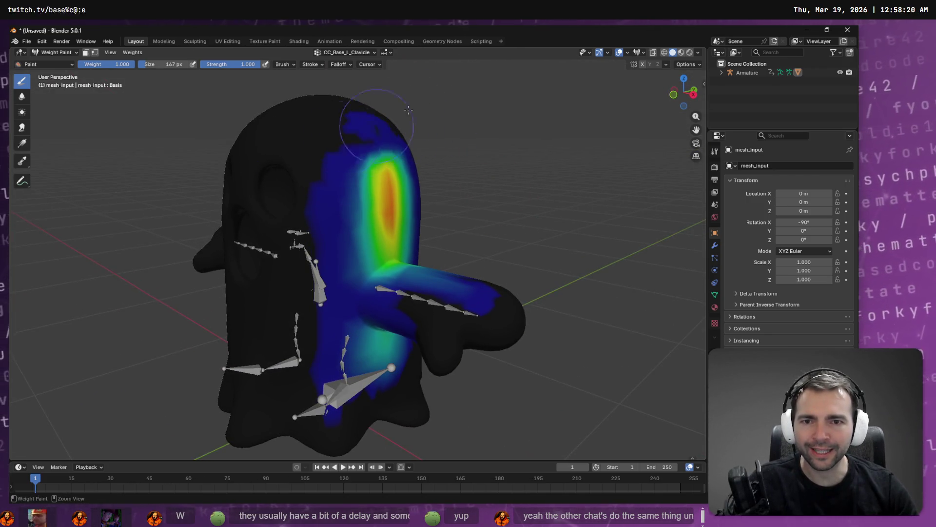
mouse_move(377, 147)
mouse_down()
mouse_move(356, 185)
mouse_move(380, 219)
mouse_move(341, 234)
mouse_move(361, 254)
mouse_up()
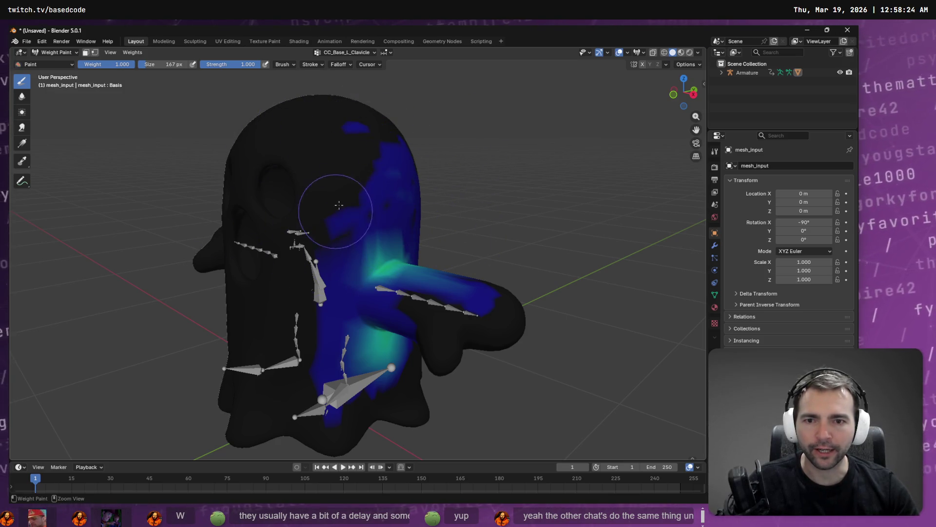
scroll(432, 181, down, 4)
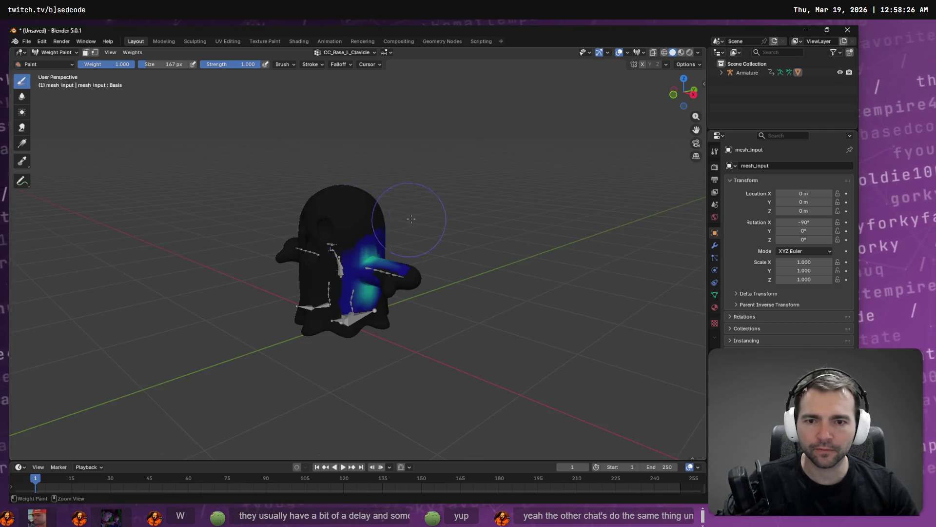
- View the CC_Base_Spine02 weights, then step up the group list to CC_Base_R_Clavicle
click(365, 53)
click(342, 98)
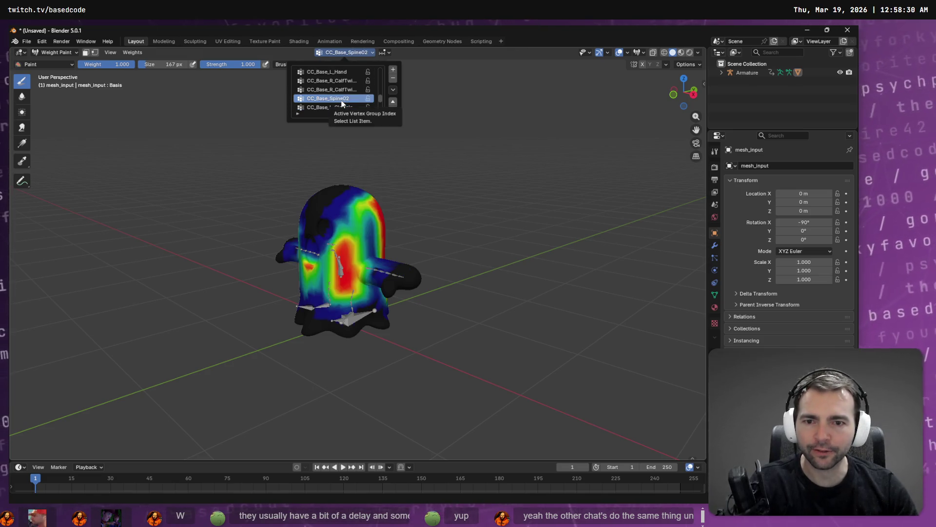
key(Up)
key(Up)
key(Up)
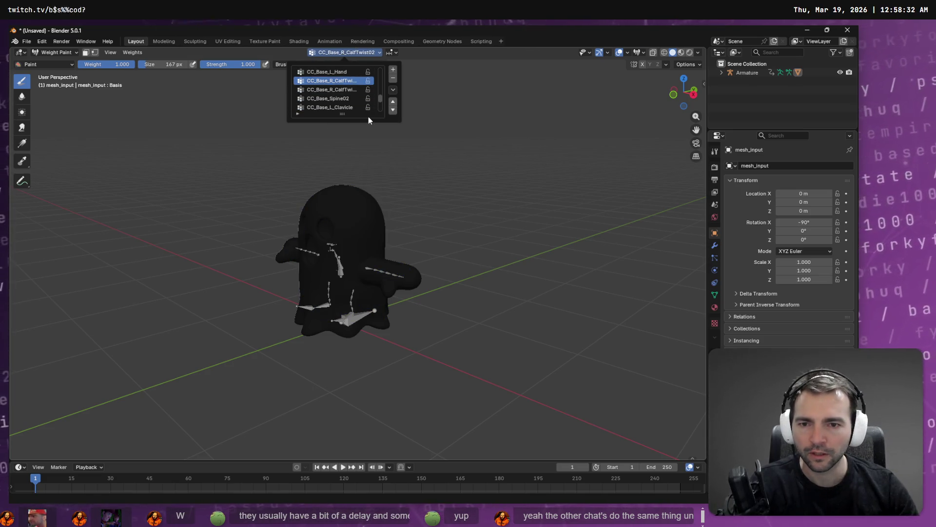
key(Up)
key(Up)
key(Up)
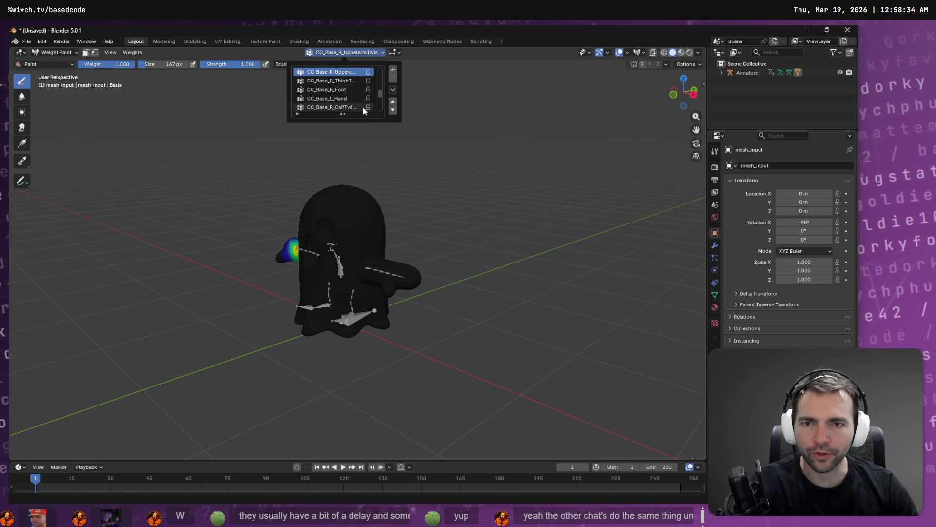
key(Up)
key(Up)
key(Up)
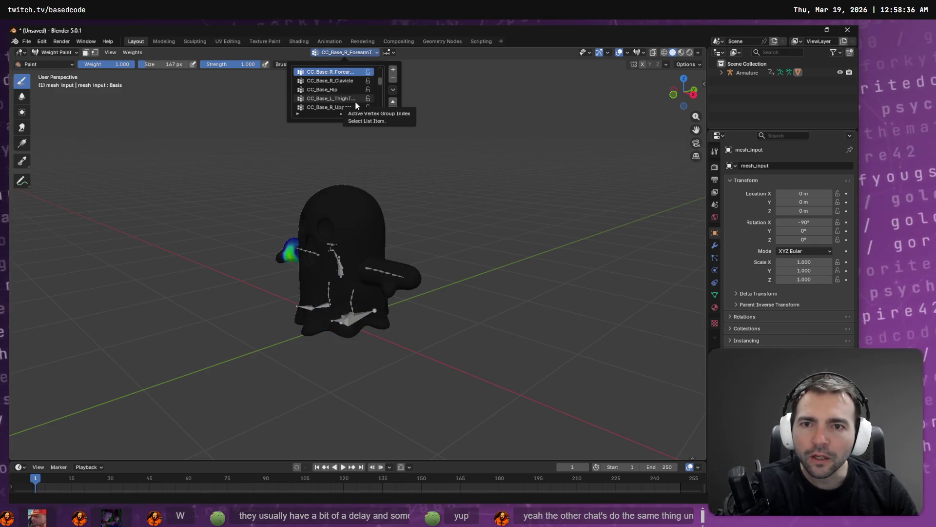
mouse_move(283, 115)
mouse_down()
mouse_move(439, 171)
mouse_move(333, 201)
mouse_up()
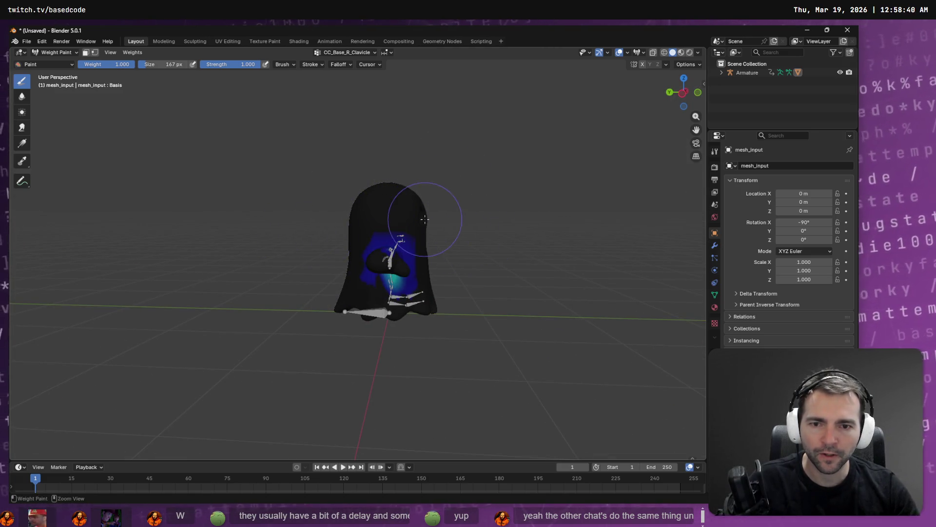
- Look through the right and left forearm twist weights, then scroll the group list to CC_Base_Spine02
drag(495, 221, 407, 218)
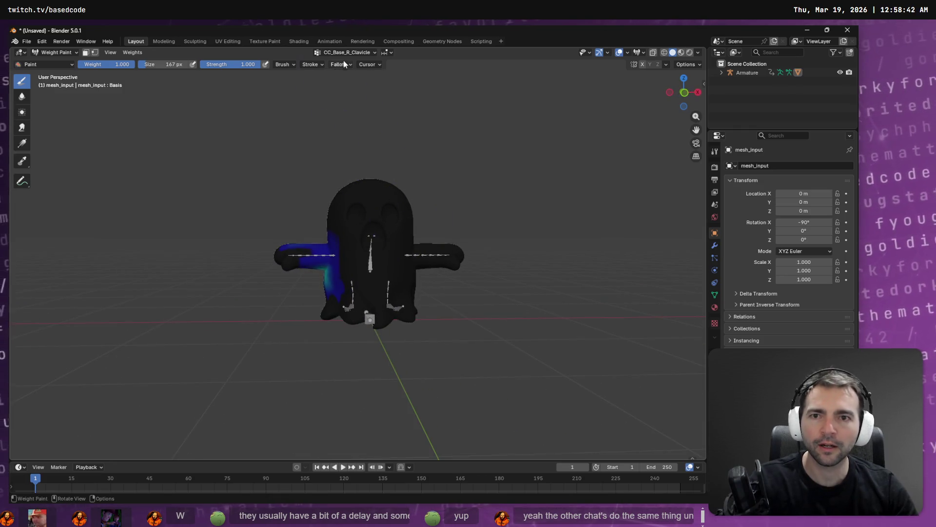
drag(391, 146, 366, 87)
click(367, 54)
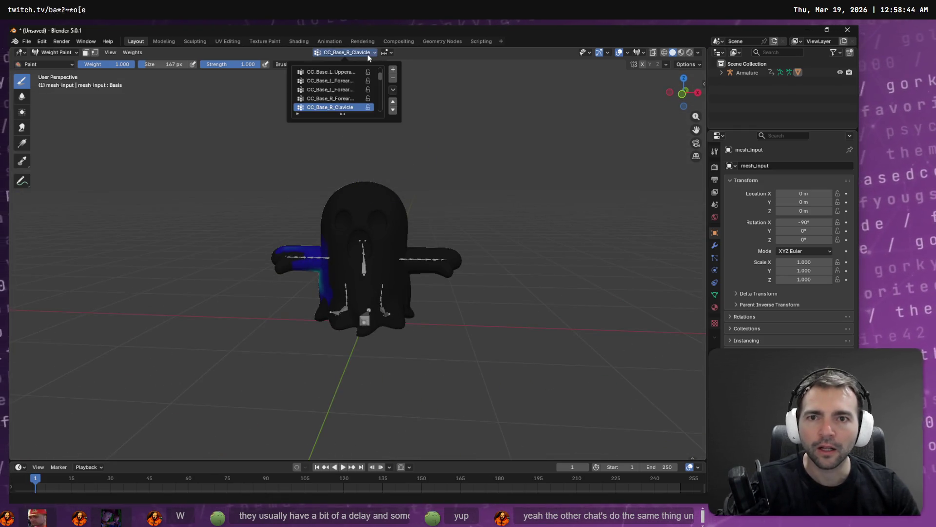
click(341, 99)
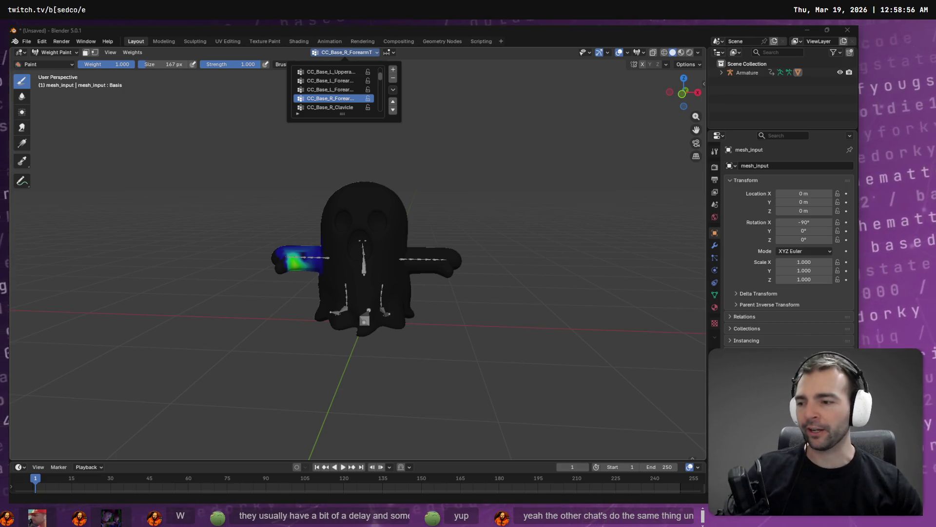
click(323, 89)
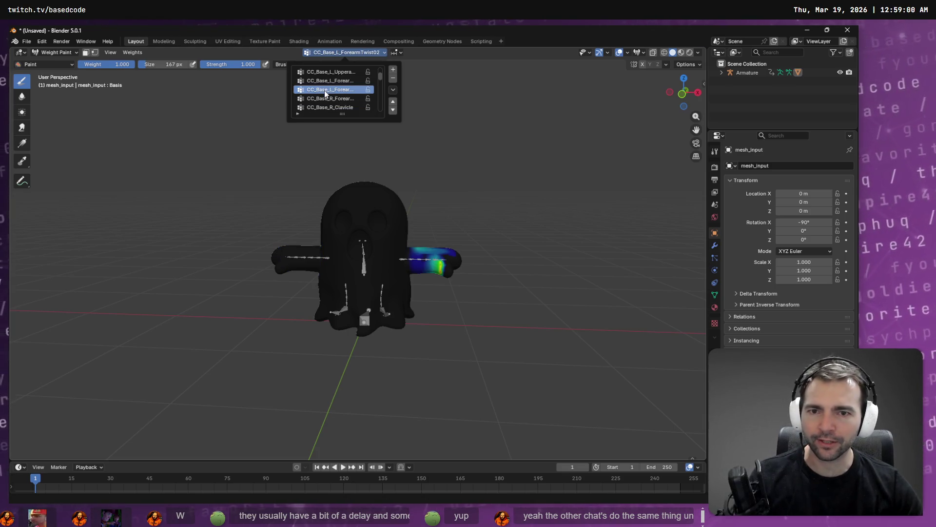
click(322, 81)
scroll(334, 82, down, 3)
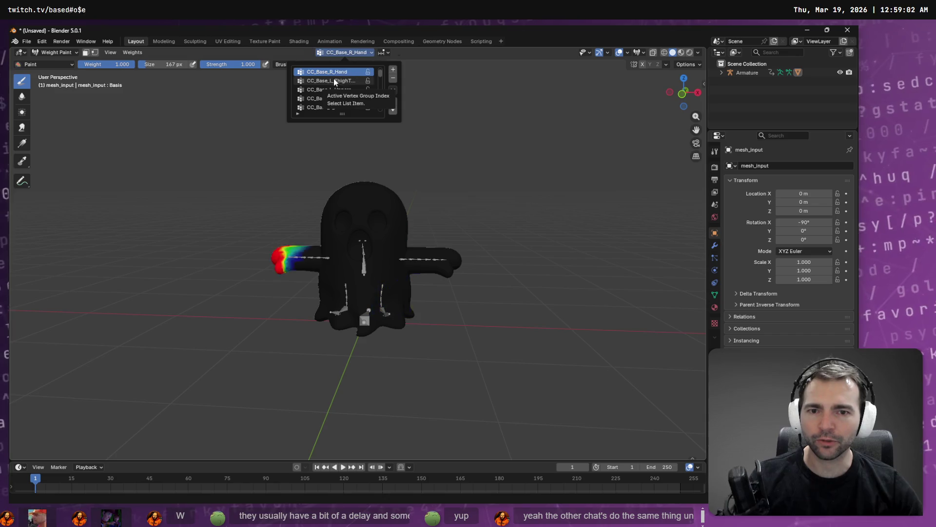
scroll(334, 81, down, 4)
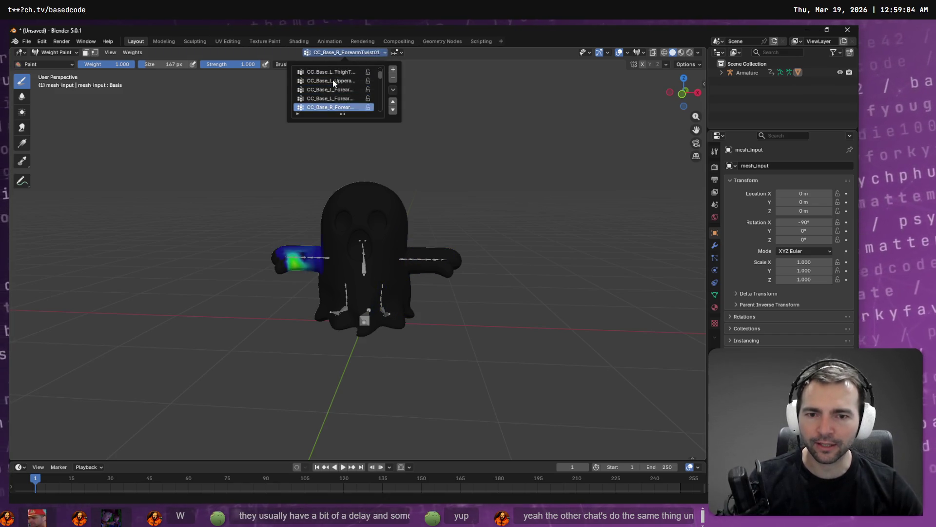
scroll(331, 84, down, 5)
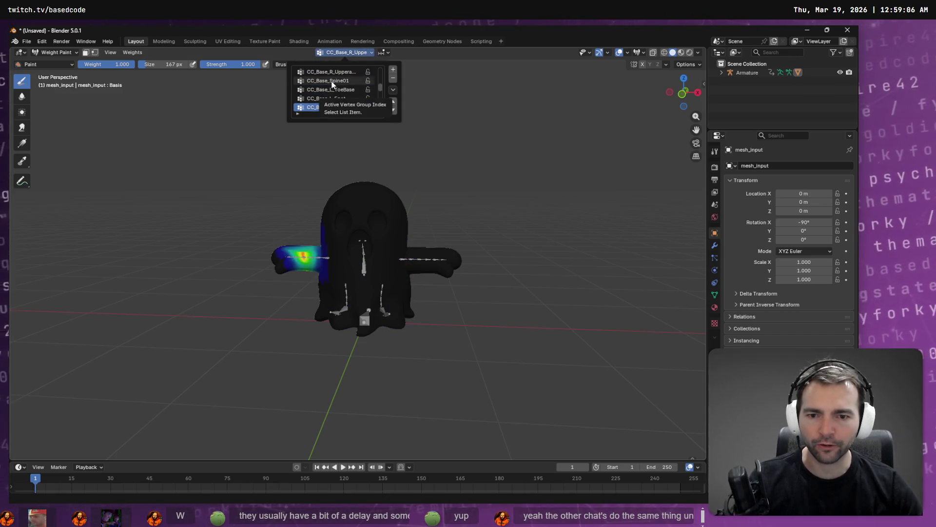
scroll(331, 84, down, 5)
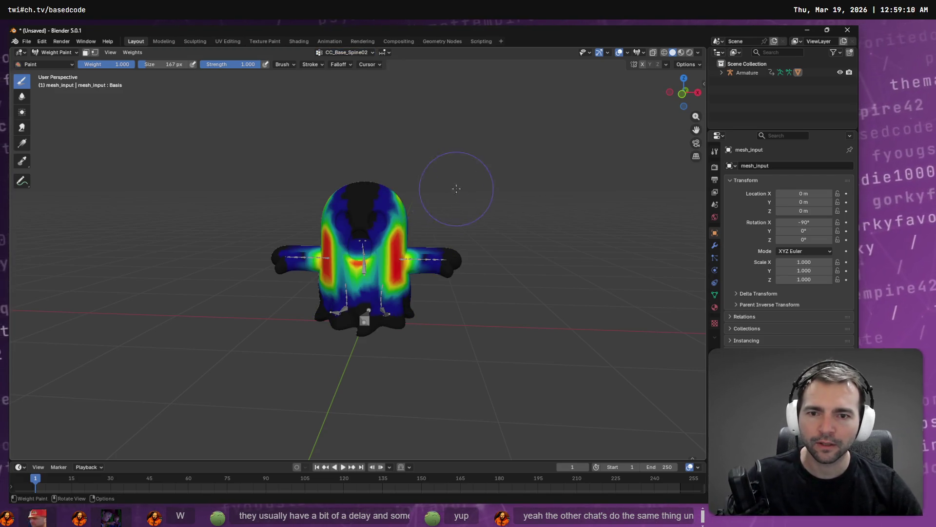
- Paint away CC_Base_Spine02 weight from the ghost's upper chest and head area
mouse_move(439, 198)
mouse_down()
mouse_move(271, 199)
mouse_move(327, 195)
mouse_move(418, 208)
mouse_move(255, 184)
mouse_move(371, 212)
mouse_move(299, 185)
mouse_up()
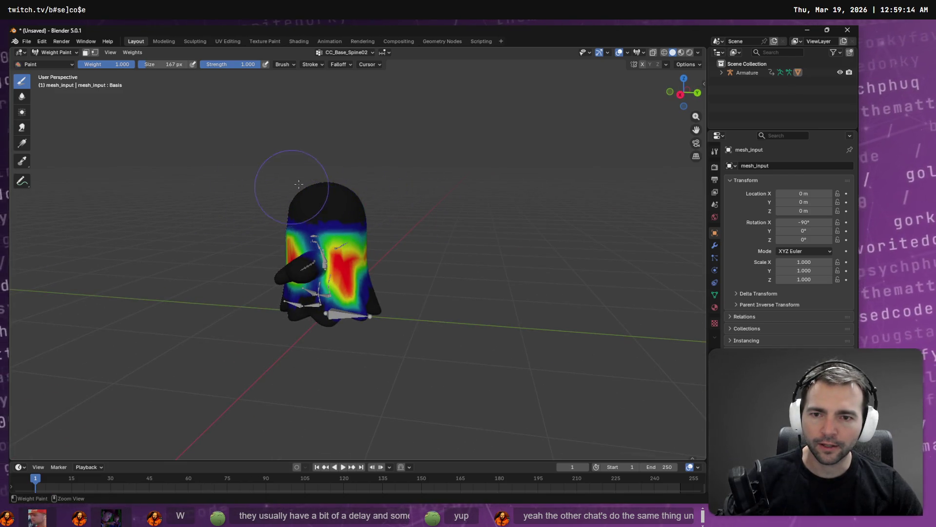
mouse_move(463, 208)
mouse_down()
mouse_move(429, 190)
mouse_move(466, 159)
mouse_move(406, 208)
mouse_move(436, 202)
mouse_move(420, 205)
mouse_up()
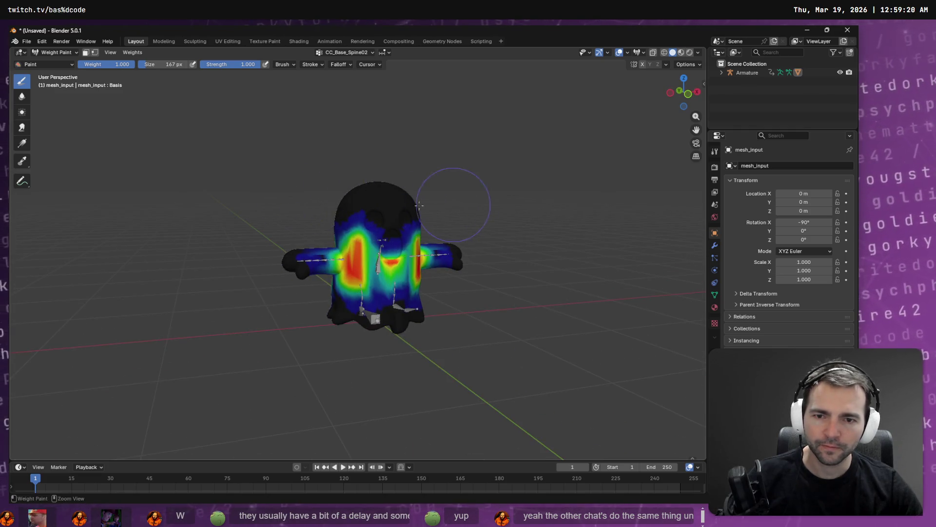
mouse_move(322, 213)
mouse_down()
mouse_move(497, 209)
mouse_move(305, 217)
mouse_move(429, 212)
mouse_up()
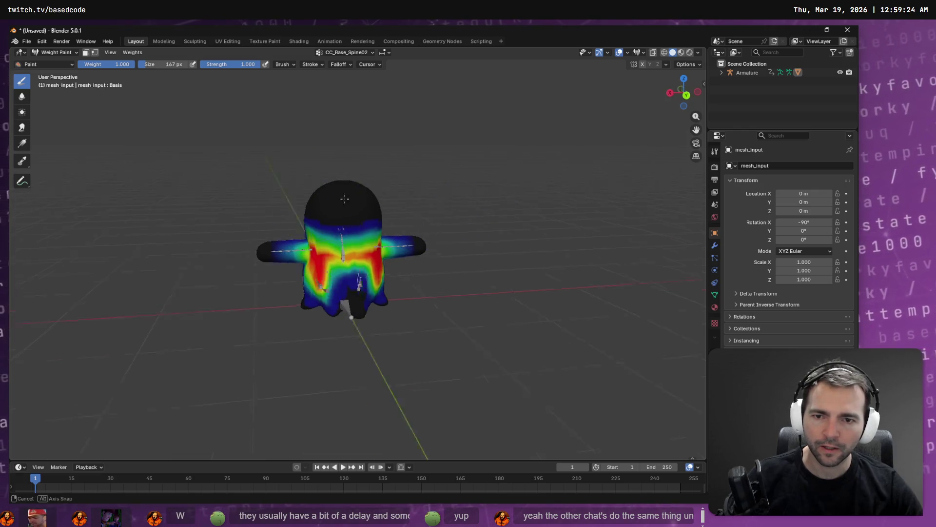
mouse_move(279, 204)
mouse_down()
mouse_move(394, 198)
mouse_move(220, 203)
mouse_move(577, 224)
mouse_move(342, 46)
mouse_up()
click(348, 53)
scroll(340, 98, down, 3)
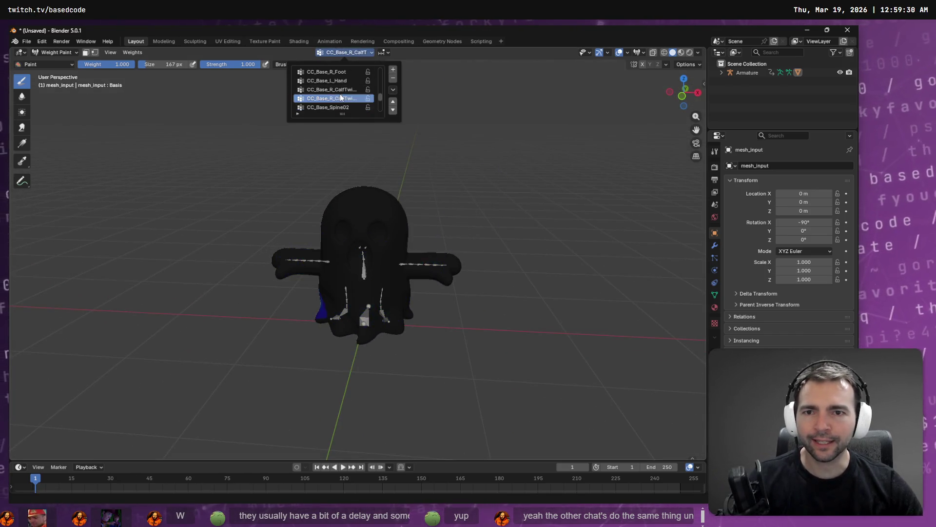
- Paint away the stray green weight patches on the ghost's body, including its right side
scroll(341, 98, down, 2)
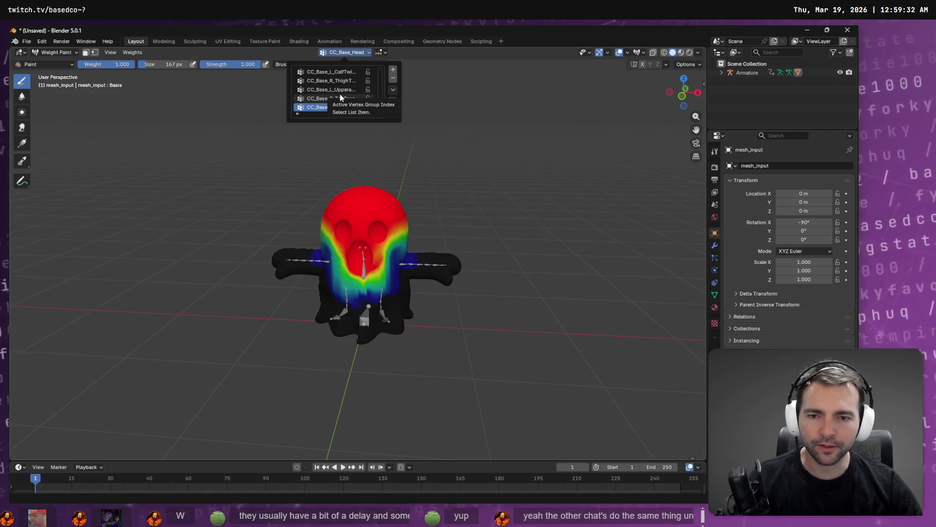
scroll(341, 98, down, 4)
mouse_move(344, 341)
mouse_down()
mouse_move(436, 352)
mouse_move(408, 345)
mouse_up()
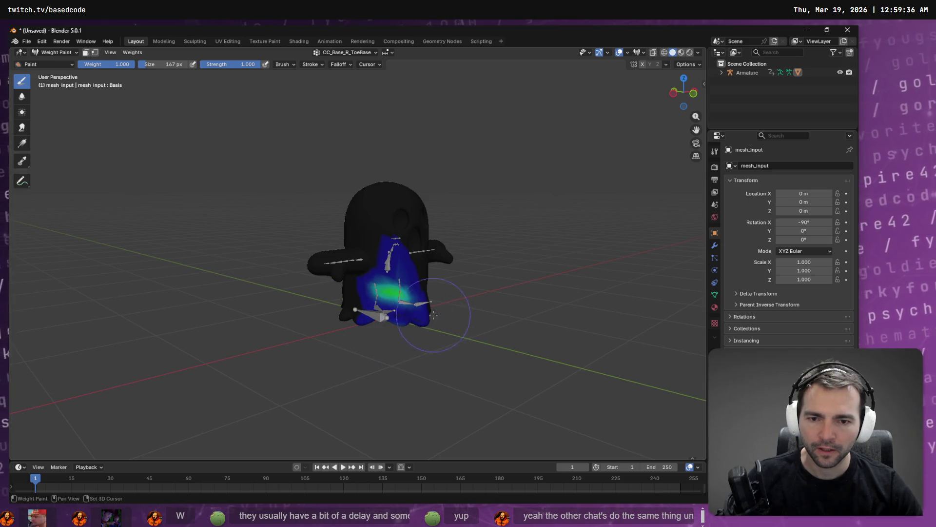
mouse_move(433, 315)
mouse_down()
mouse_move(385, 295)
mouse_move(332, 293)
mouse_move(403, 258)
mouse_up()
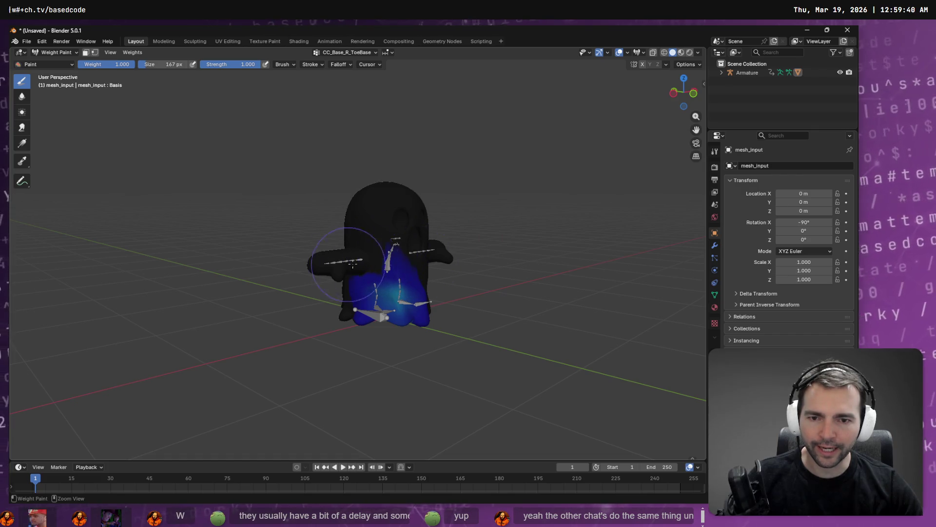
drag(383, 274, 325, 263)
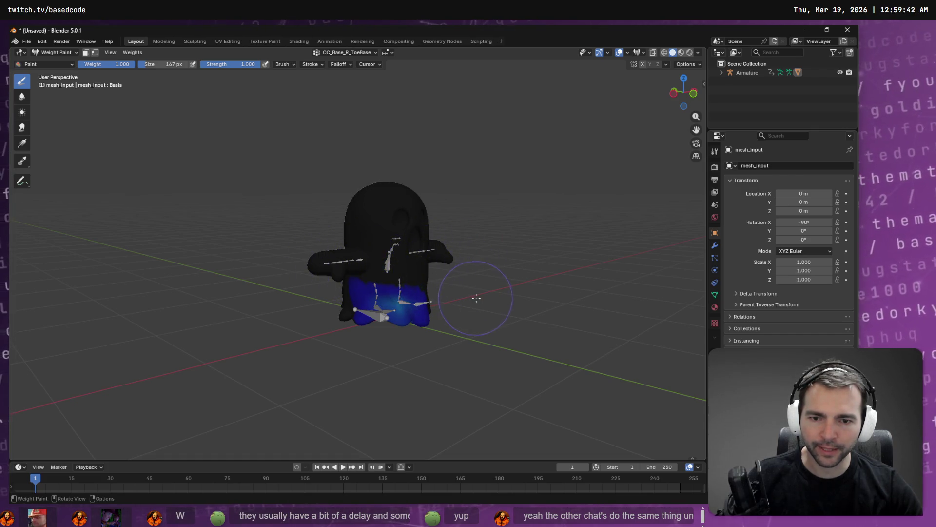
- From a front view, pick another vertex group and paint its green area down to low weight
key(KP_1)
click(367, 53)
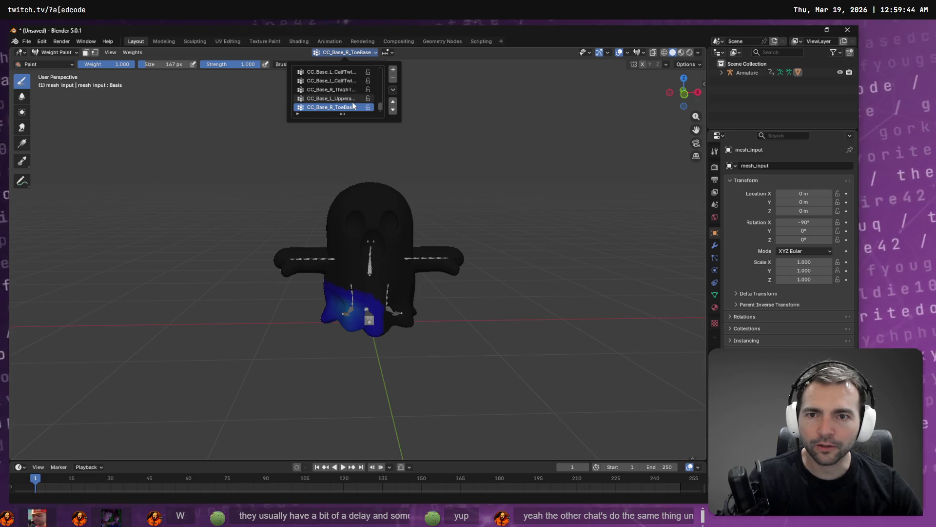
ctrl+scroll(345, 100, up, 8)
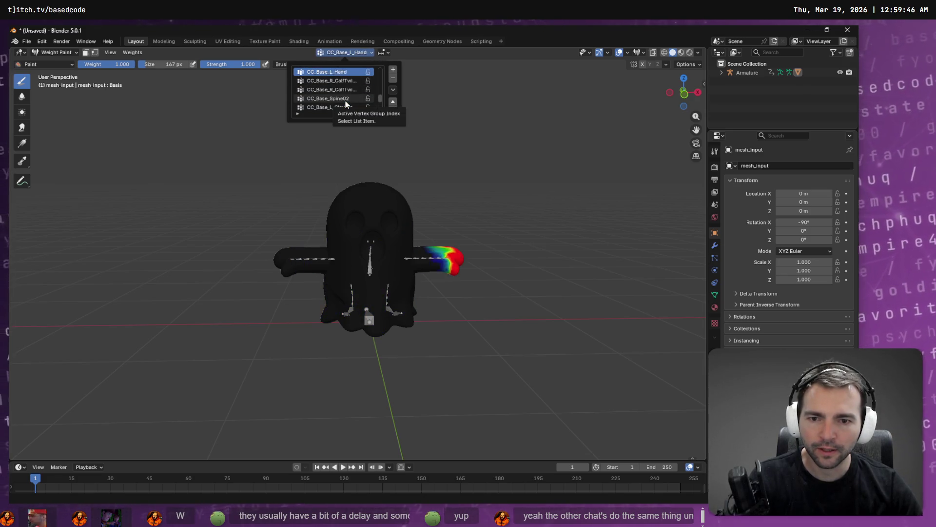
ctrl+scroll(346, 100, up, 4)
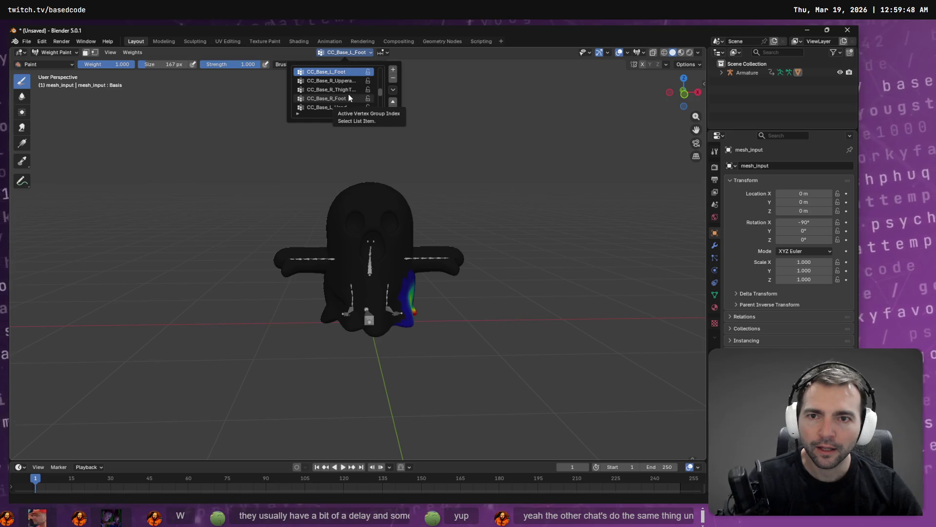
scroll(352, 91, up, 2)
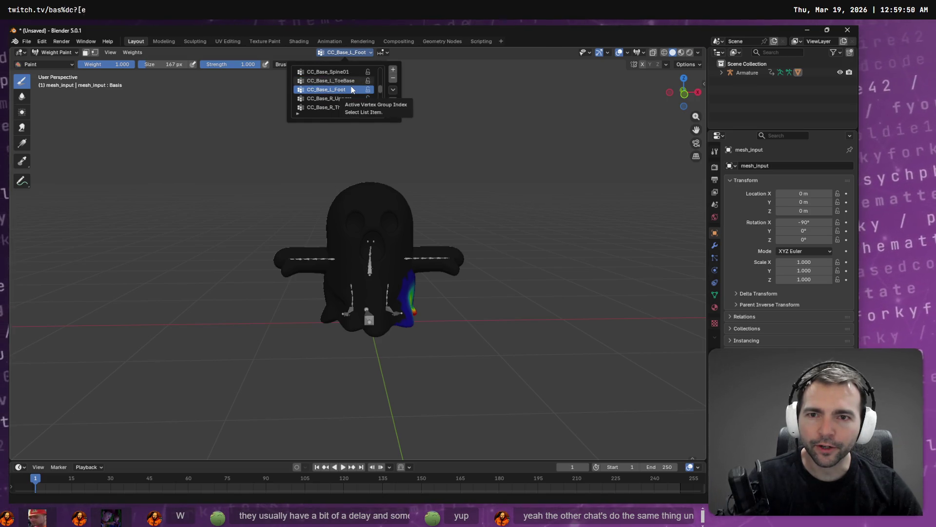
ctrl+scroll(352, 90, up, 1)
mouse_move(470, 376)
mouse_down()
mouse_move(449, 313)
mouse_move(451, 325)
mouse_up()
mouse_move(441, 288)
ctrl+mouse_down()
mouse_move(429, 278)
mouse_move(381, 294)
mouse_move(461, 331)
ctrl+mouse_up()
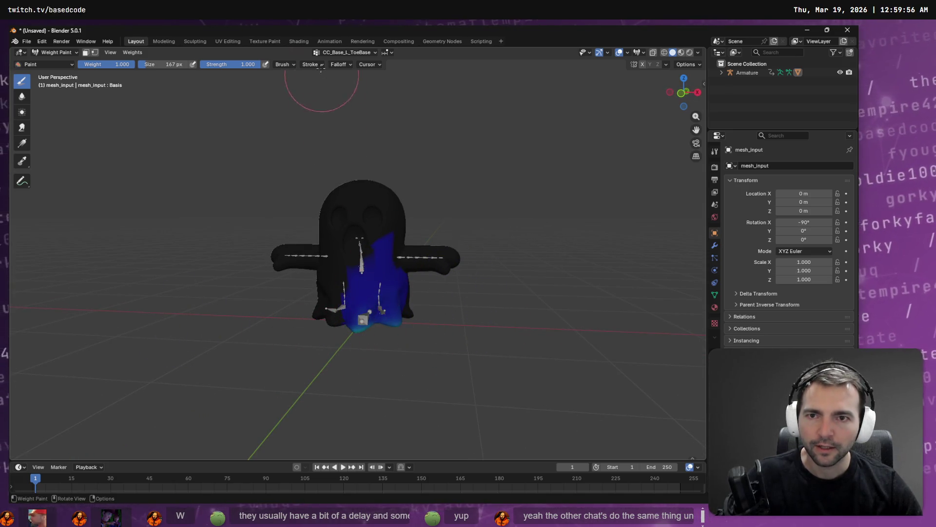
- Switch to the left calf twist group, then CC_Base_Head, inspecting their weights from another angle
click(344, 53)
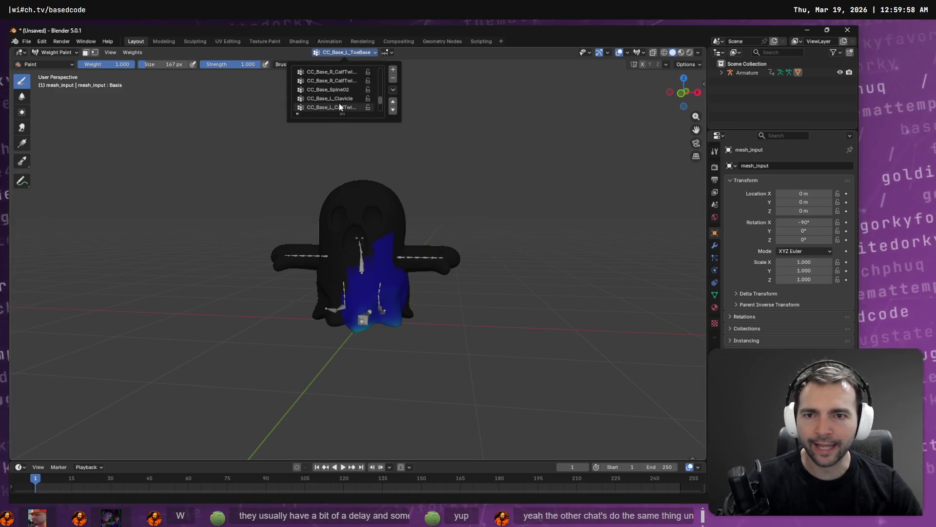
click(338, 103)
scroll(338, 103, down, 4)
click(334, 105)
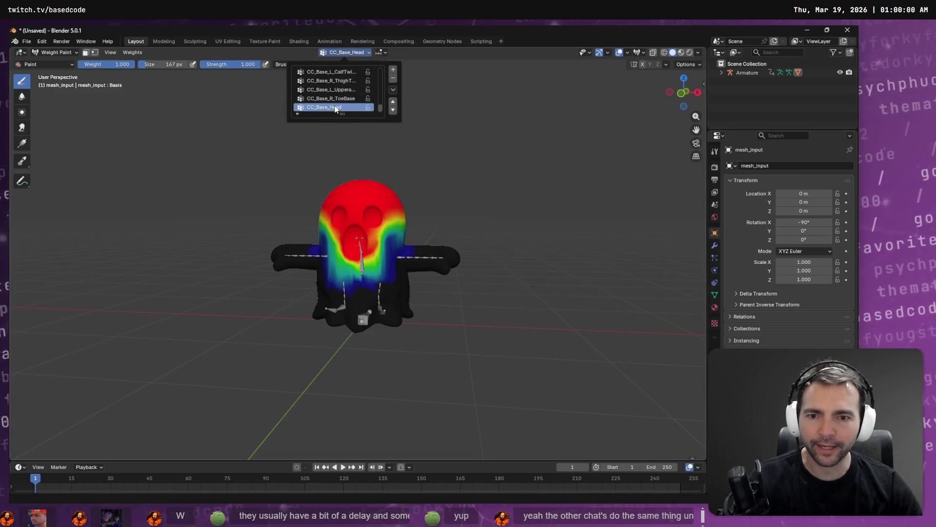
ctrl+scroll(335, 106, up, 6)
ctrl+scroll(335, 106, down, 1)
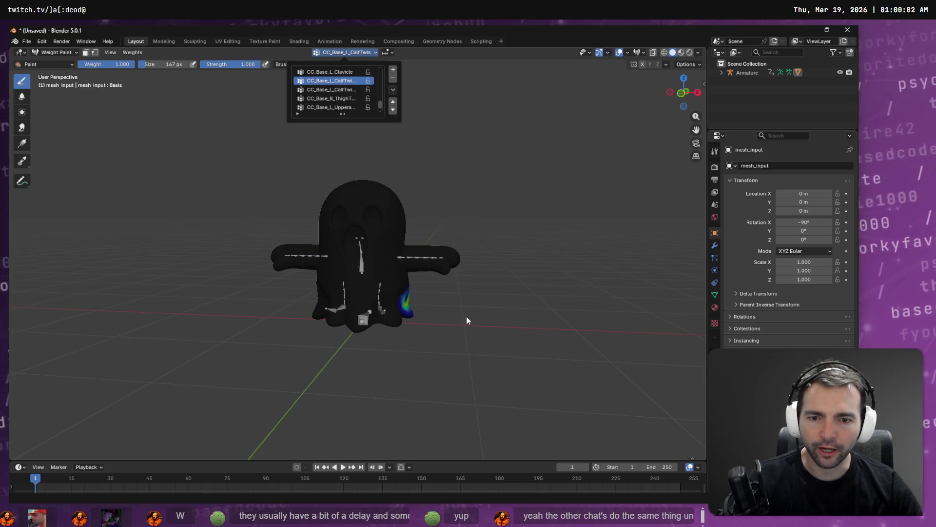
mouse_move(466, 320)
mouse_down()
mouse_move(341, 302)
mouse_move(313, 322)
mouse_move(361, 317)
mouse_move(343, 297)
mouse_up()
scroll(328, 306, up, 2)
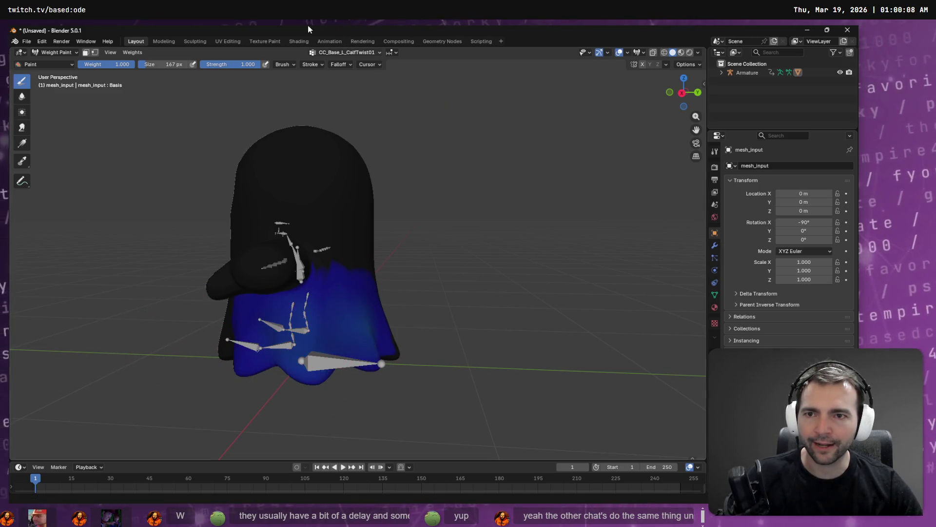
- Return to CC_Base_L_CalfTwist01, then check the CC_Base_L_Clavicle and CC_Base_Spine02 weights
click(352, 53)
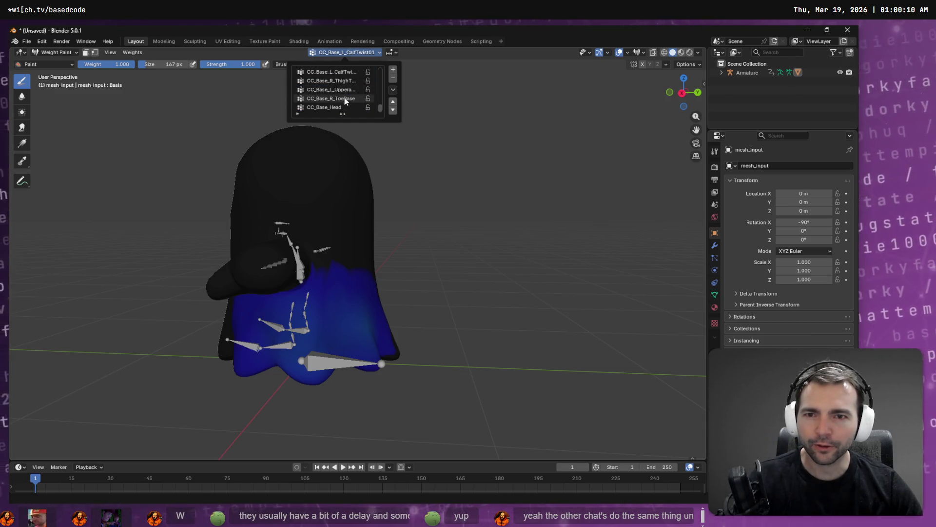
scroll(347, 99, down, 3)
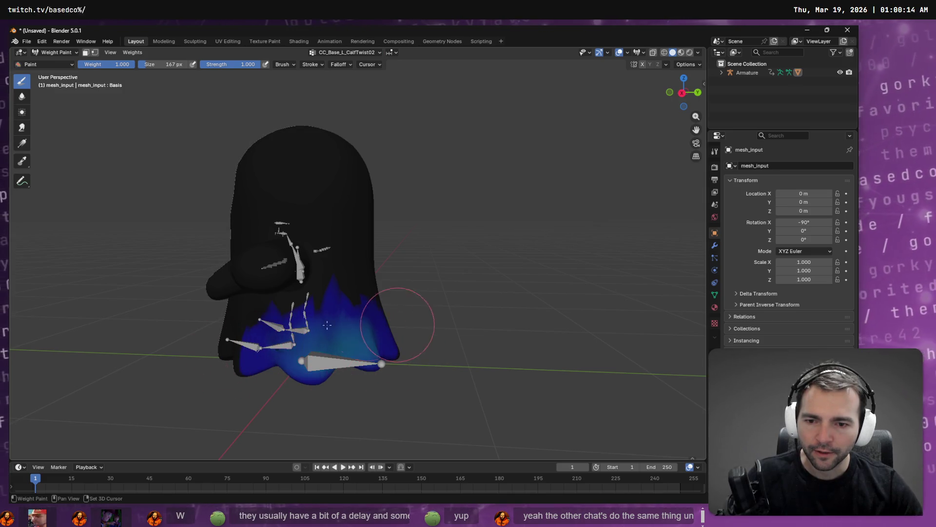
mouse_move(396, 373)
mouse_down()
mouse_move(413, 341)
mouse_move(470, 334)
mouse_up()
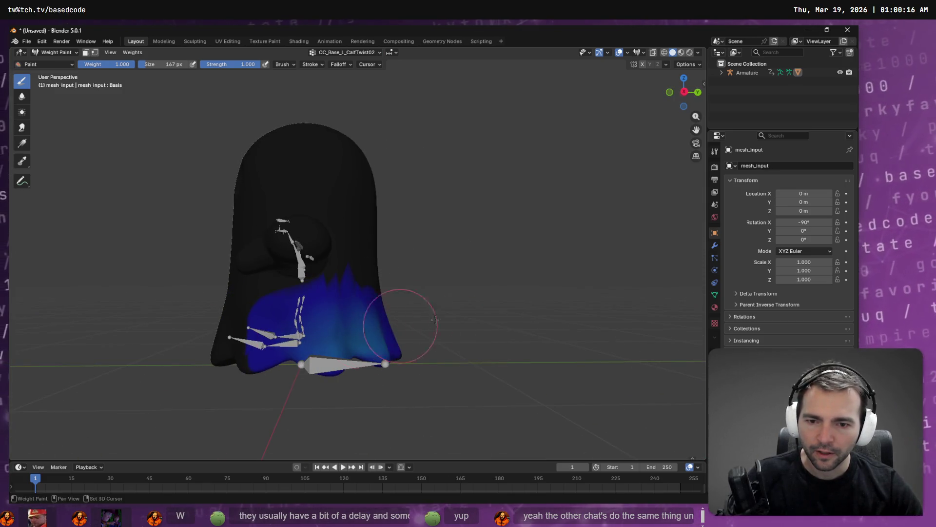
click(344, 52)
click(347, 99)
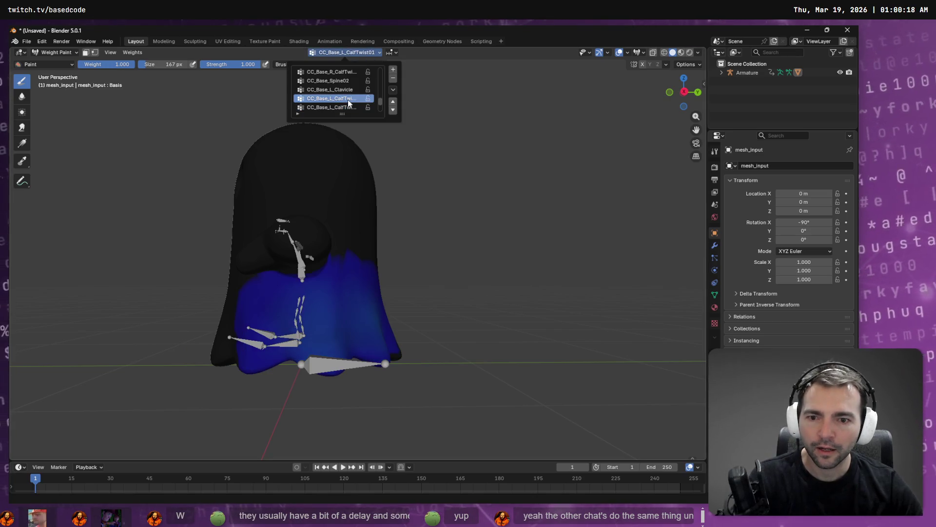
key(Up)
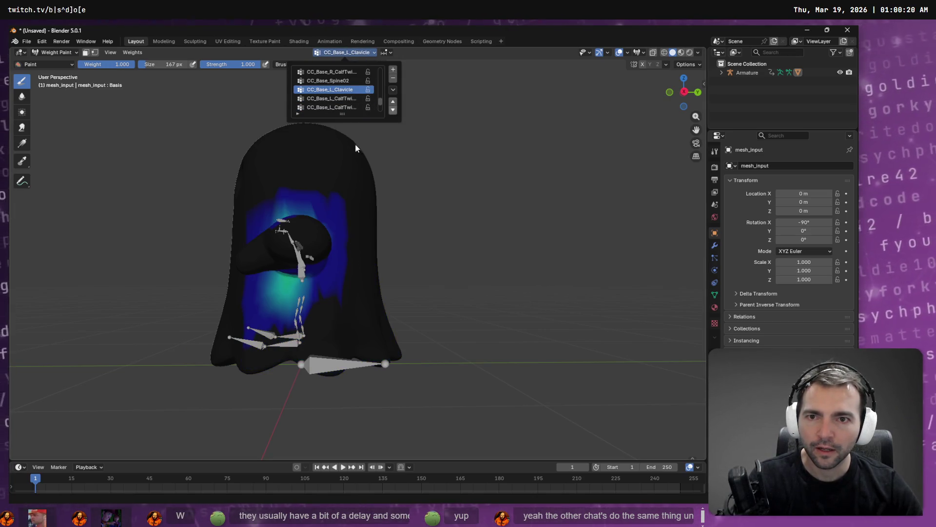
click(333, 81)
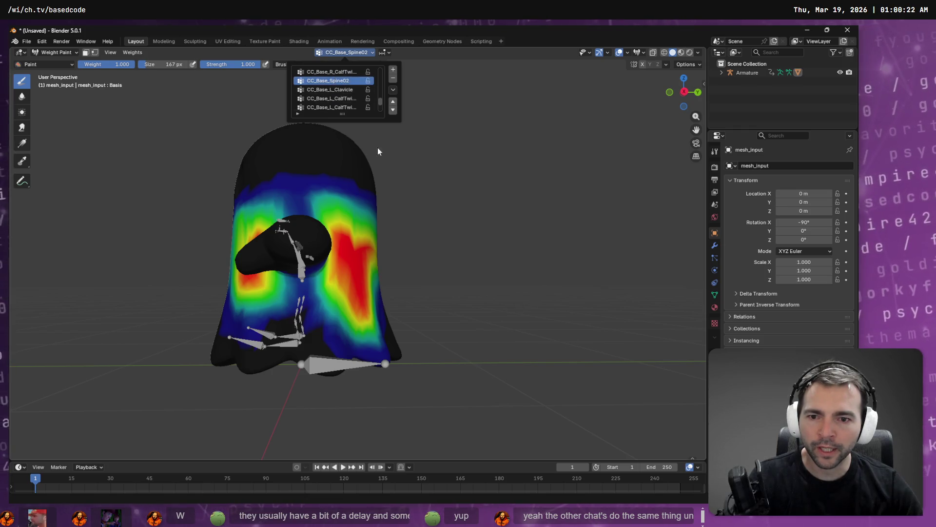
key(KP_6)
key(KP_6)
key(KP_6)
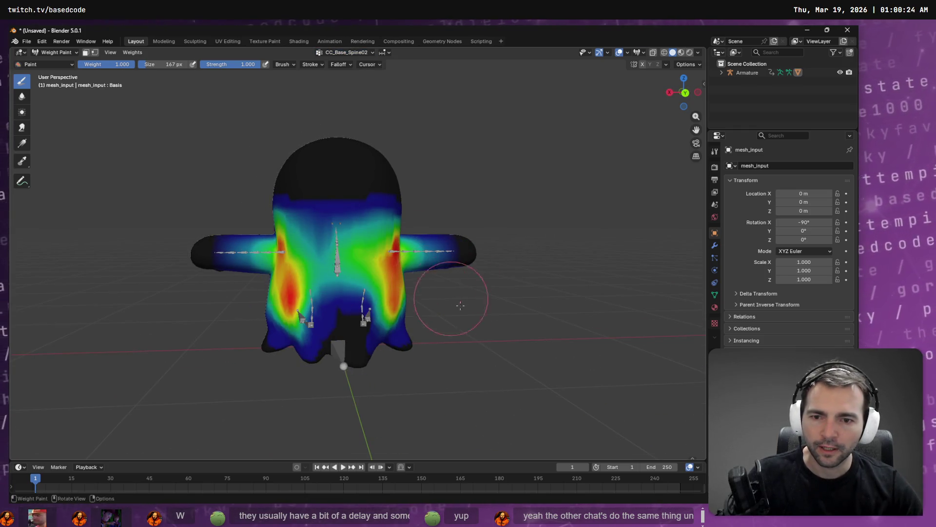
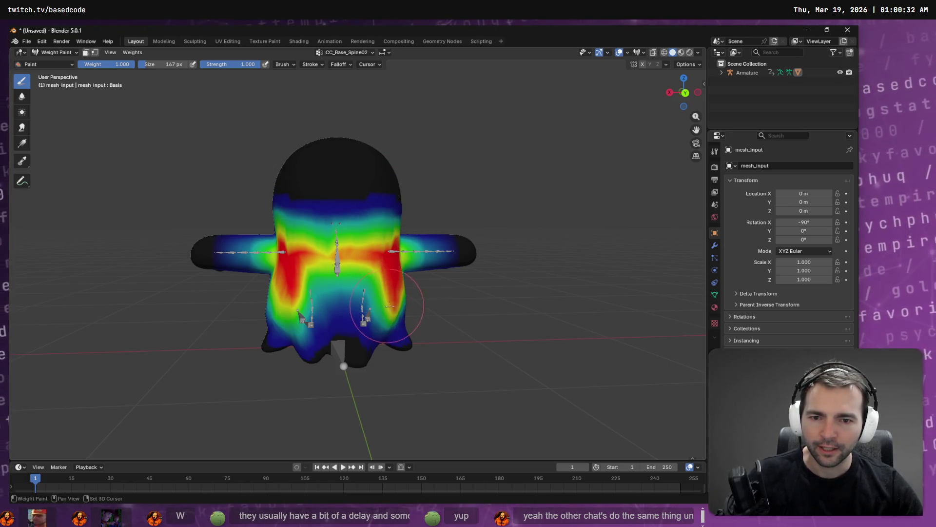
- Orbit to a near-front view and paint CC_Base_Spine02 weight across the ghost's chest
key(KP_4)
key(KP_4)
key(KP_4)
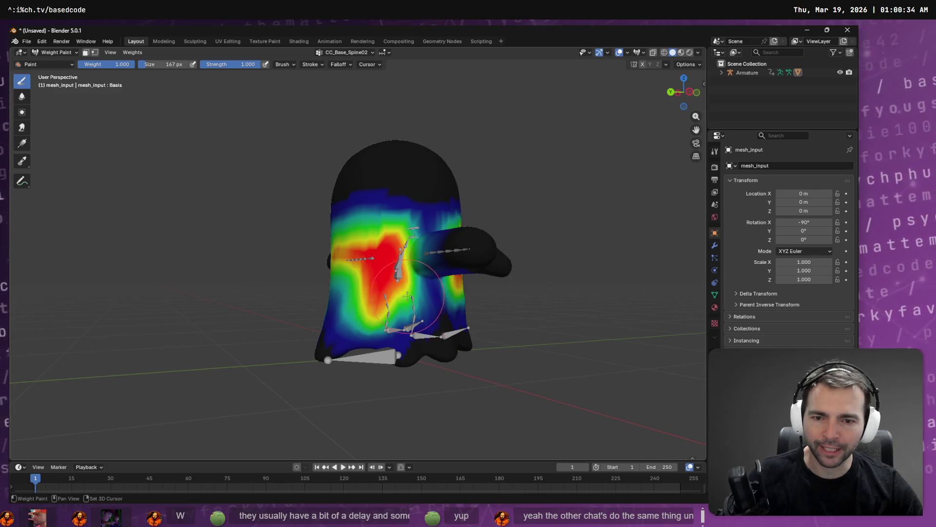
key(KP_4)
key(KP_4)
key(KP_4)
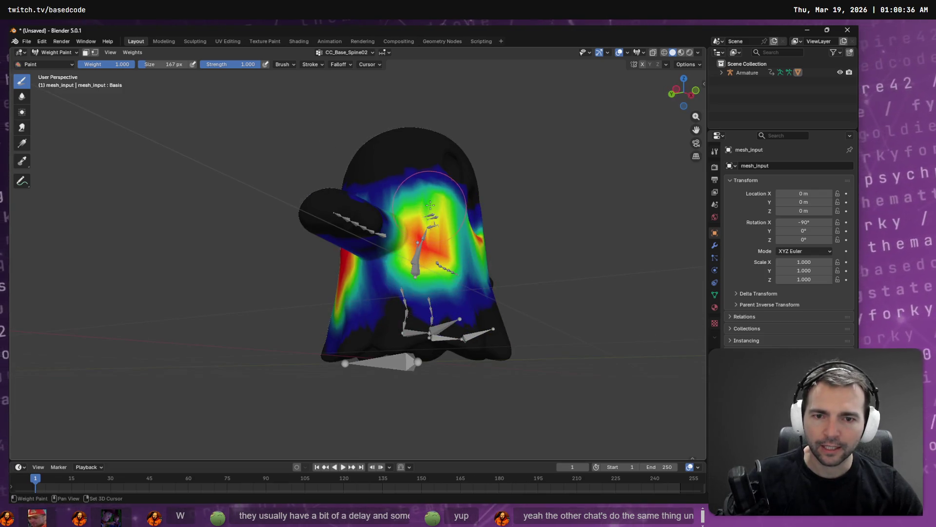
key(KP_4)
key(KP_4)
key(KP_4)
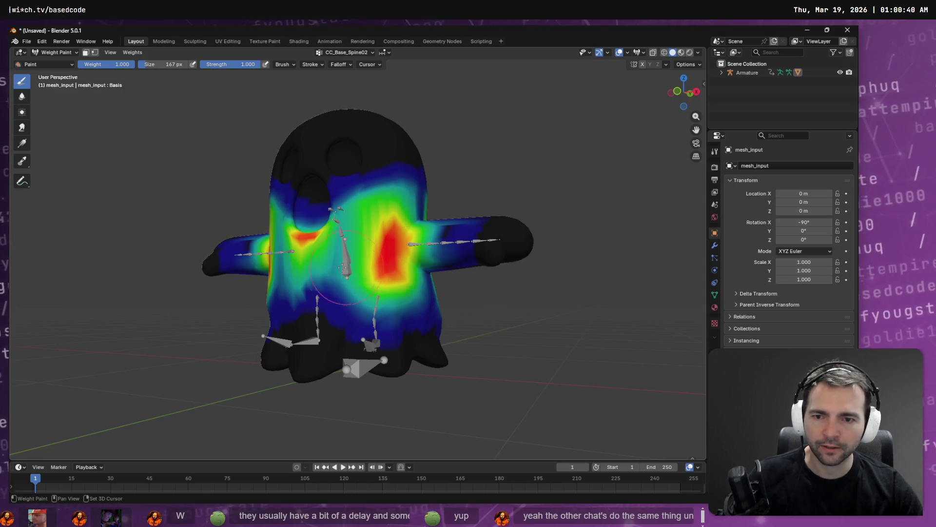
key(KP_4)
key(KP_4)
key(KP_4)
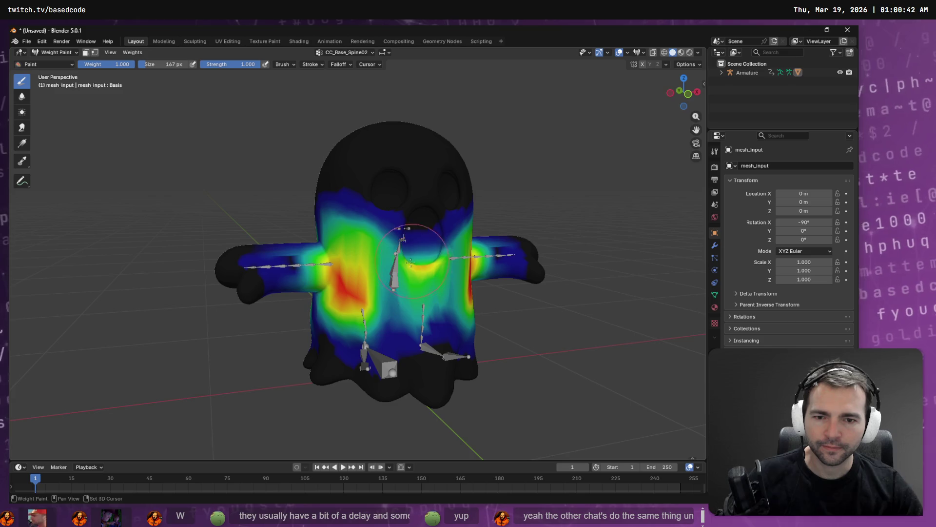
drag(420, 255, 432, 273)
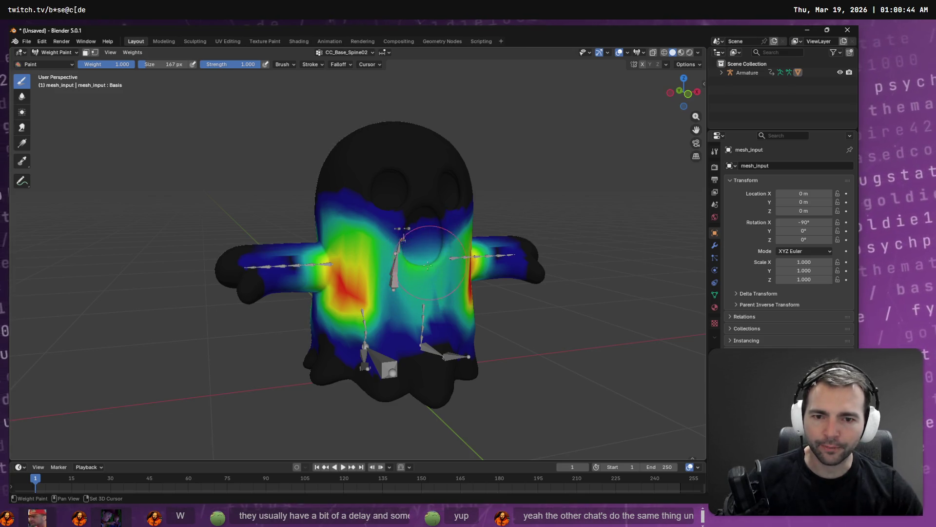
- Show the CC_Base_R_CalfTwist01 weights and orbit so the legs face the camera
click(347, 52)
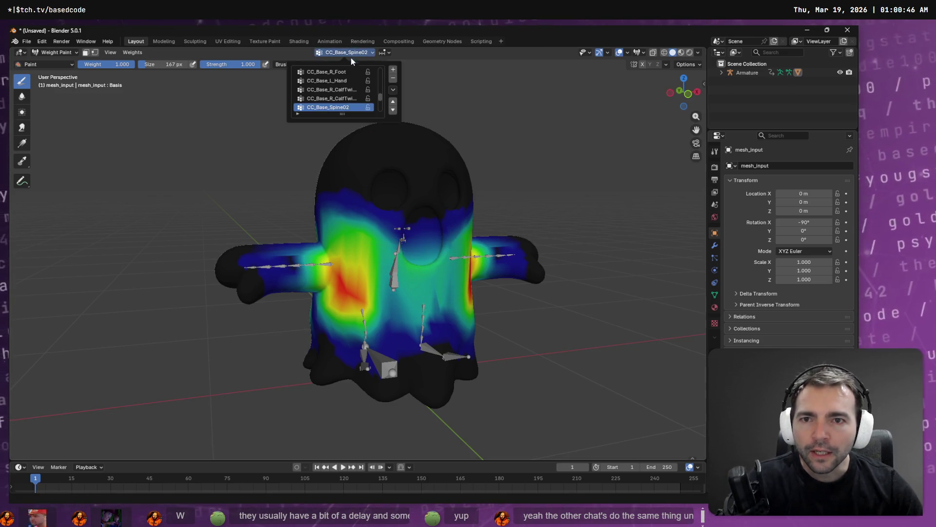
click(331, 98)
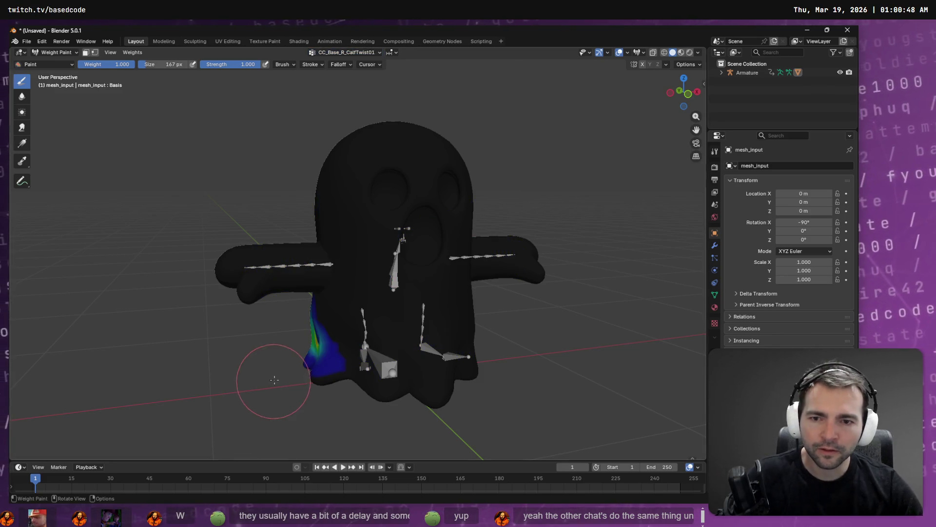
mouse_move(293, 372)
mouse_down()
mouse_move(408, 387)
mouse_move(428, 335)
mouse_move(341, 312)
mouse_move(387, 314)
mouse_up()
- Browse down the vertex groups, via CC_Base_L_Clavicle, to CC_Base_R_ThighTwist02
click(347, 52)
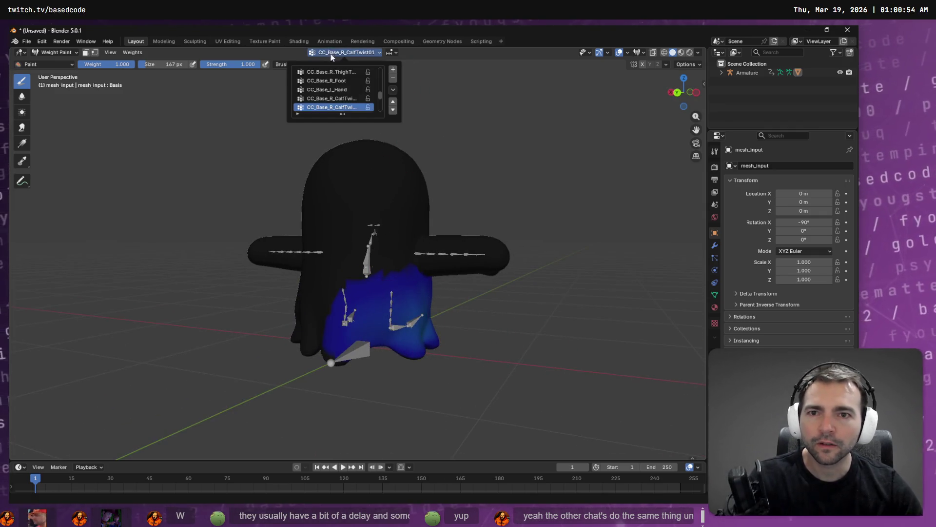
click(341, 107)
scroll(342, 108, down, 1)
click(344, 108)
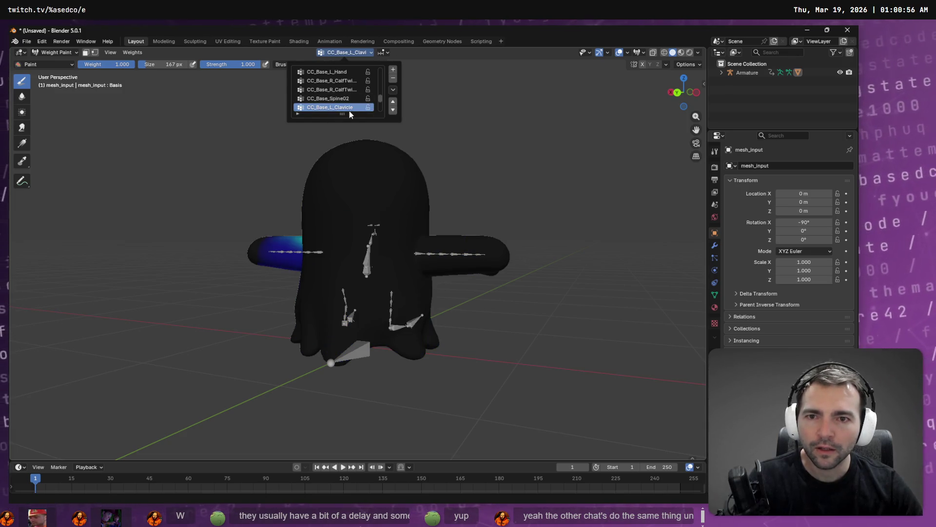
scroll(342, 107, down, 1)
click(341, 108)
scroll(341, 107, down, 1)
click(342, 108)
scroll(341, 107, down, 1)
click(342, 107)
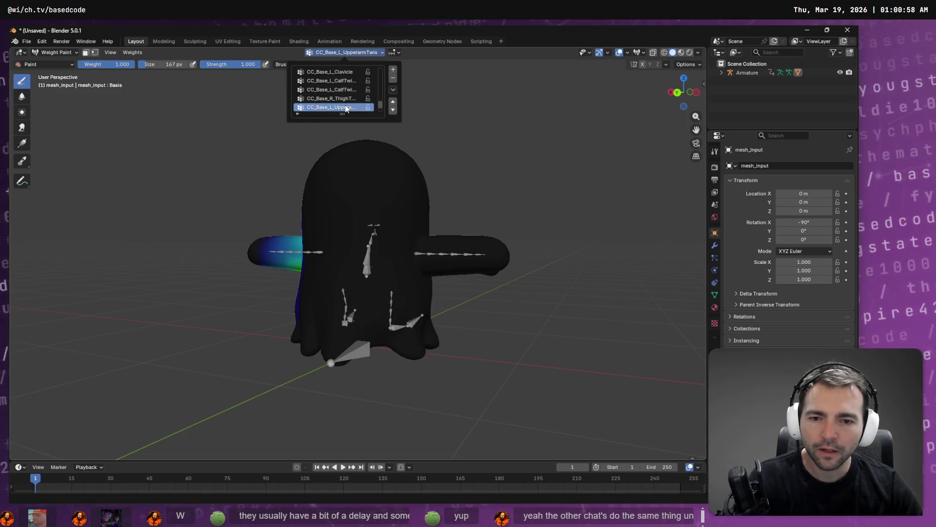
scroll(342, 108, down, 1)
- Undo the stray weight patches on the left leg and upper chest
drag(384, 288, 323, 324)
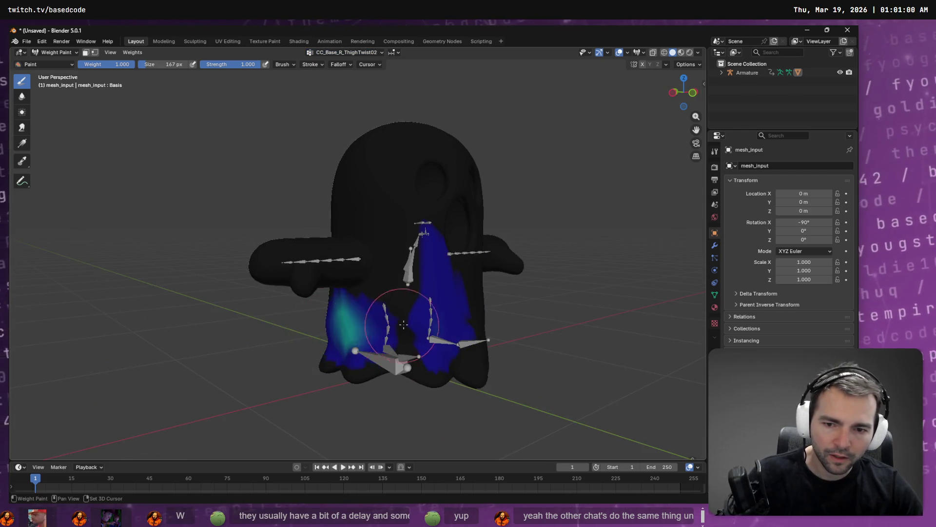
key(ctrl+z)
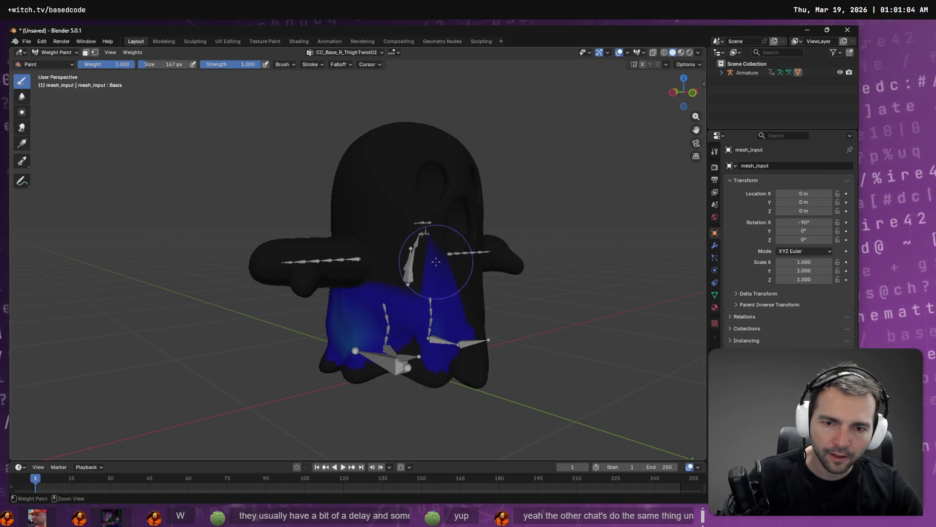
key(ctrl+z)
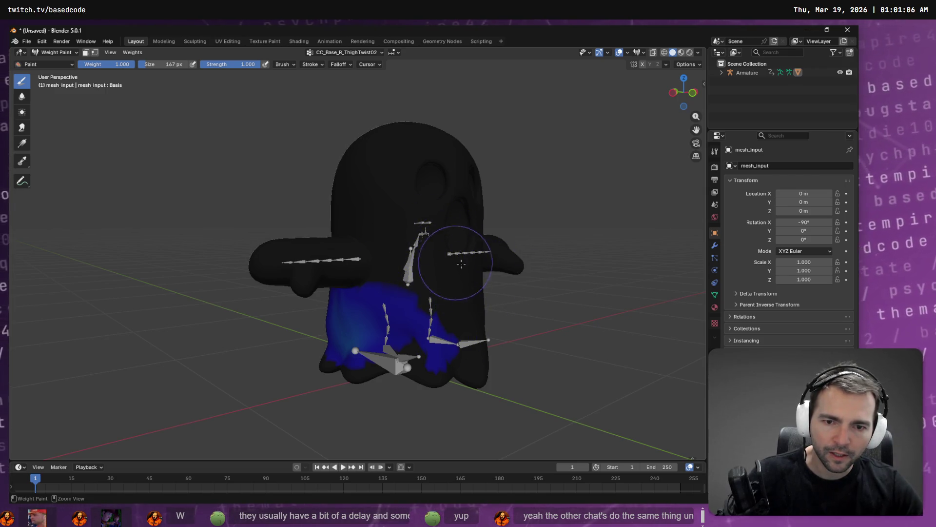
drag(461, 264, 398, 69)
- Select CC_Base_R_CalfTwist02 and paint its weights down across the lower body
click(361, 52)
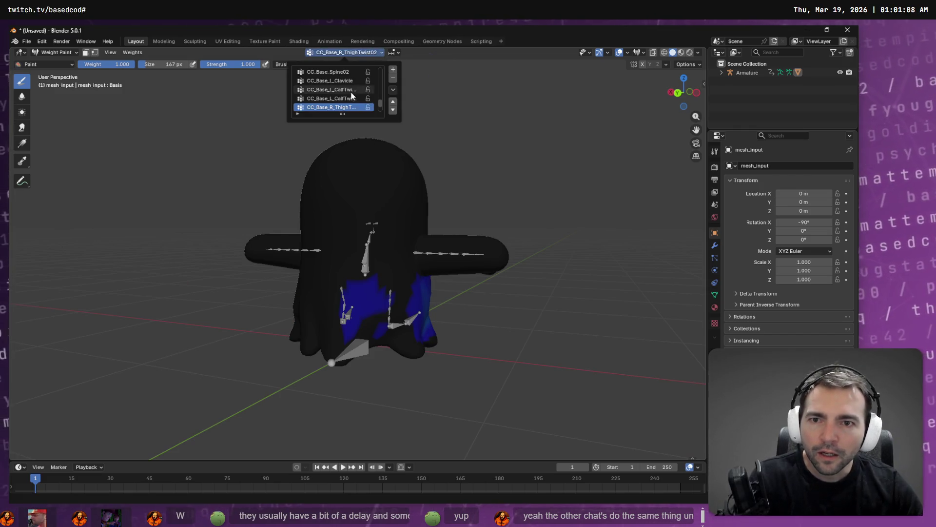
click(350, 93)
click(358, 93)
scroll(359, 92, up, 3)
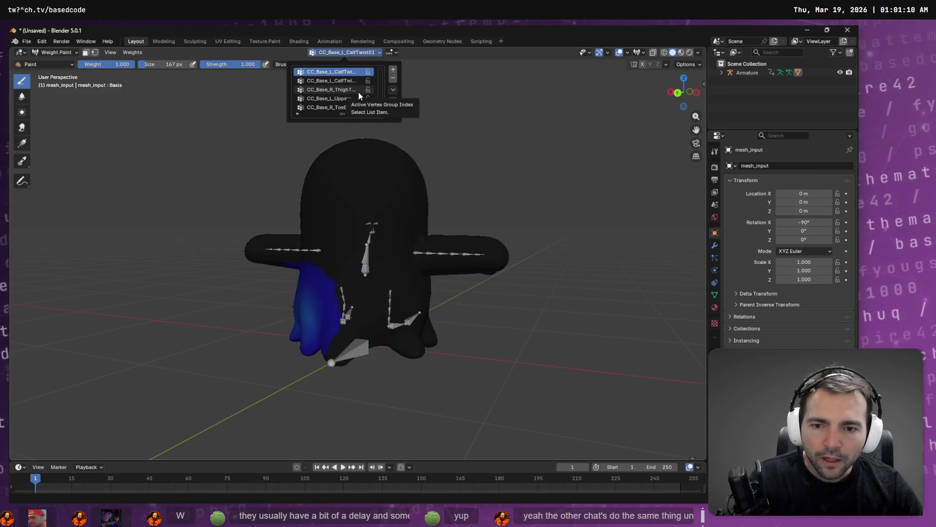
scroll(359, 93, down, 4)
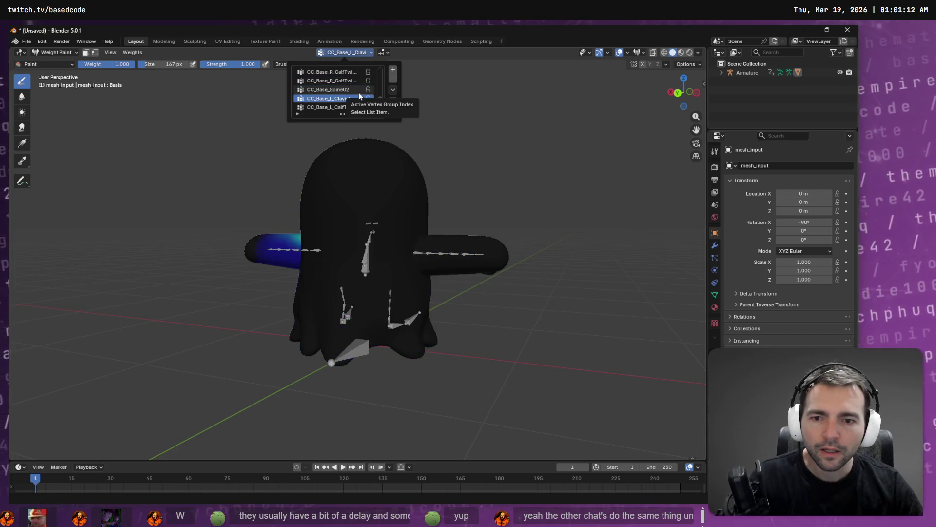
scroll(359, 92, up, 1)
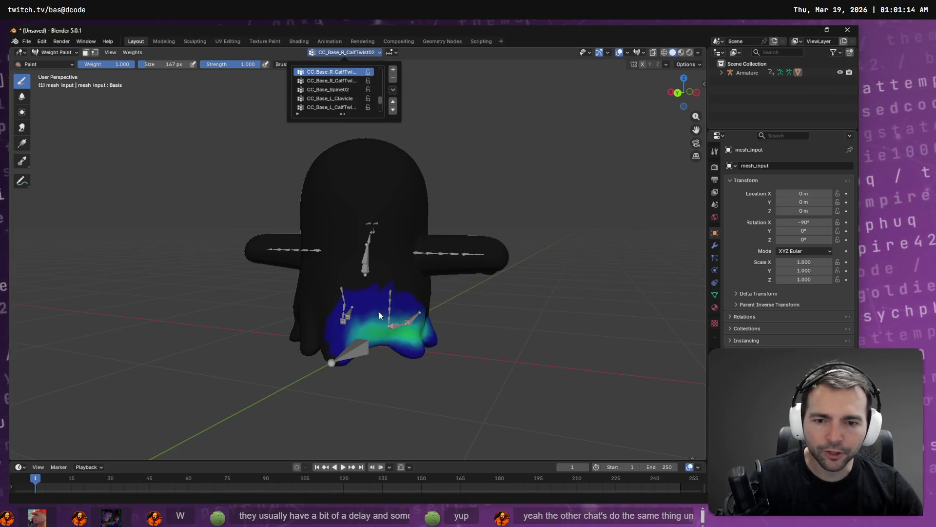
mouse_move(404, 325)
mouse_down()
mouse_move(341, 356)
mouse_move(408, 351)
mouse_move(376, 366)
mouse_move(431, 319)
mouse_move(313, 322)
mouse_move(458, 316)
mouse_move(414, 288)
mouse_move(307, 312)
mouse_up()
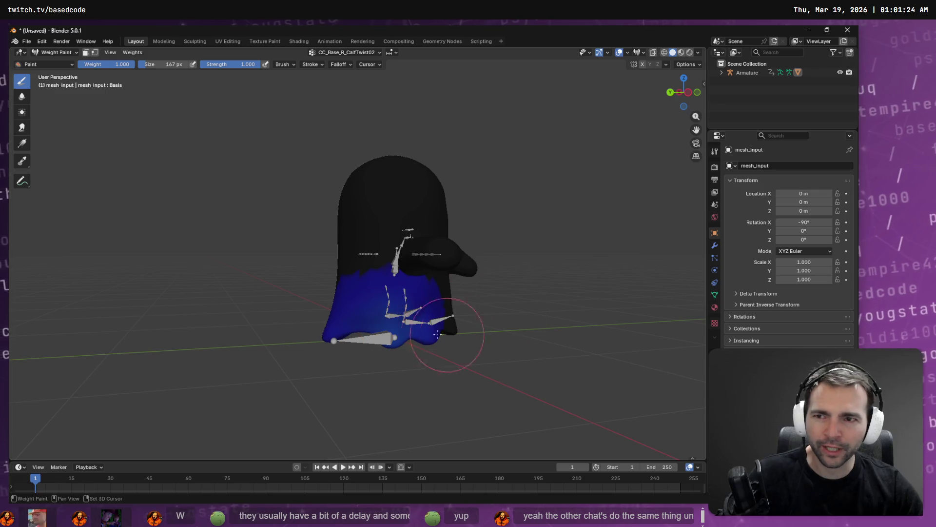
- Select CC_Base_R_Foot and paint its strong weights down along the lower hem
click(354, 54)
scroll(347, 103, up, 3)
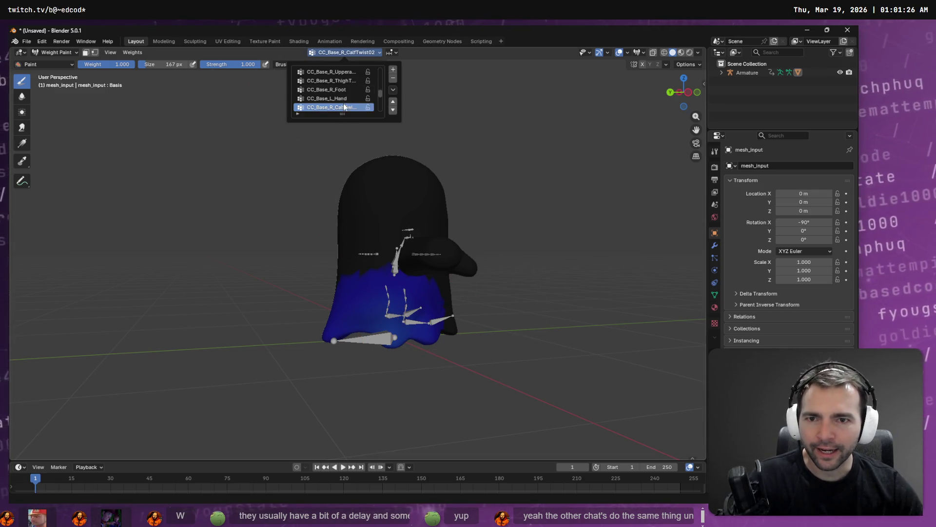
scroll(346, 102, down, 1)
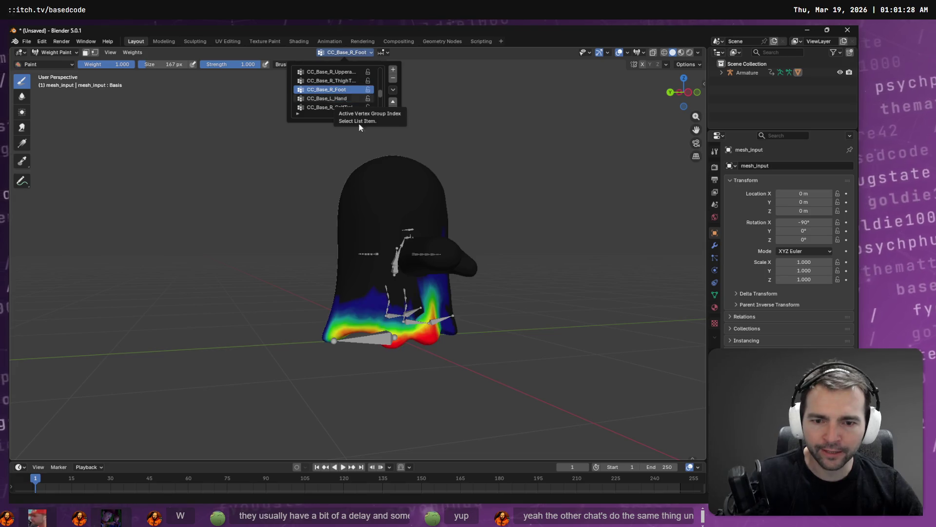
mouse_move(461, 335)
mouse_down()
mouse_move(439, 313)
mouse_move(478, 302)
mouse_move(451, 329)
mouse_move(361, 336)
mouse_move(407, 331)
mouse_up()
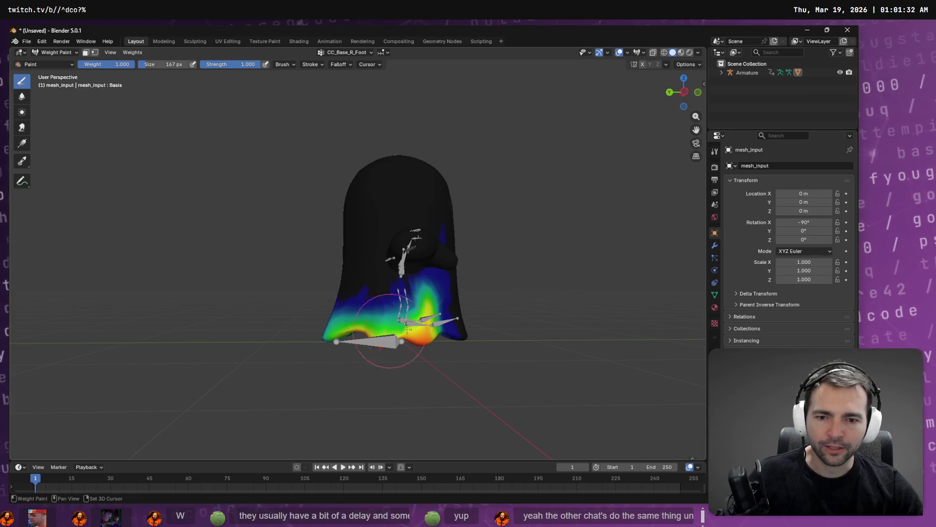
mouse_move(349, 344)
mouse_down()
mouse_move(415, 336)
mouse_move(349, 341)
mouse_up()
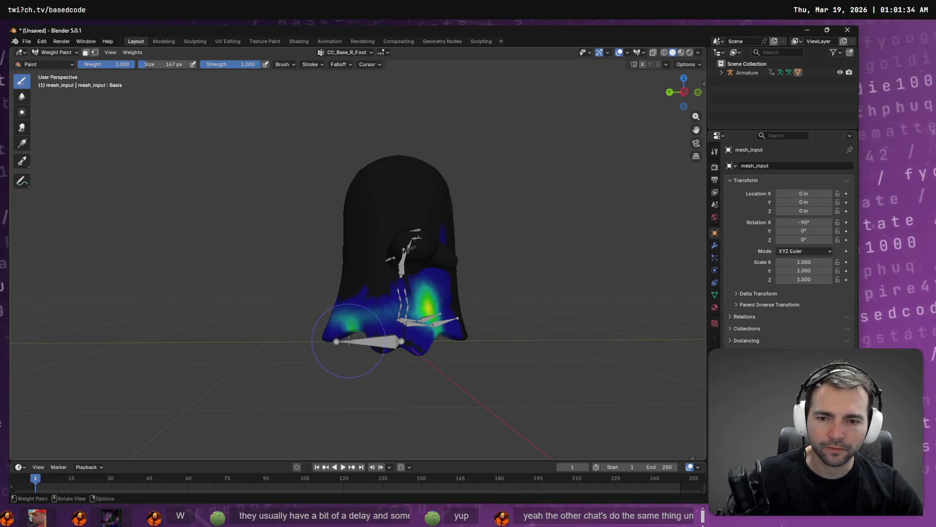
mouse_move(416, 346)
mouse_down()
mouse_move(361, 336)
mouse_move(468, 335)
mouse_up()
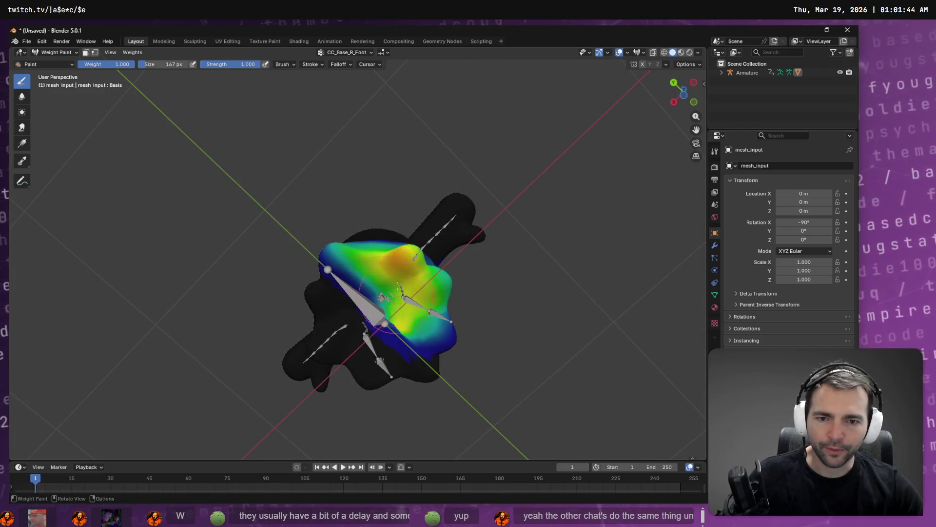
- Undo and redo the last stroke, then soften the dark-blue spot in the foot weights
key(ctrl+z)
key(ctrl+z)
key(ctrl+shift+z)
key(ctrl+shift+z)
ctrl+click(417, 279)
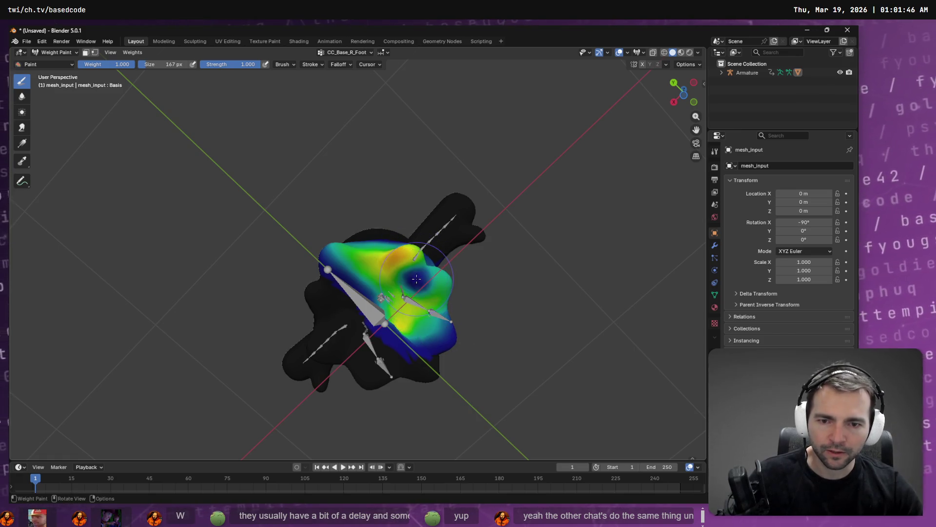
mouse_move(417, 279)
mouse_down()
mouse_move(392, 288)
mouse_move(402, 256)
mouse_move(372, 276)
mouse_up()
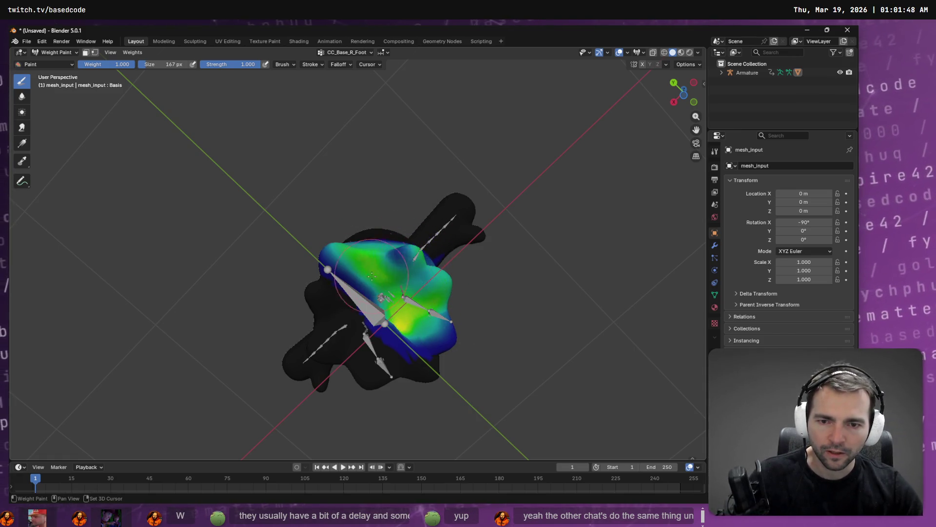
- Orbit under the ghost and paint the remaining foot weights down to dark blue
mouse_move(511, 340)
mouse_down()
mouse_move(448, 248)
mouse_move(410, 313)
mouse_up()
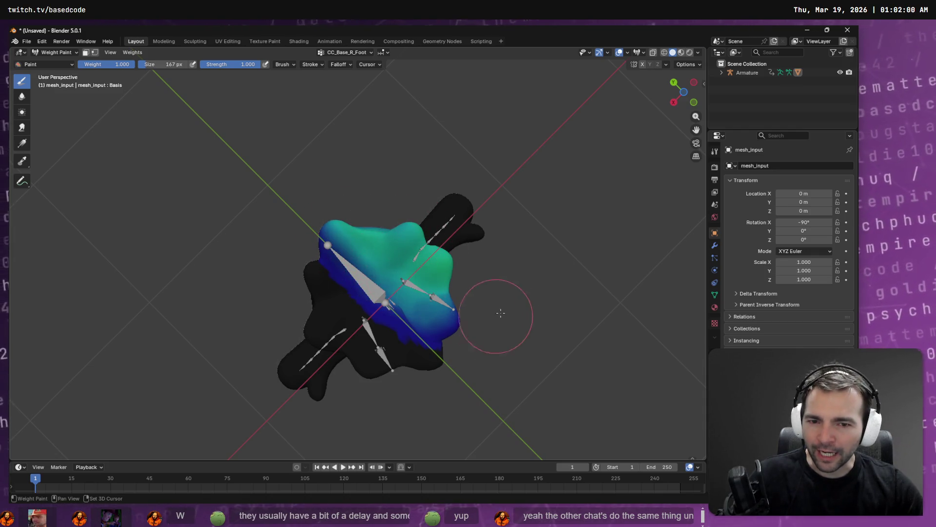
mouse_move(501, 313)
mouse_down()
mouse_move(481, 334)
mouse_move(440, 322)
mouse_up()
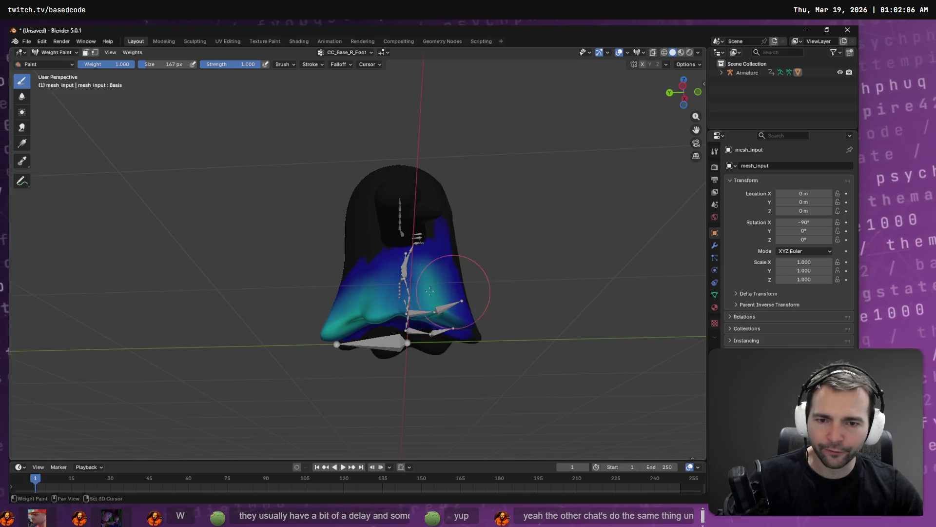
drag(402, 311, 487, 290)
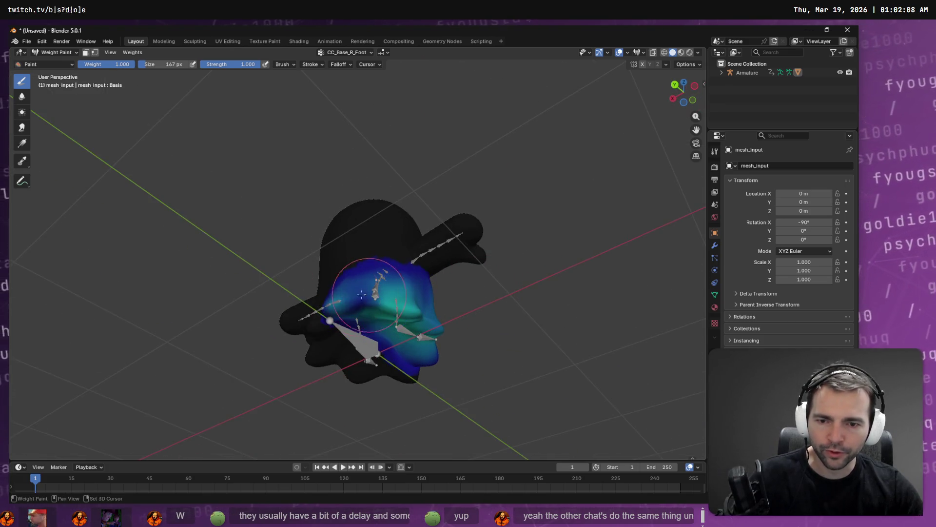
drag(393, 282, 406, 271)
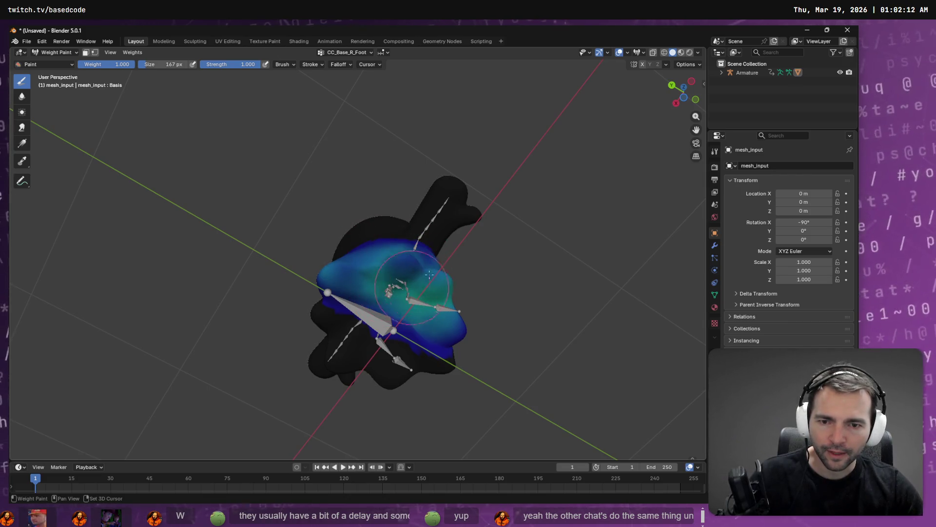
mouse_move(433, 312)
mouse_down()
mouse_move(423, 289)
mouse_move(444, 279)
mouse_up()
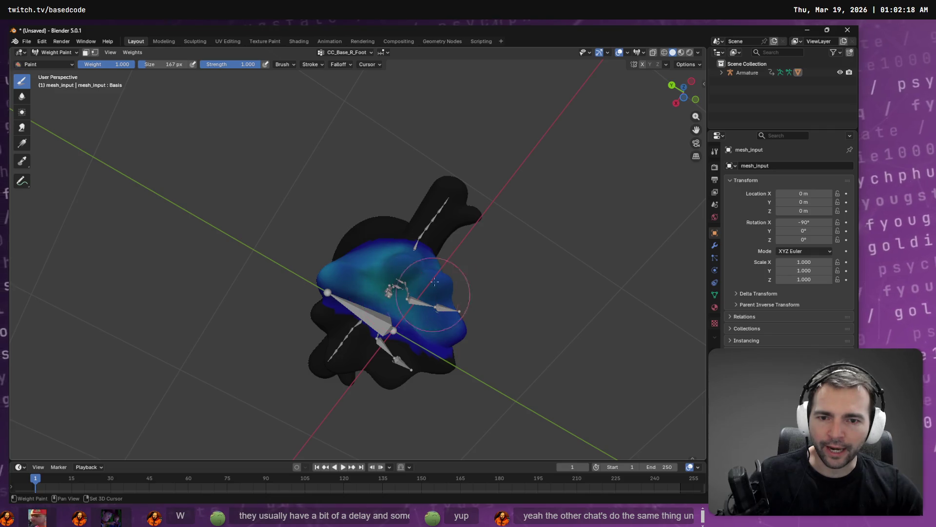
- Select CC_Base_L_Foot and paint its red and green areas down to blue
click(361, 53)
click(343, 79)
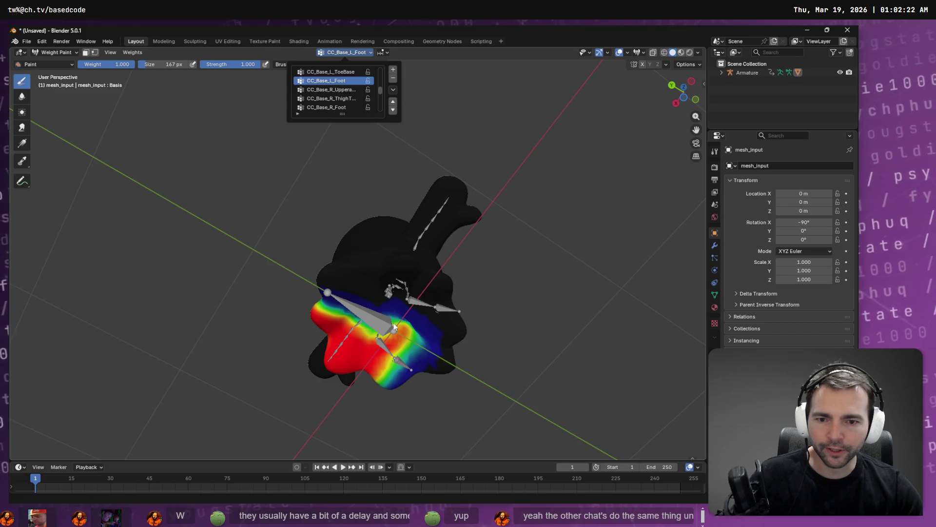
mouse_move(394, 323)
mouse_down()
mouse_move(300, 254)
mouse_move(390, 277)
mouse_move(357, 297)
mouse_up()
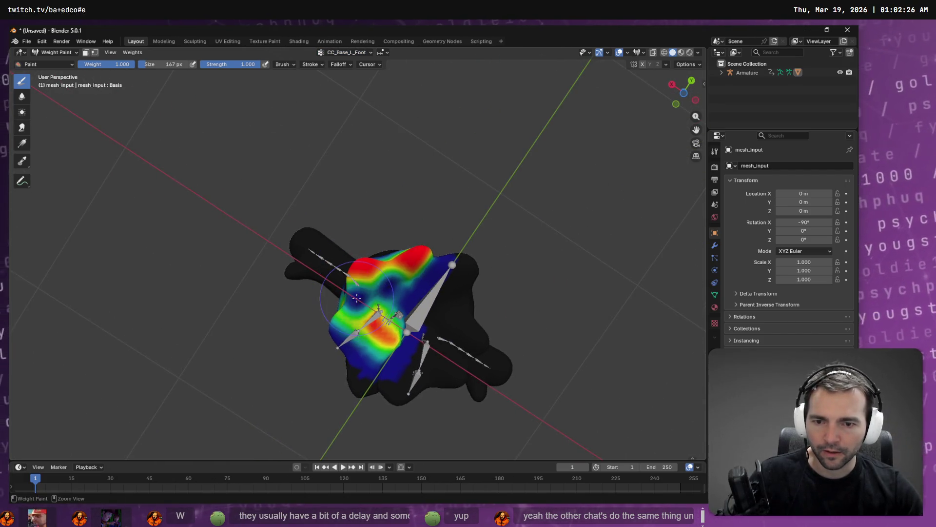
drag(353, 261, 365, 262)
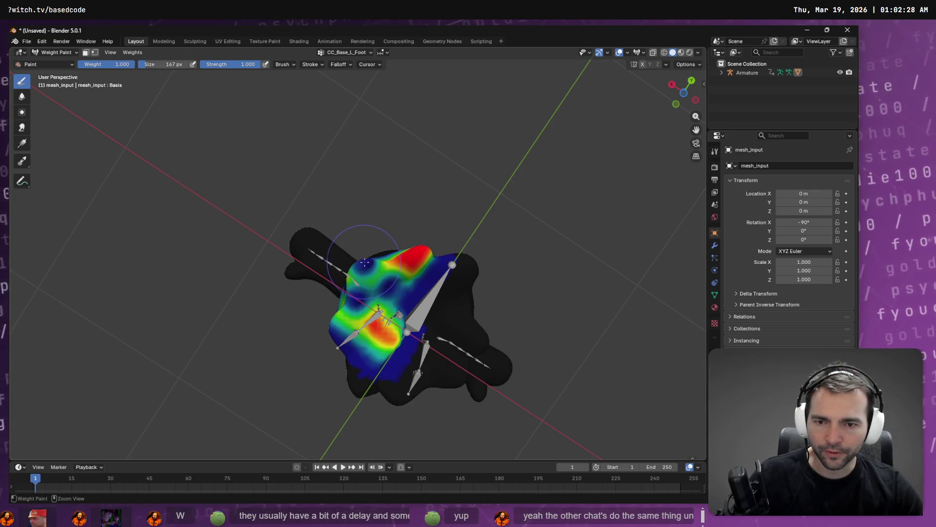
drag(421, 249, 415, 256)
mouse_move(378, 334)
mouse_down()
mouse_move(376, 268)
mouse_move(356, 309)
mouse_up()
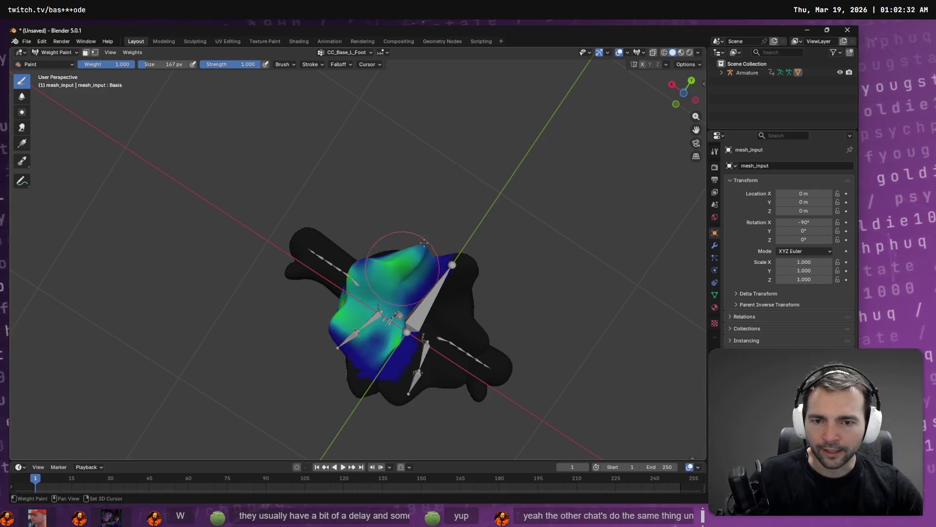
drag(398, 261, 412, 260)
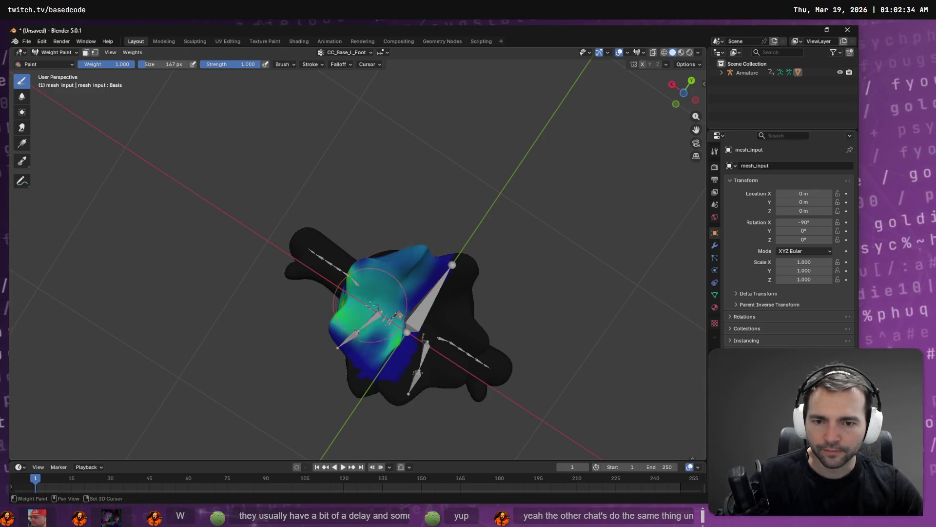
drag(370, 303, 354, 333)
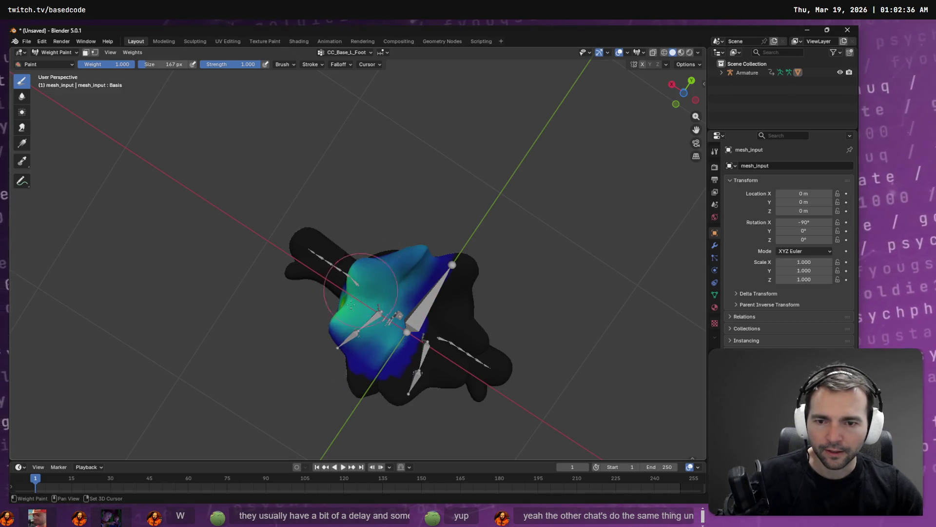
- Orbit to check the side and arms, then switch to the Rendering workspace
mouse_move(361, 290)
mouse_down()
mouse_move(318, 322)
mouse_move(324, 303)
mouse_up()
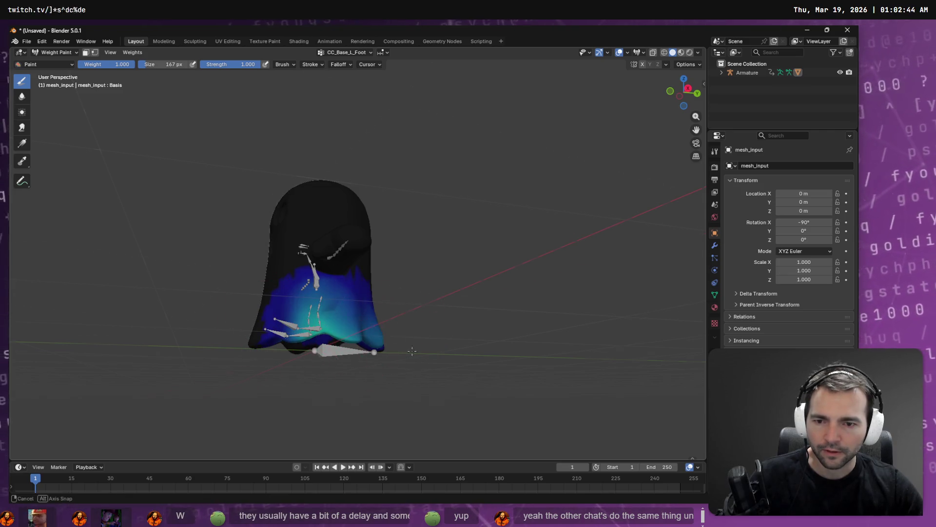
mouse_move(269, 317)
mouse_down()
mouse_move(484, 337)
mouse_move(427, 183)
mouse_up()
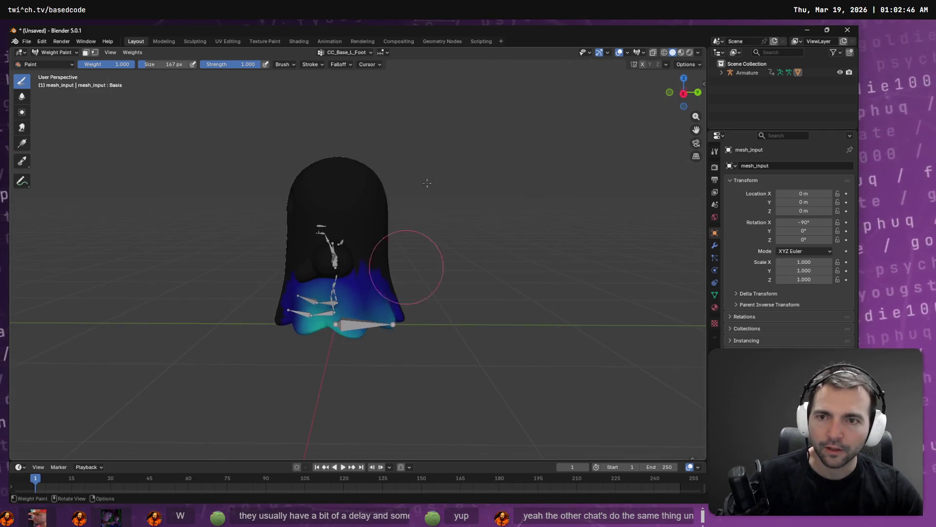
click(363, 42)
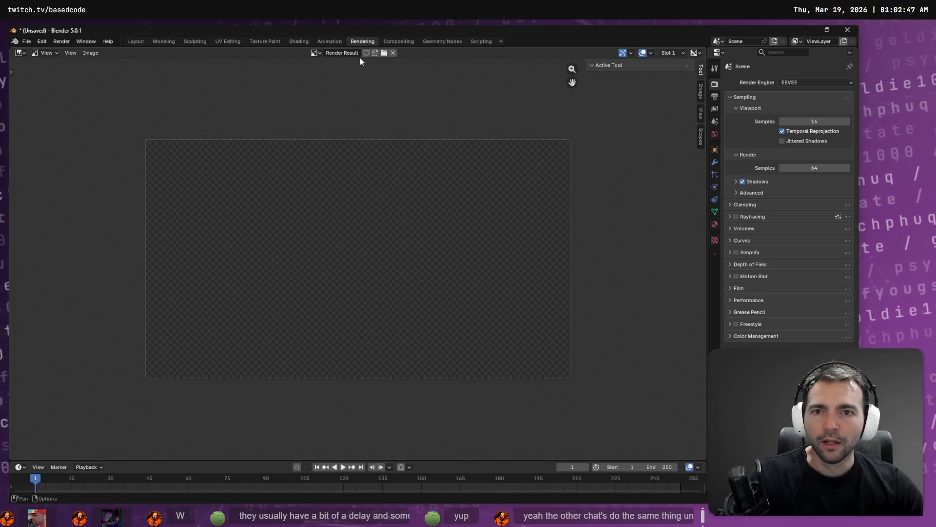
- Return to the Layout workspace and enter Weight Paint mode
click(137, 42)
click(163, 42)
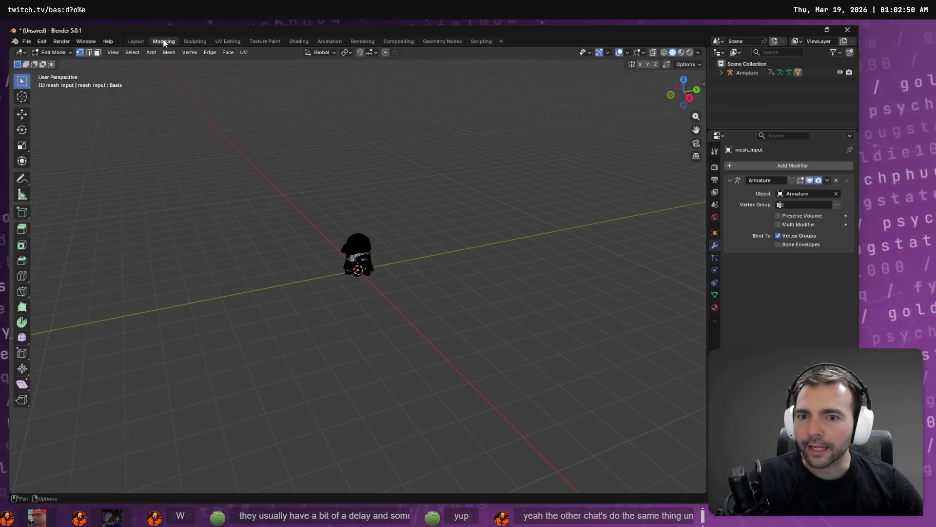
click(139, 42)
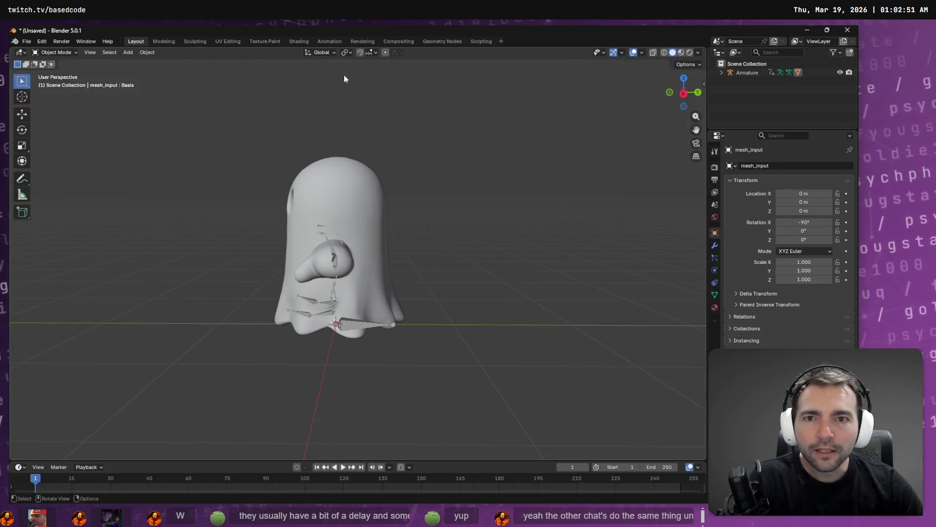
click(54, 52)
click(59, 101)
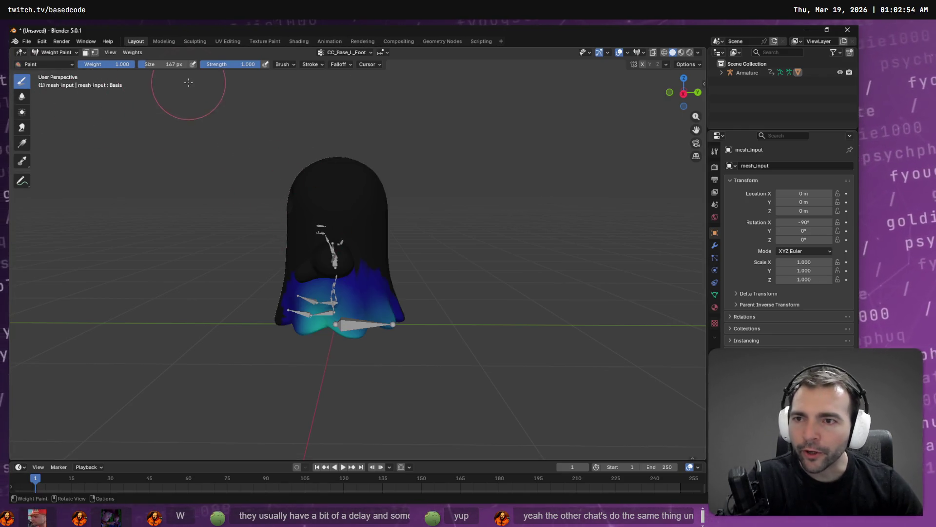
- Select CC_Base_Spine01 and subtract its weight from the lower belly to teal-green
click(353, 51)
click(330, 98)
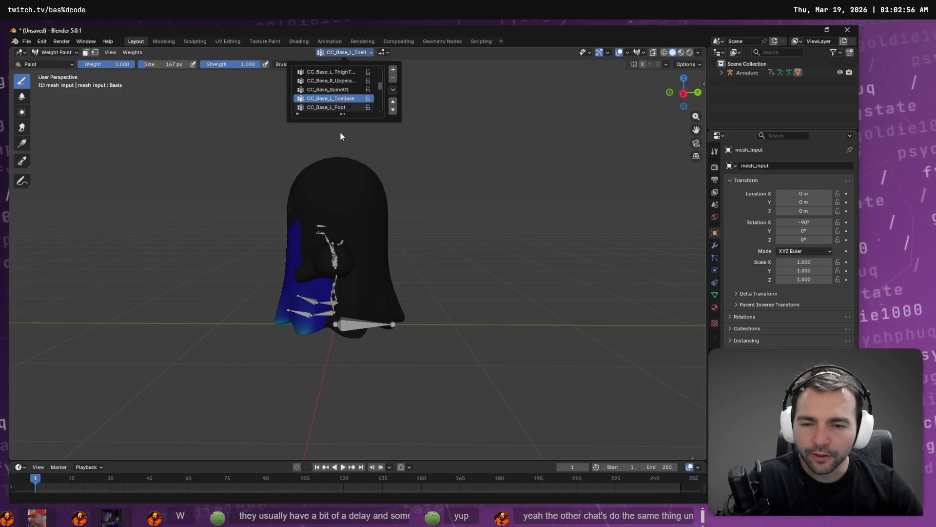
click(328, 90)
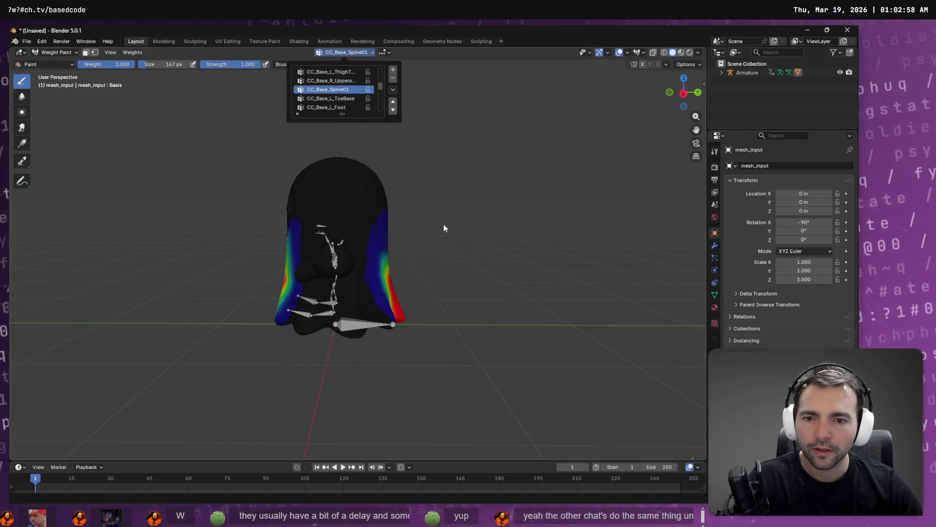
key(KP_1)
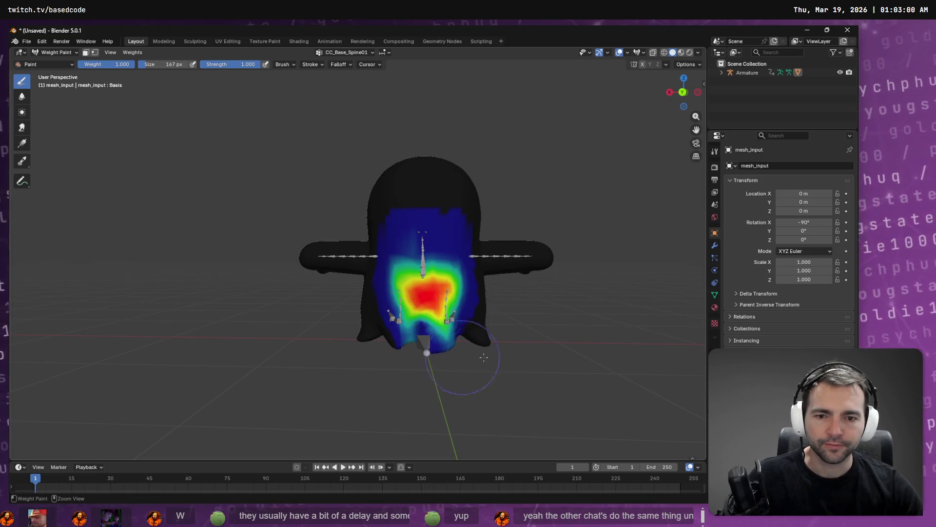
ctrl+click(466, 349)
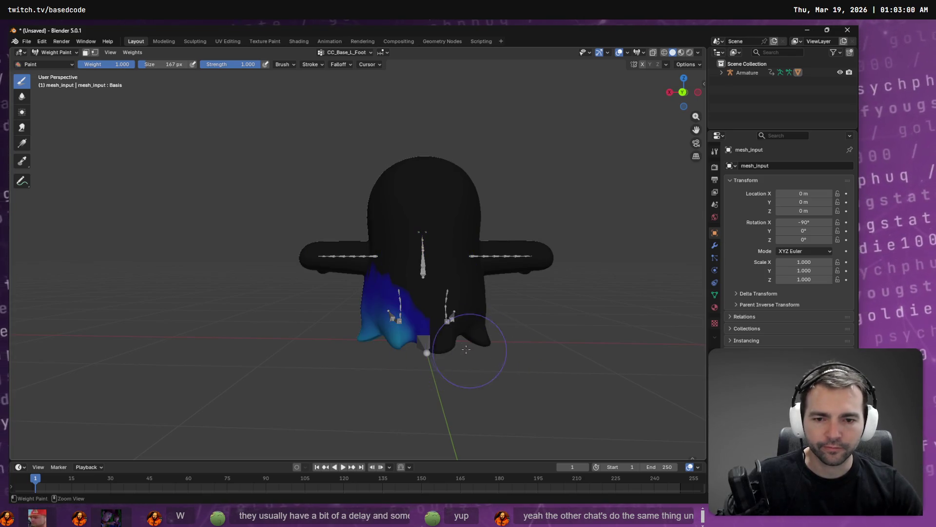
click(355, 52)
click(353, 91)
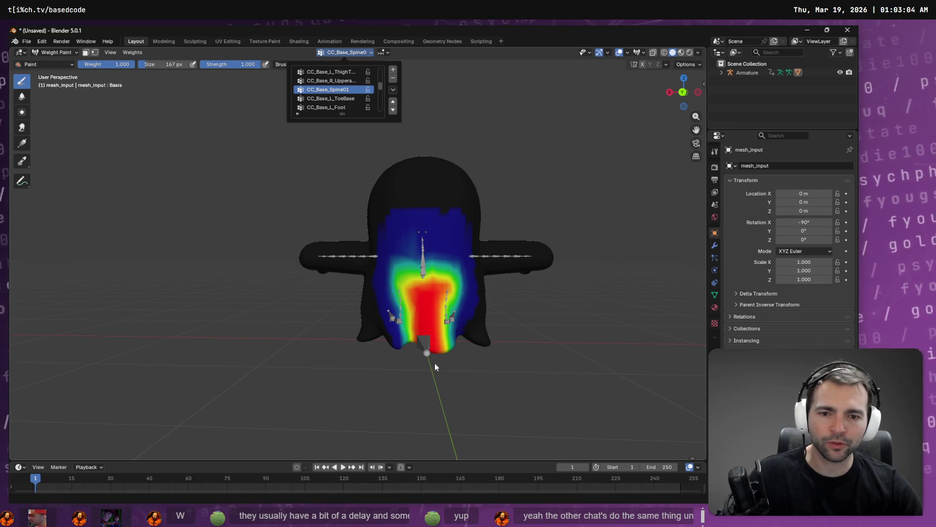
mouse_move(434, 362)
mouse_down()
mouse_move(438, 254)
mouse_move(390, 292)
mouse_move(400, 263)
mouse_move(439, 312)
mouse_move(453, 250)
mouse_move(439, 317)
mouse_move(477, 398)
mouse_move(463, 347)
mouse_move(313, 309)
mouse_move(272, 314)
mouse_move(252, 347)
mouse_move(246, 332)
mouse_move(271, 345)
mouse_move(207, 354)
mouse_move(253, 378)
mouse_move(332, 345)
mouse_move(288, 304)
mouse_up()
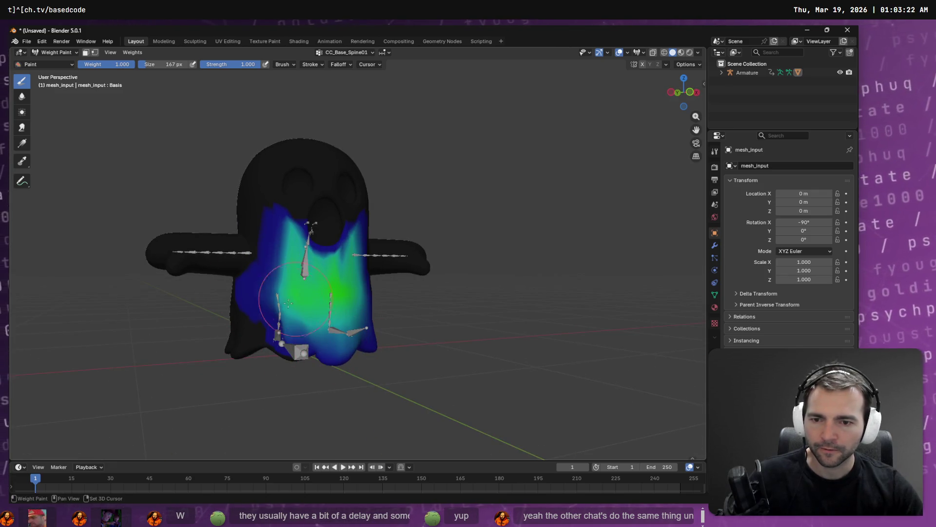
mouse_move(307, 335)
mouse_down()
mouse_move(307, 362)
mouse_move(379, 340)
mouse_up()
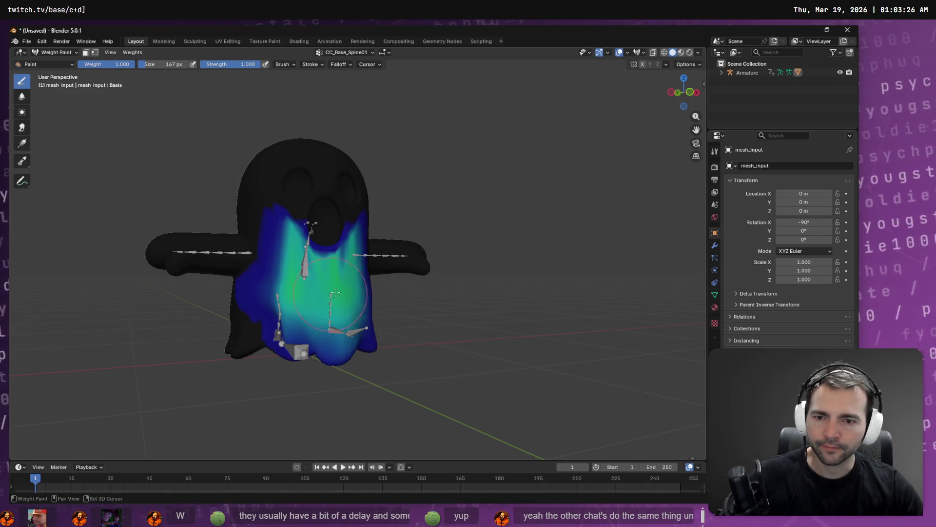
- Browse the vertex groups and inspect the CC_Base_Hip weights from behind
click(346, 52)
click(343, 98)
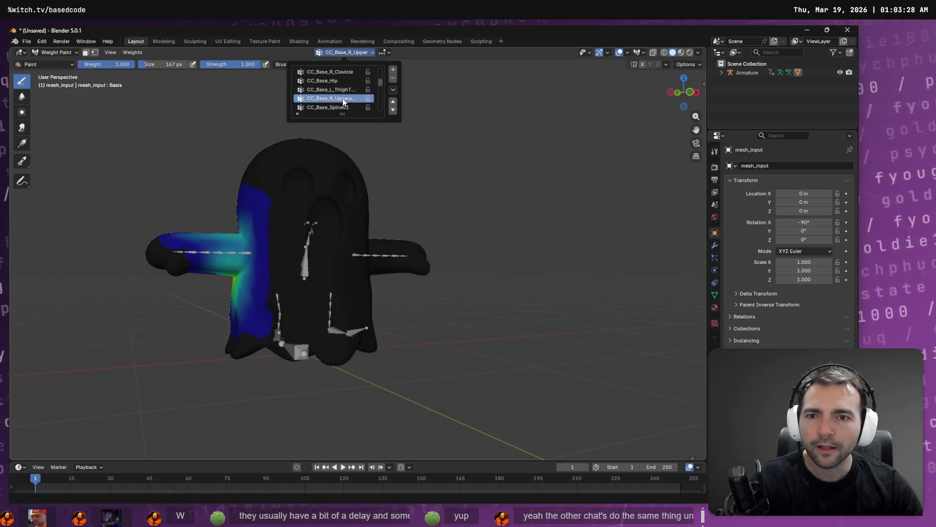
scroll(342, 98, up, 2)
scroll(342, 98, up, 4)
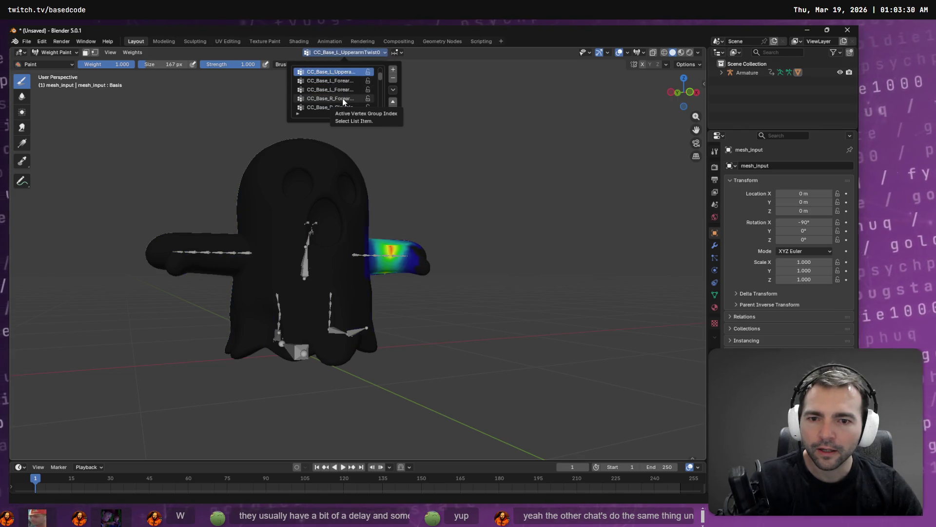
scroll(342, 108, down, 3)
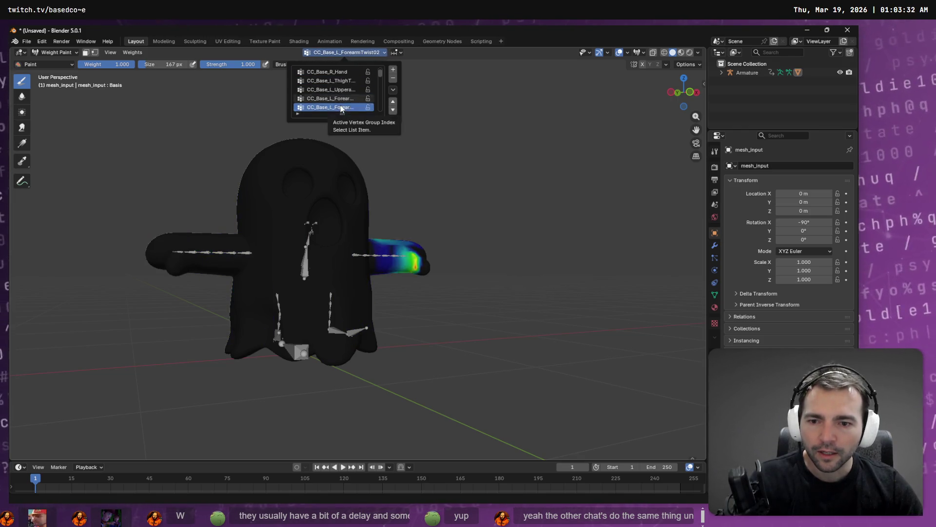
scroll(349, 115, down, 2)
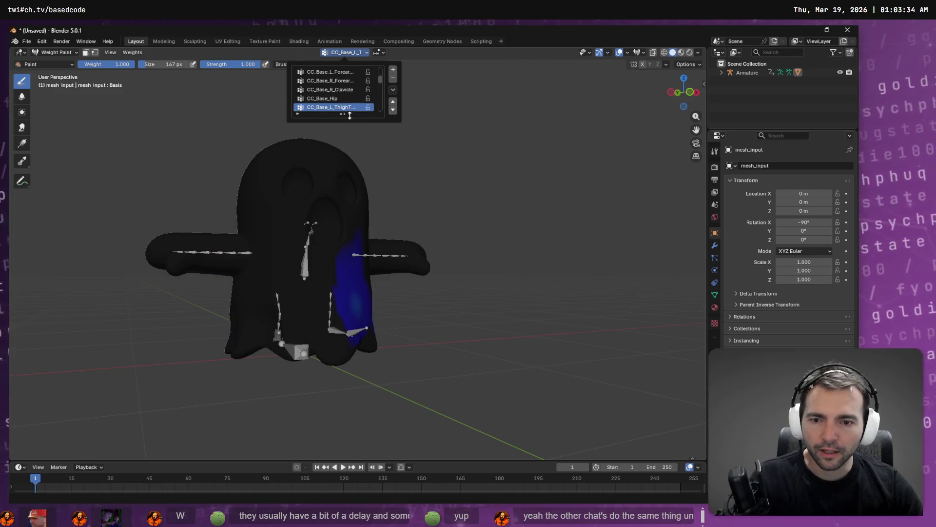
drag(429, 301, 371, 293)
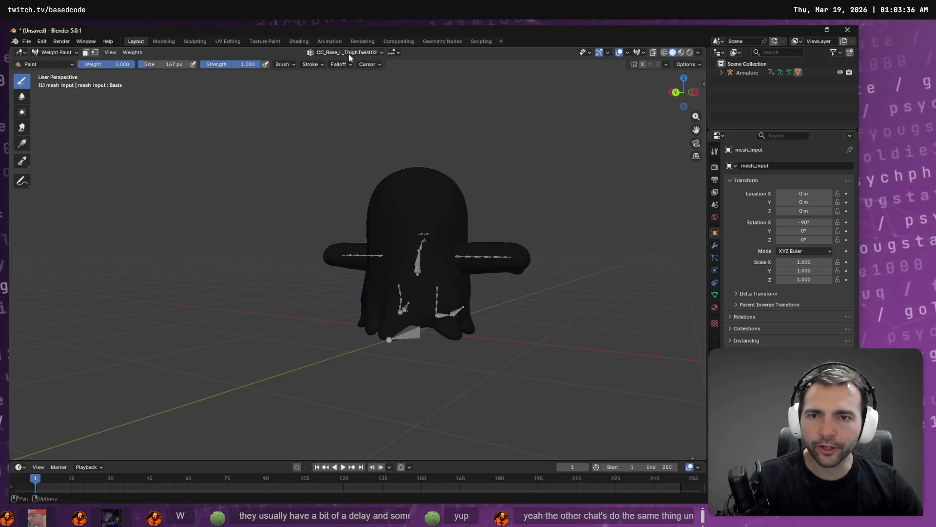
click(339, 99)
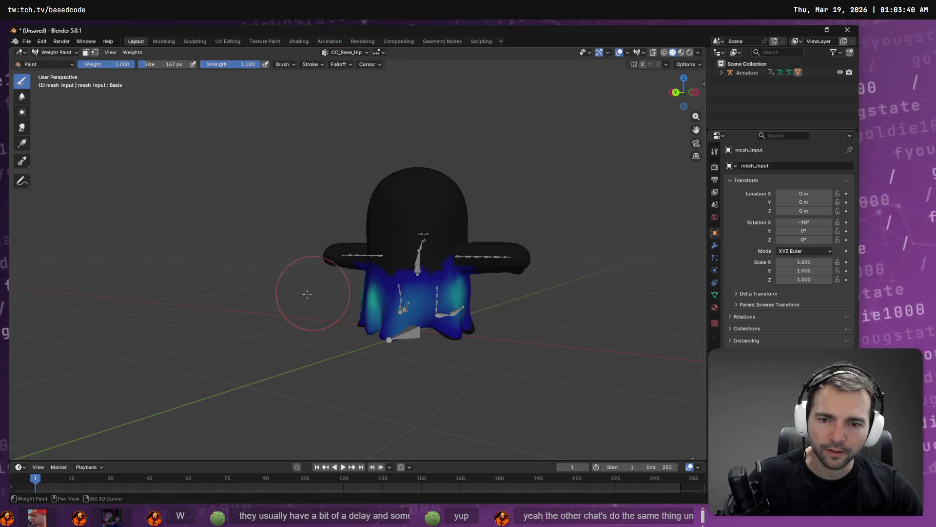
- Orbit around the ghost and inspect the CC_Base_L_ThighTwist02 weights
drag(312, 375, 464, 320)
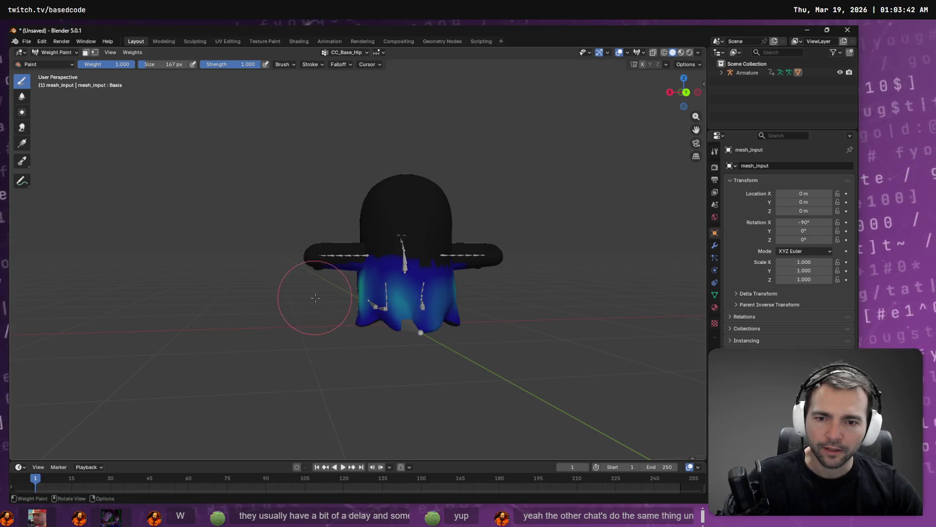
mouse_move(314, 292)
mouse_down()
mouse_move(266, 289)
mouse_move(287, 288)
mouse_up()
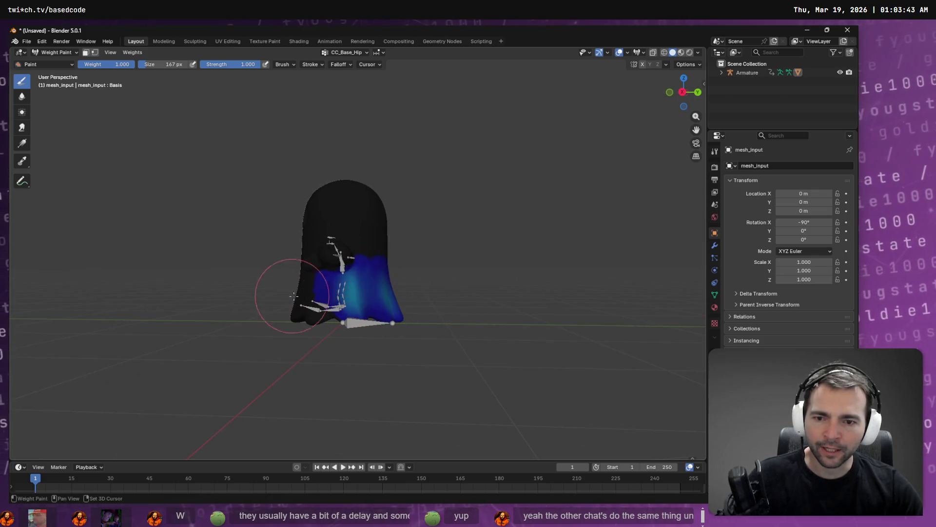
click(346, 53)
scroll(338, 106, down, 3)
click(339, 106)
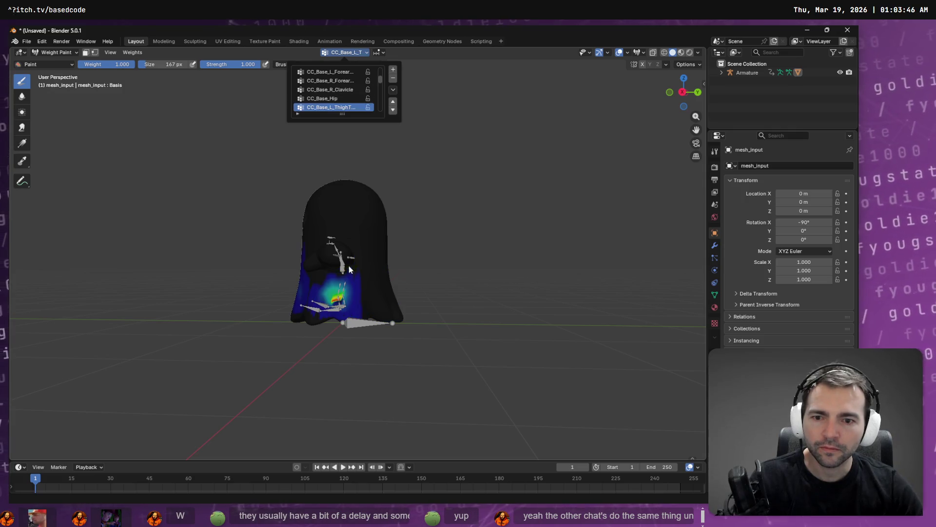
mouse_move(418, 293)
mouse_down()
mouse_move(470, 284)
mouse_move(390, 303)
mouse_up()
ctrl+click(373, 305)
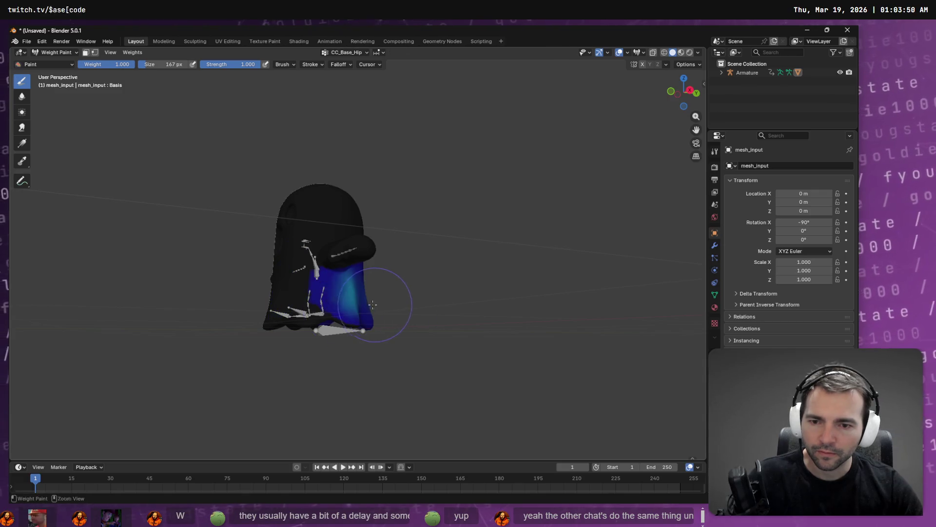
ctrl+click(372, 298)
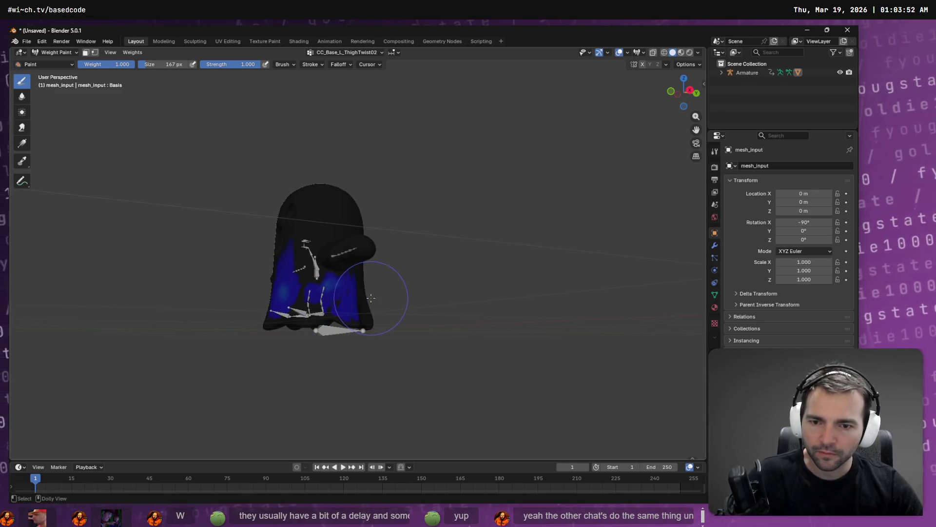
- Step through the groups with the arrow keys, via CC_Base_Head, to CC_Base_Spine02
click(345, 53)
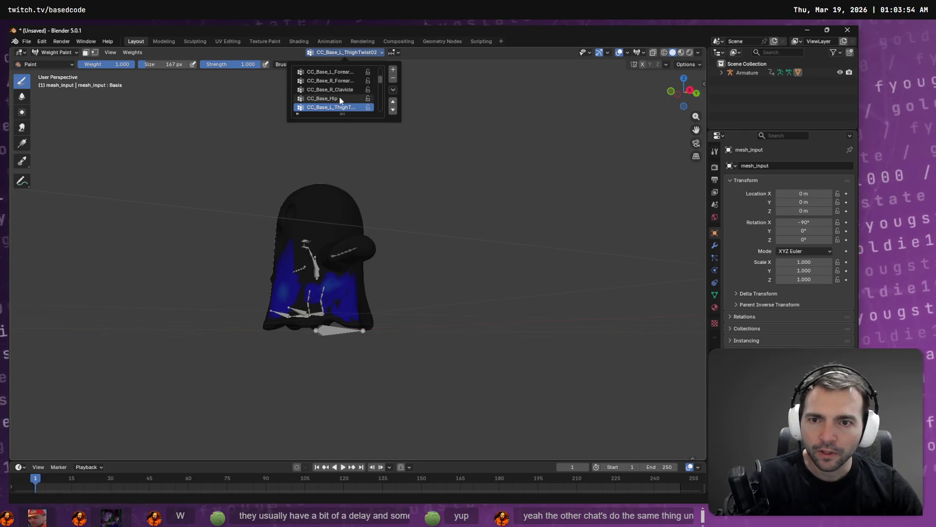
key(Down)
key(Down)
key(Down)
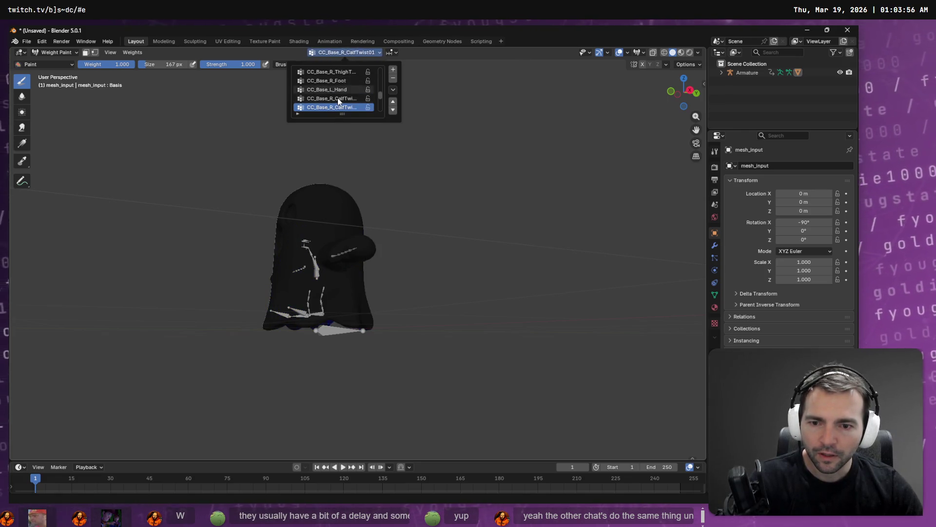
key(Down)
key(Down)
key(Down)
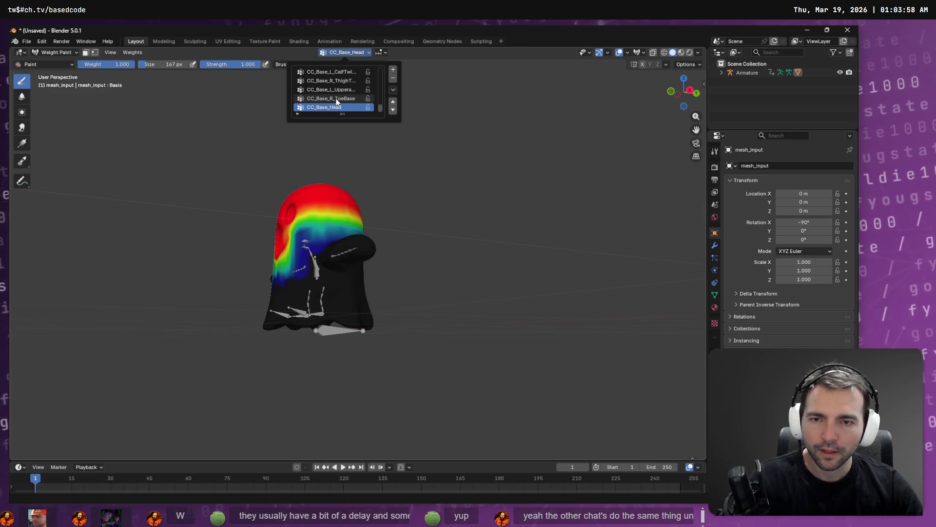
key(Up)
key(Up)
key(Up)
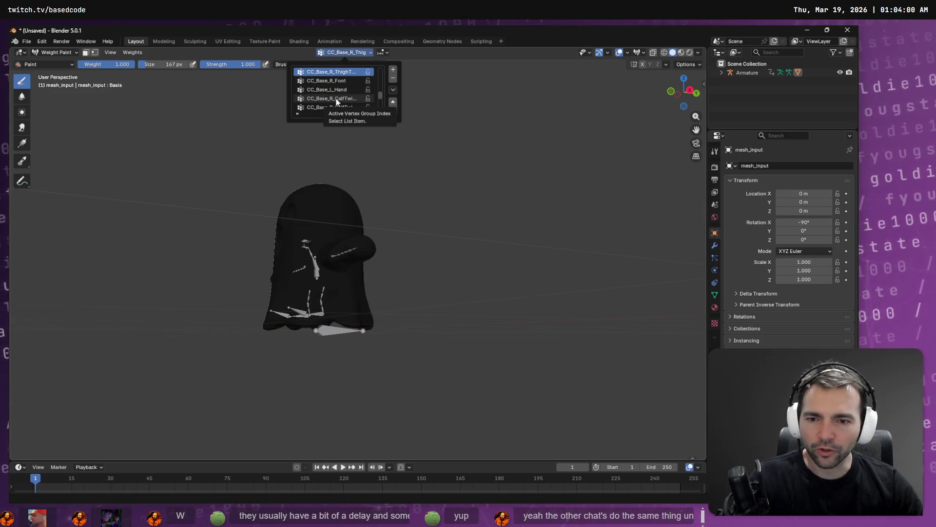
key(Down)
key(Down)
key(Down)
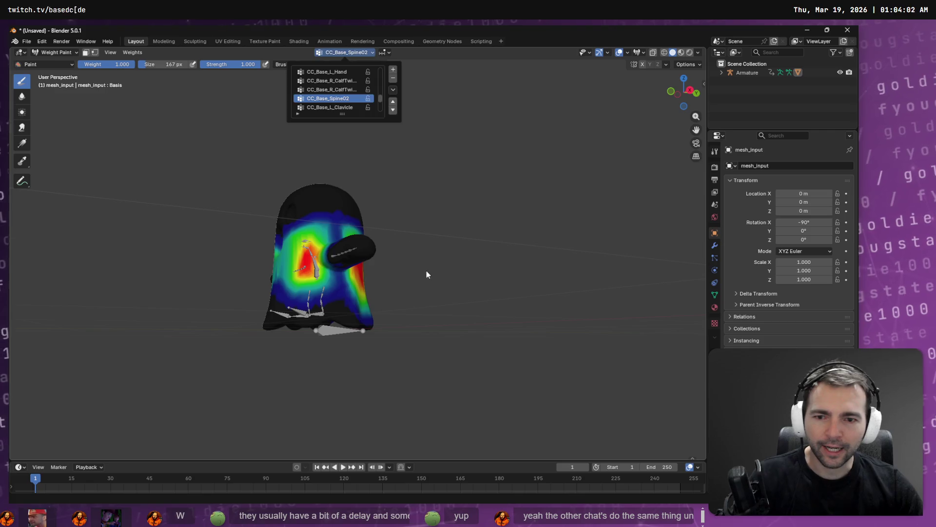
drag(426, 274, 384, 288)
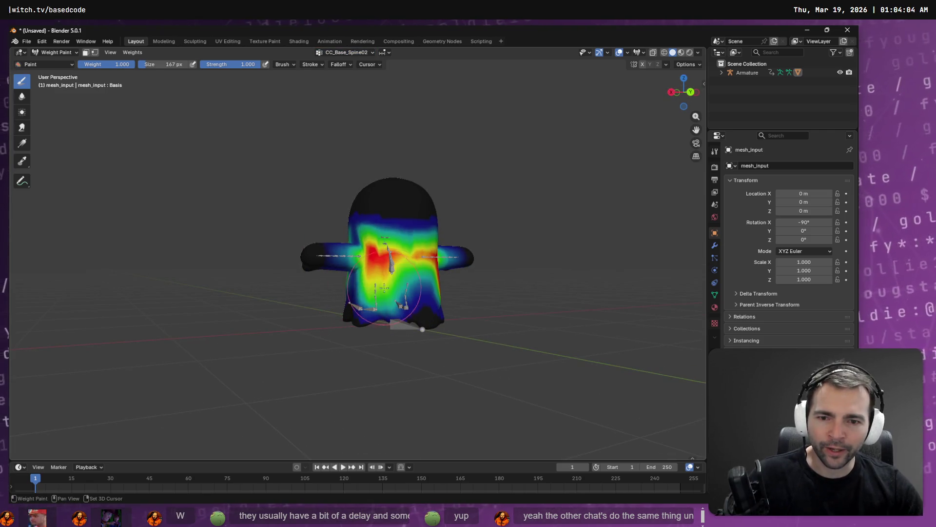
key(ctrl+z)
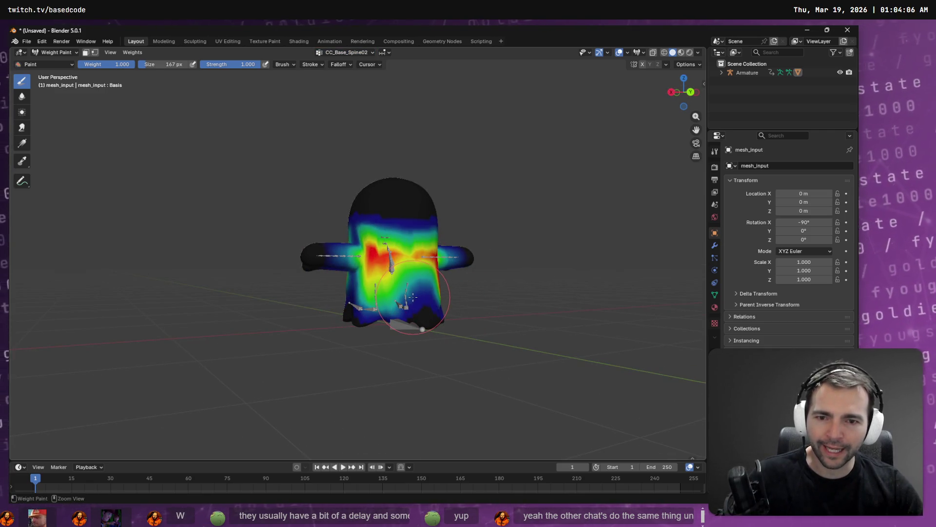
drag(321, 293, 445, 306)
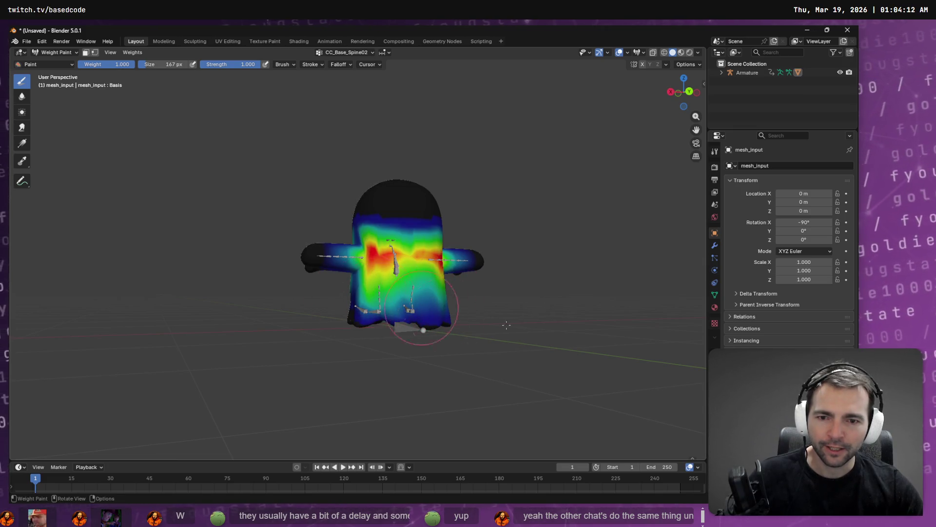
mouse_move(506, 325)
mouse_down()
mouse_move(498, 310)
mouse_move(345, 298)
mouse_up()
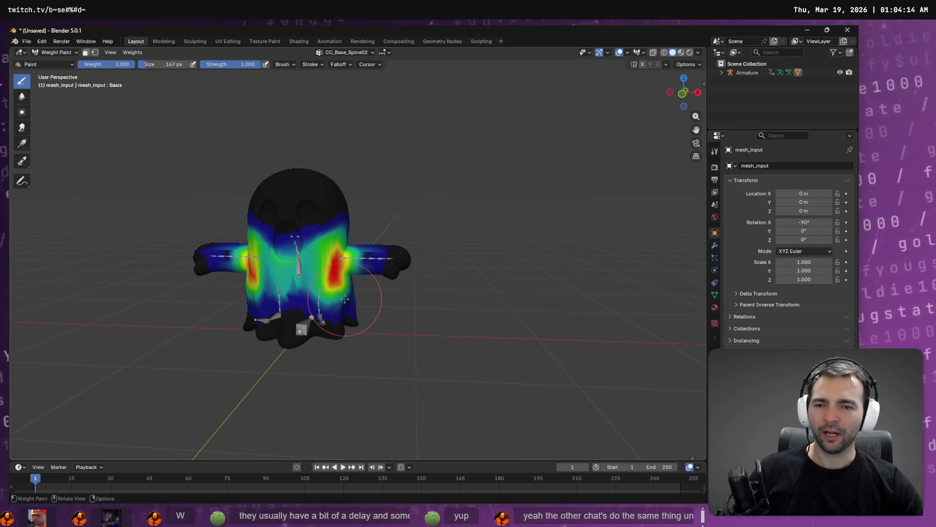
- Start an FBX export with Path Mode Copy and object types Armature, Mesh and Other
click(31, 42)
mouse_move(57, 175)
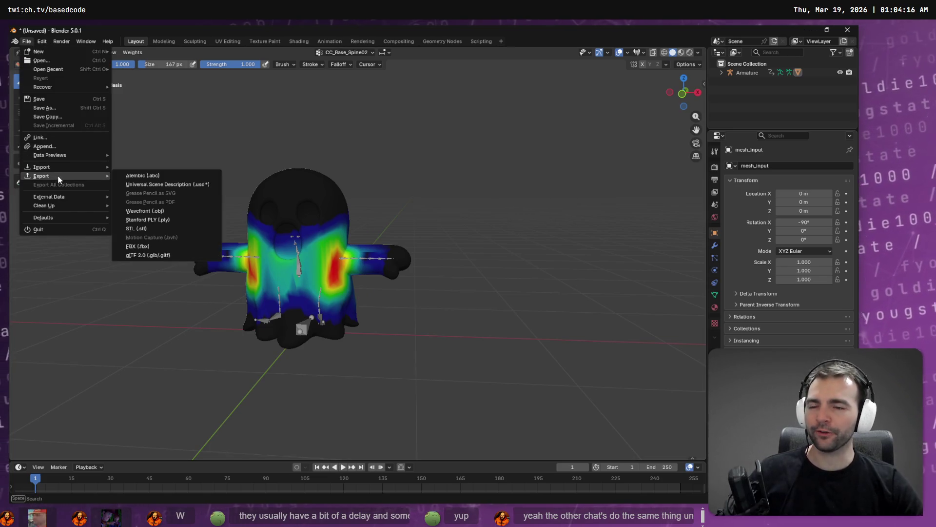
click(180, 246)
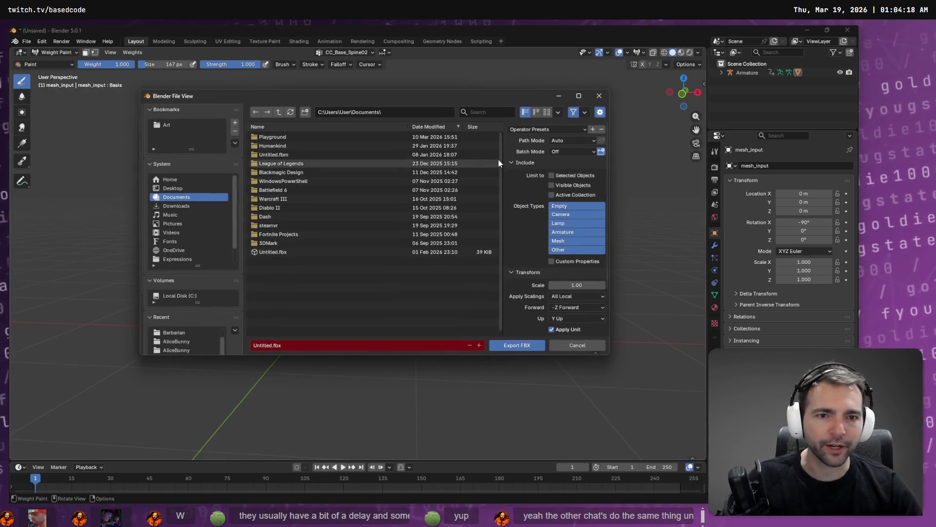
click(563, 200)
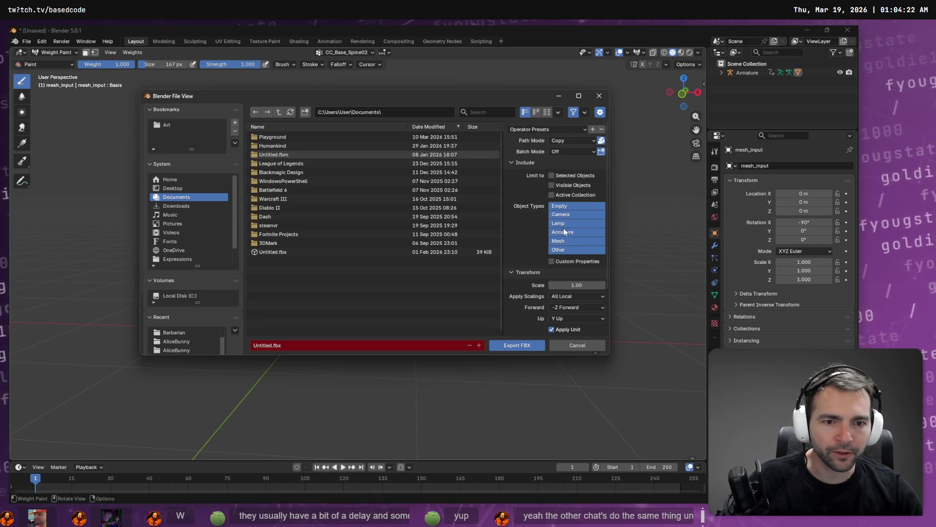
click(568, 249)
shift+click(568, 243)
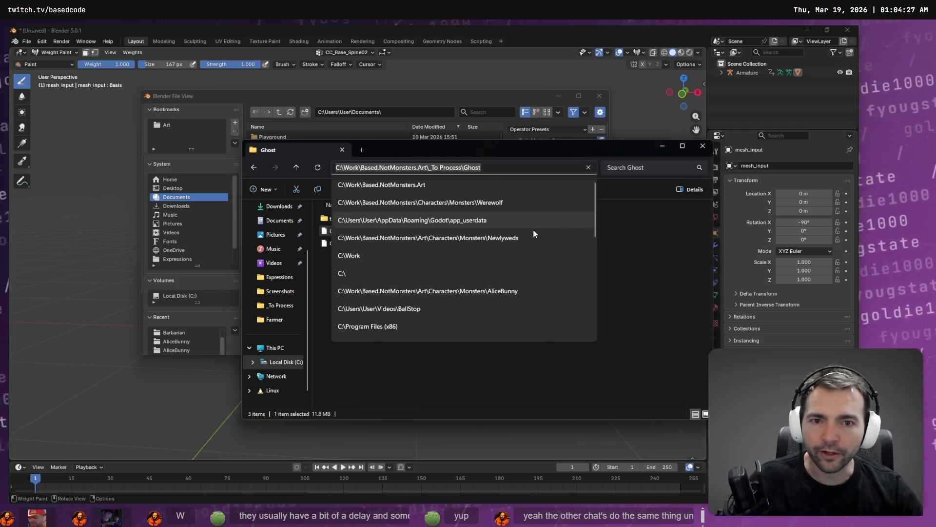
- Paste the Ghost folder path to set it as the export location
click(397, 107)
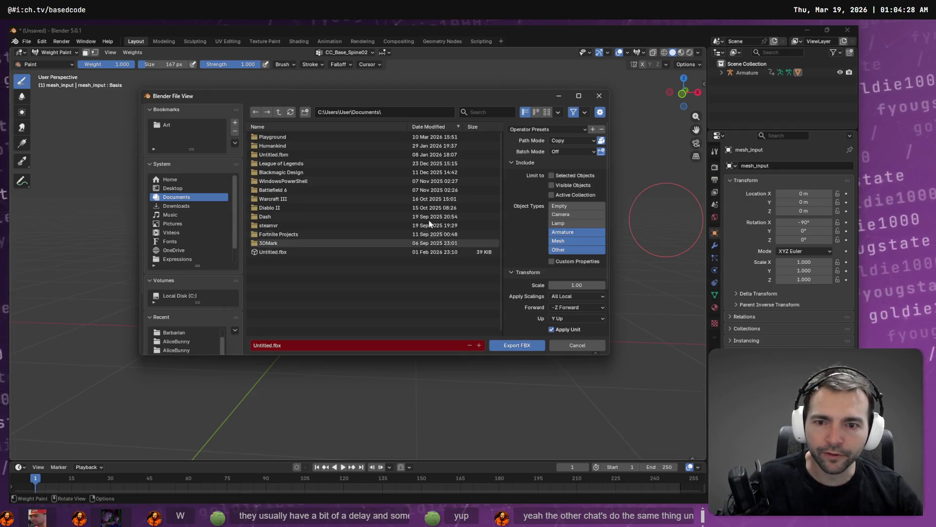
click(398, 110)
key(ctrl+v)
key(Return)
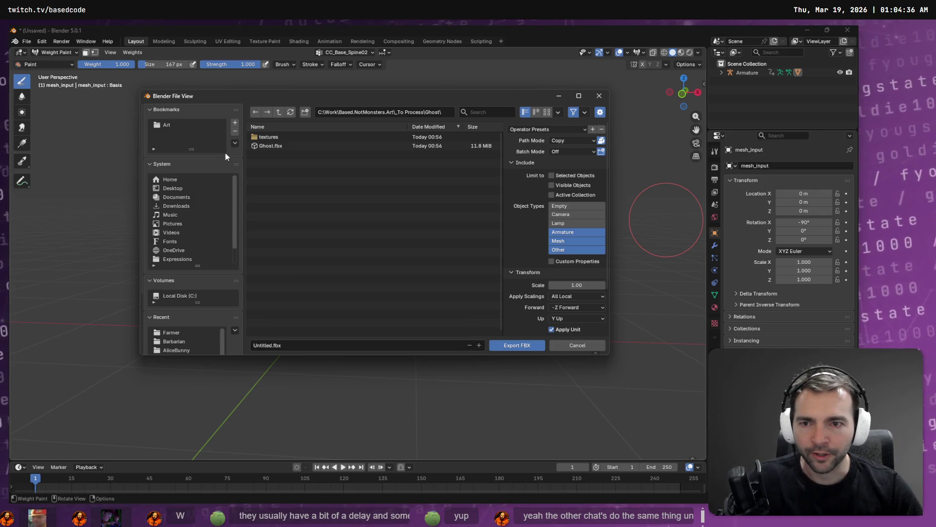
- Rename the old Ghost.fbx to Ghost_Mesh.fbx and export the ghost as Ghost.fbx
click(271, 145)
click(287, 147)
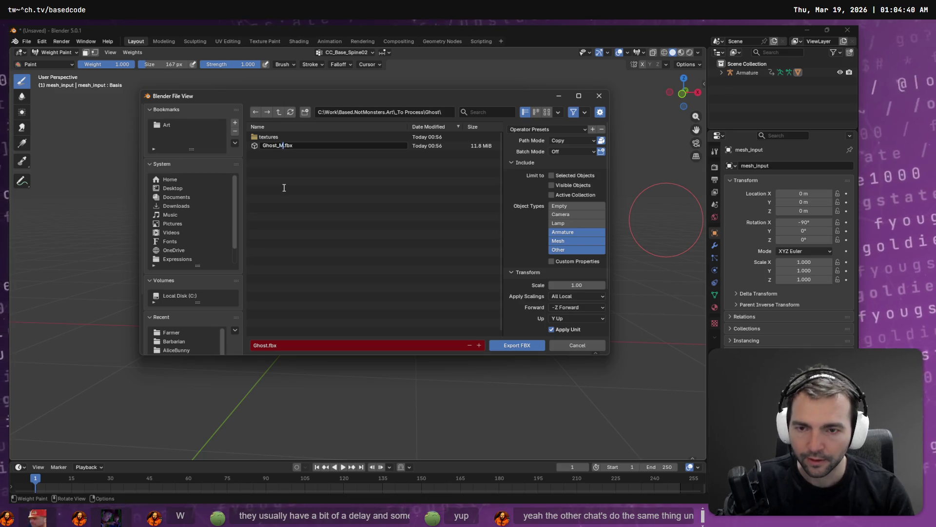
key(Escape)
click(298, 345)
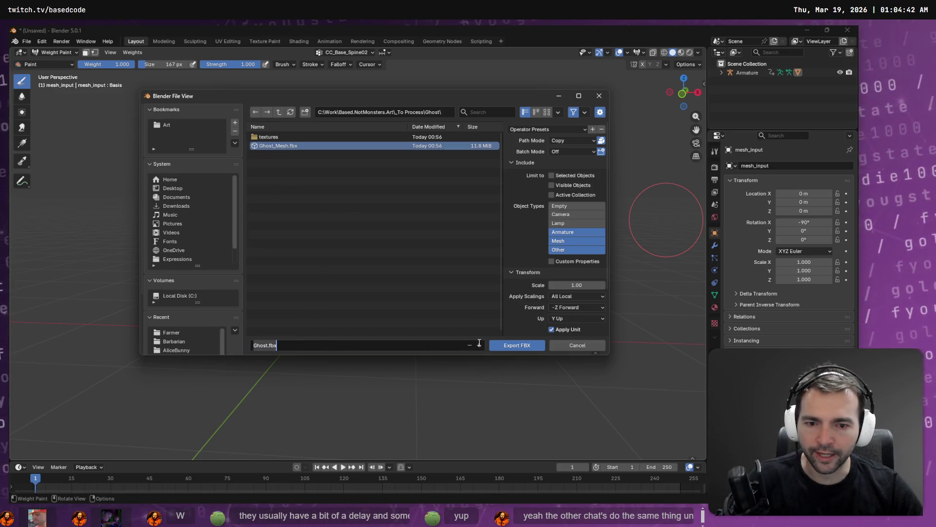
click(510, 345)
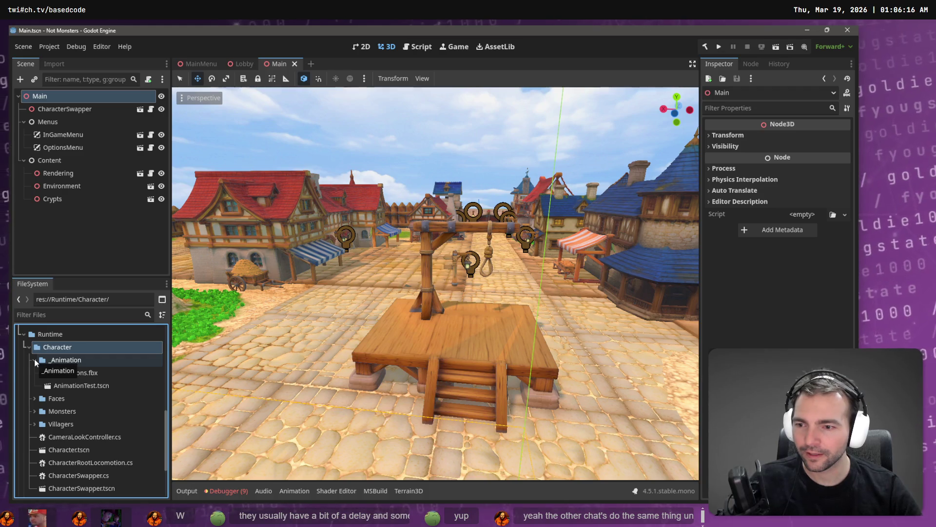
- Locate Ghost.fbx in the Monsters/Ghost folder and open its import settings
click(83, 373)
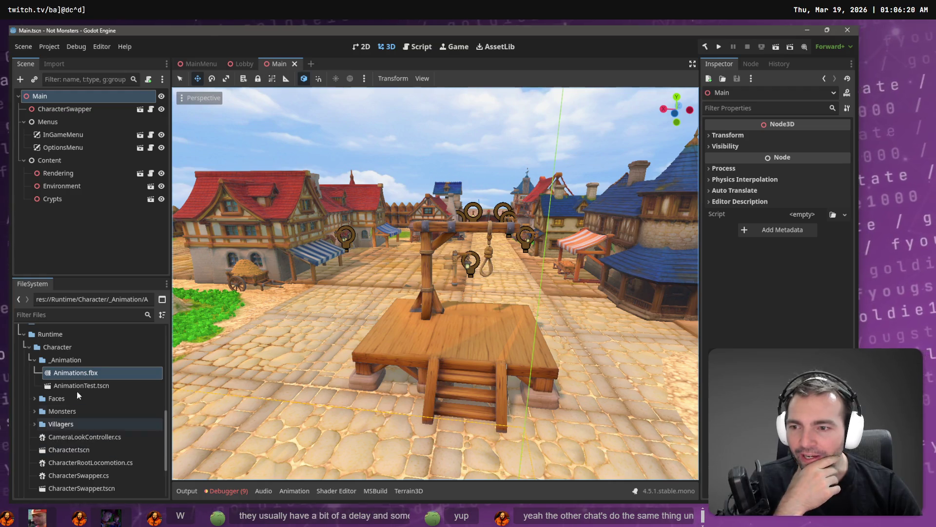
click(33, 360)
click(34, 387)
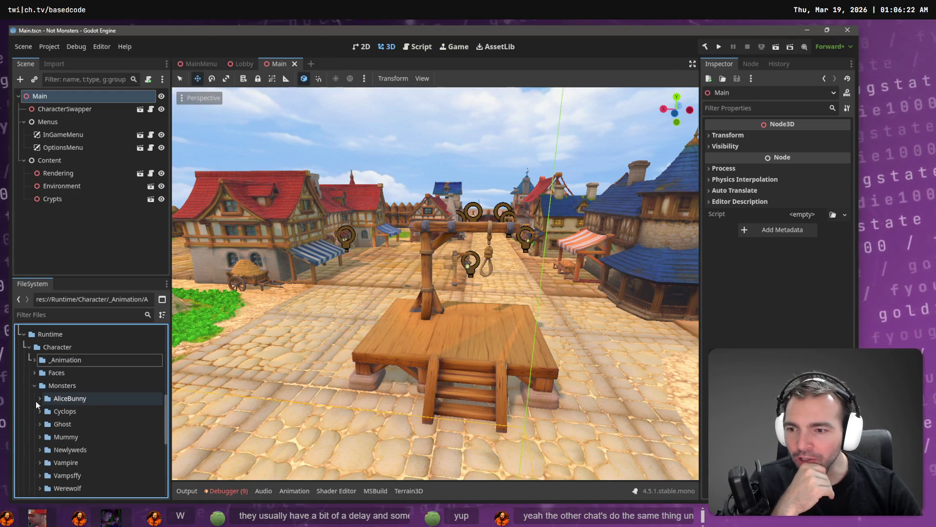
scroll(38, 400, down, 3)
click(40, 360)
double_click(73, 373)
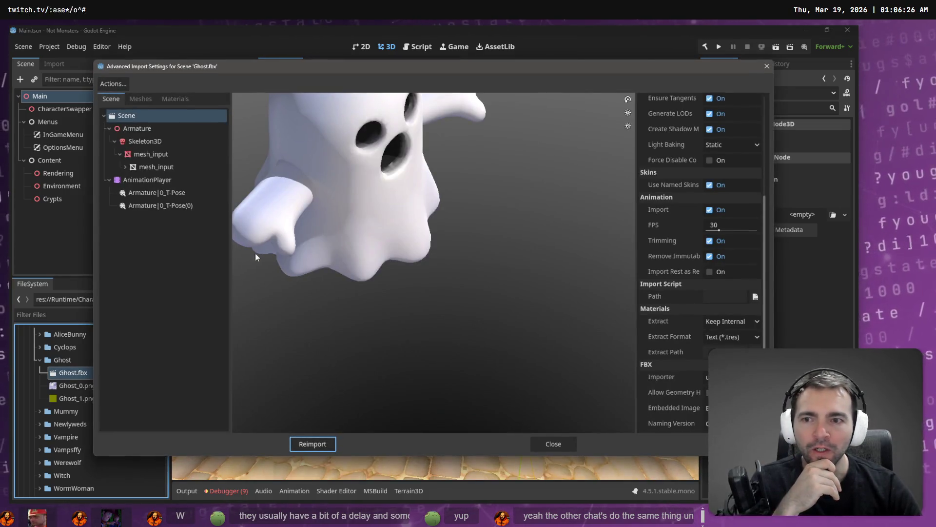
- Give Skeleton3D a New BoneMap with a New SkeletonProfileHumanoid profile and reimport
click(145, 141)
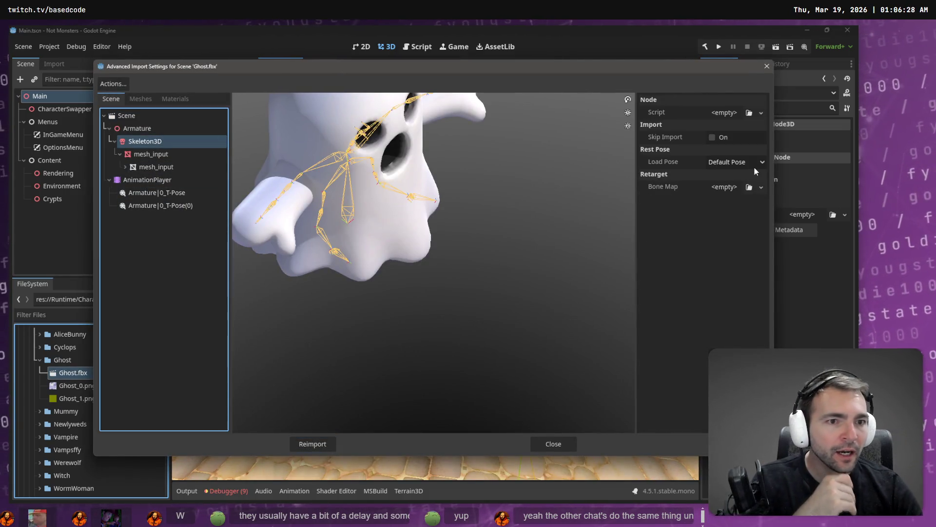
click(761, 187)
click(751, 213)
click(756, 187)
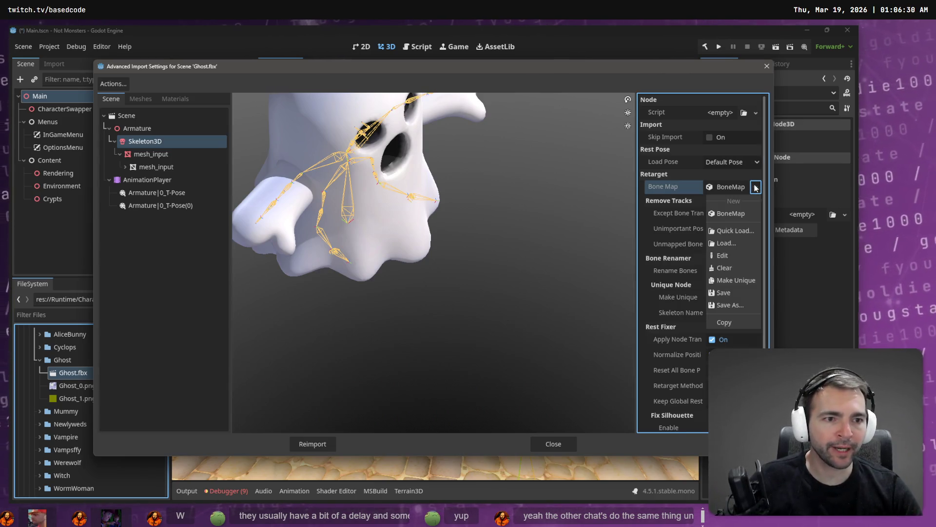
key(Escape)
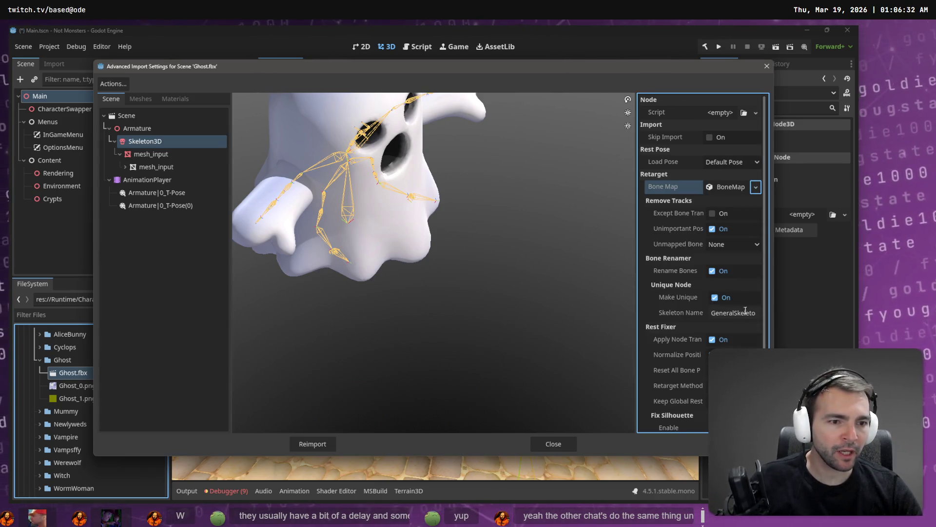
click(730, 187)
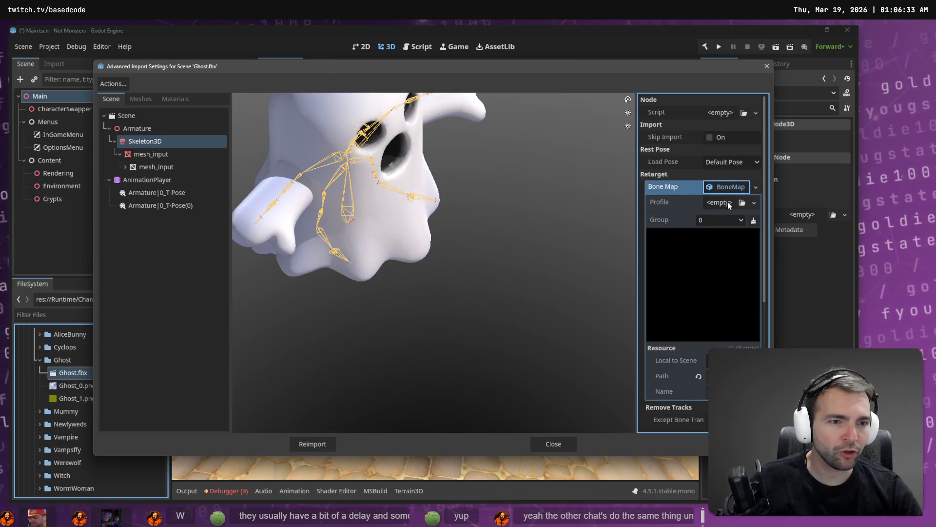
click(754, 202)
click(725, 245)
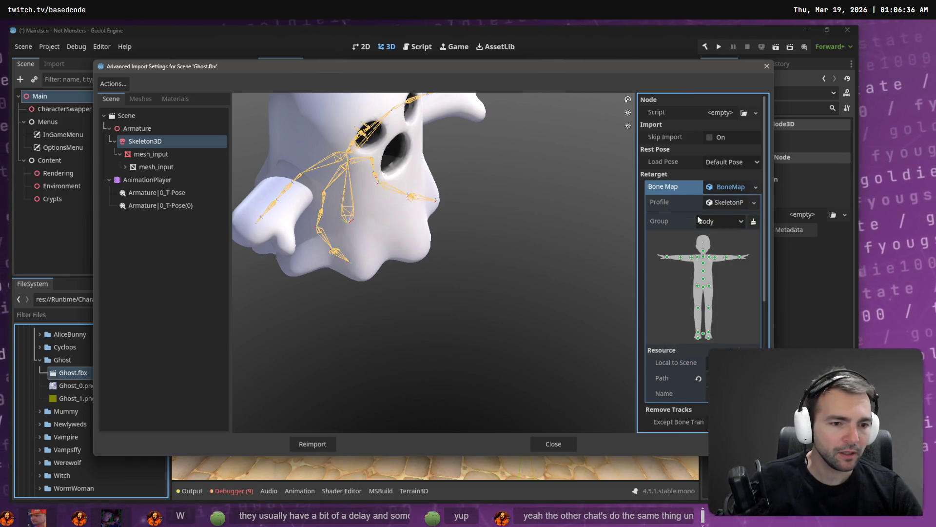
click(310, 442)
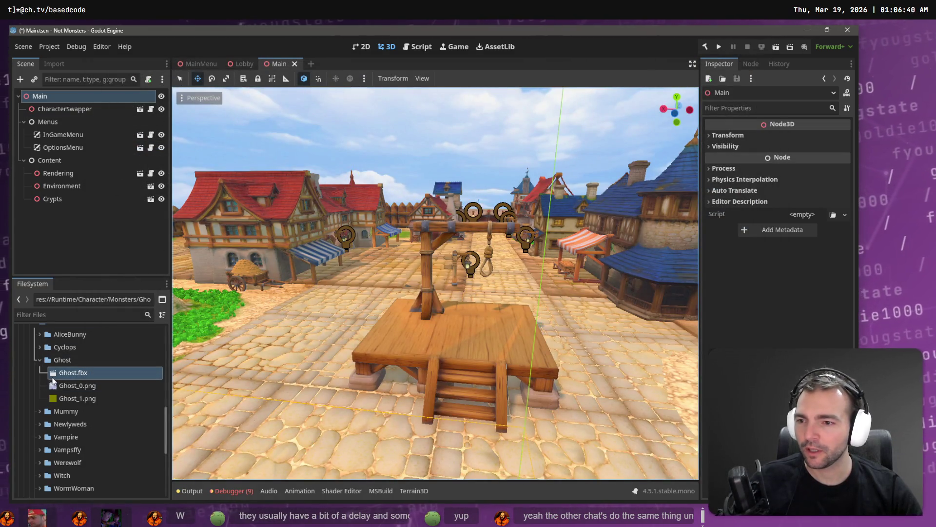
- Open Character.tscn and move AnimationTree and Face directly under BarbarianCharacter
scroll(53, 380, down, 4)
double_click(103, 434)
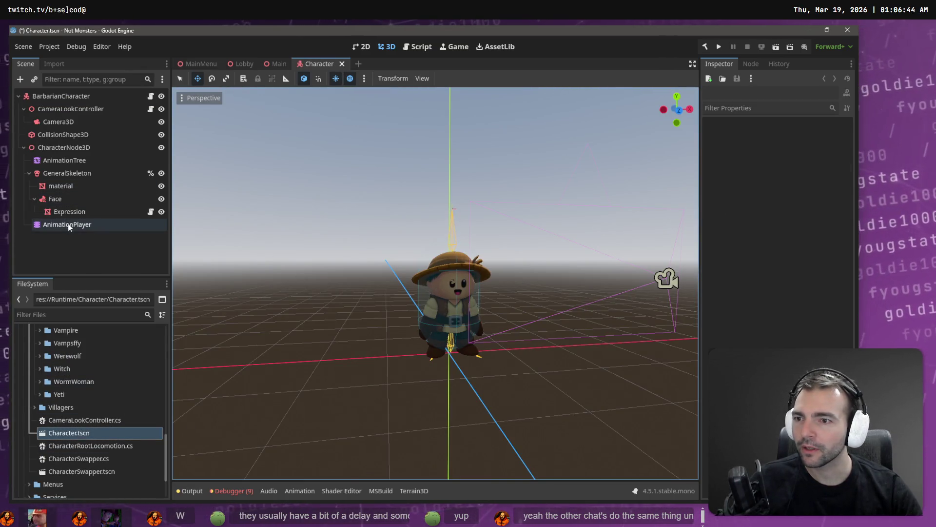
click(74, 200)
ctrl+click(68, 162)
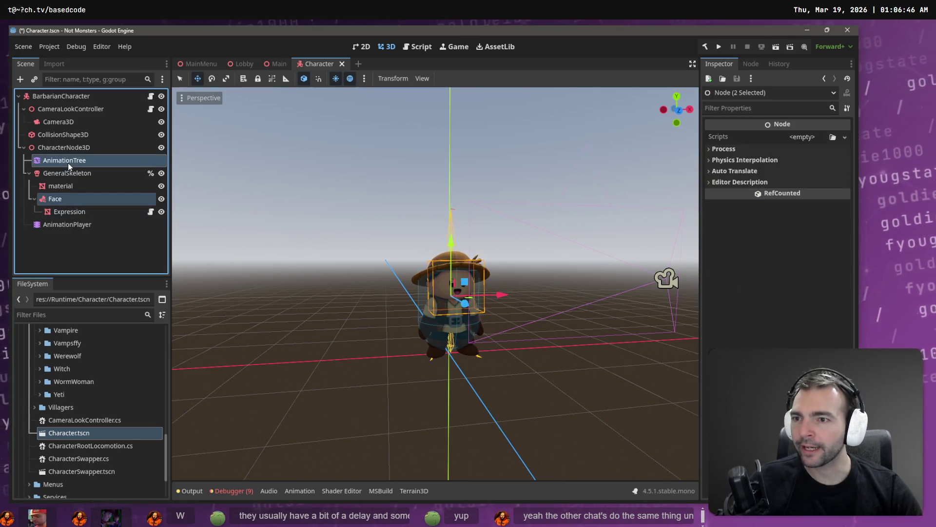
drag(60, 160, 57, 96)
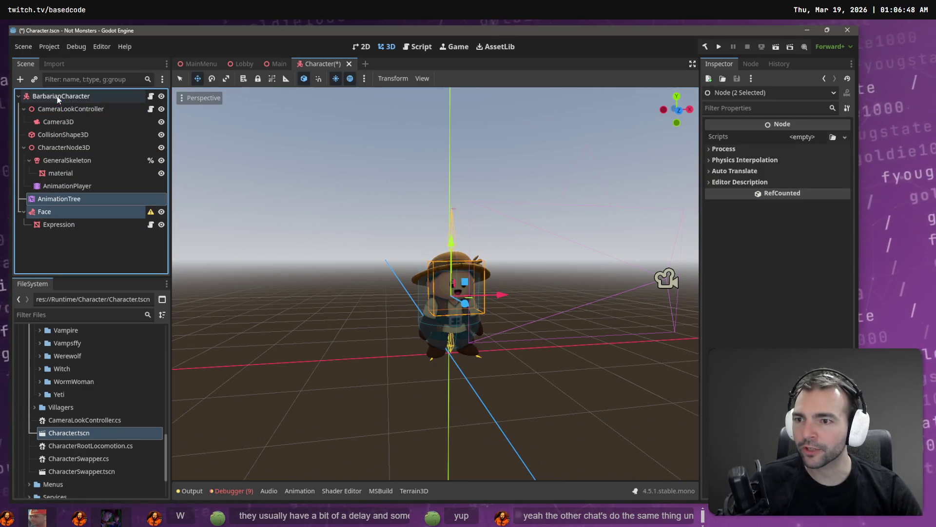
- Delete CharacterNode3D together with its skeleton model children
double_click(52, 148)
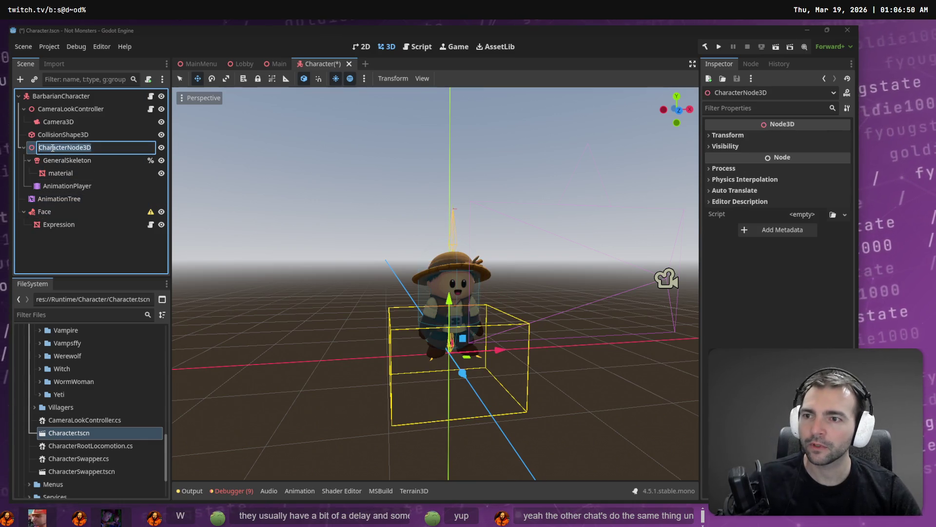
key(Escape)
key(Delete)
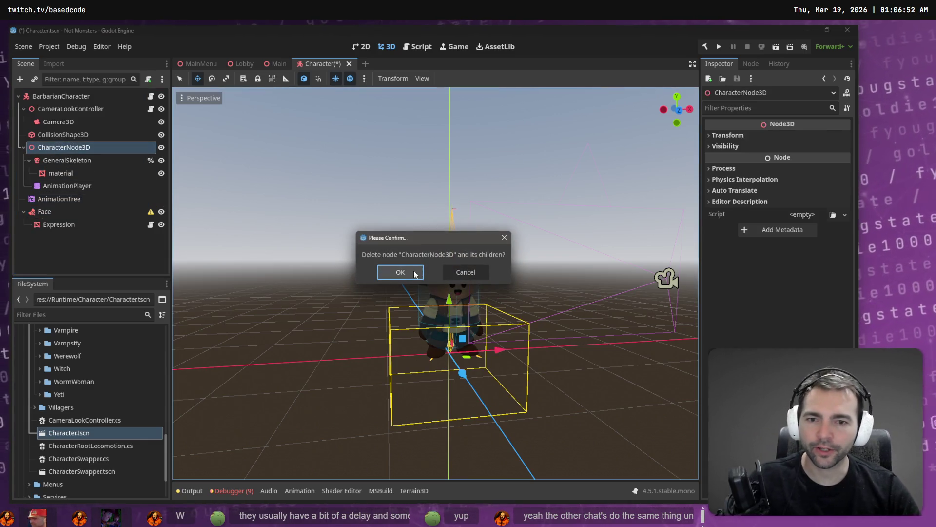
click(415, 273)
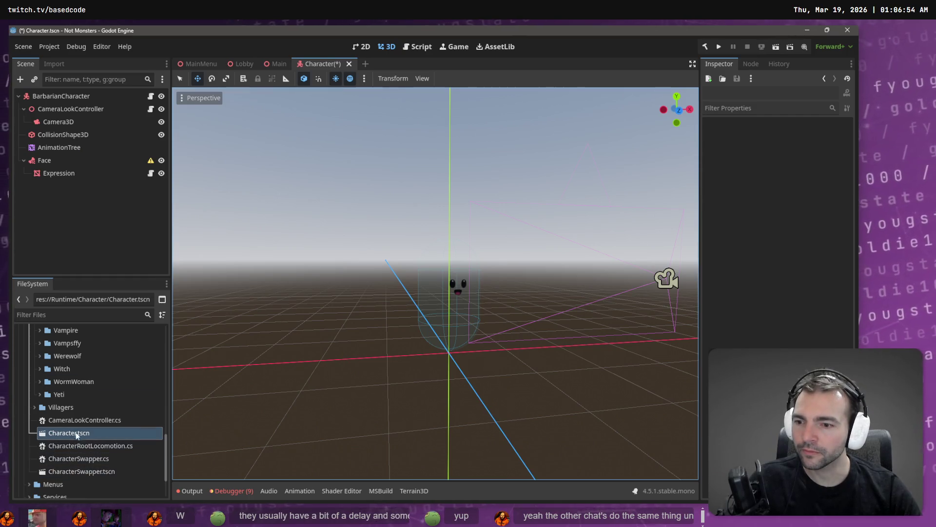
scroll(66, 390, up, 5)
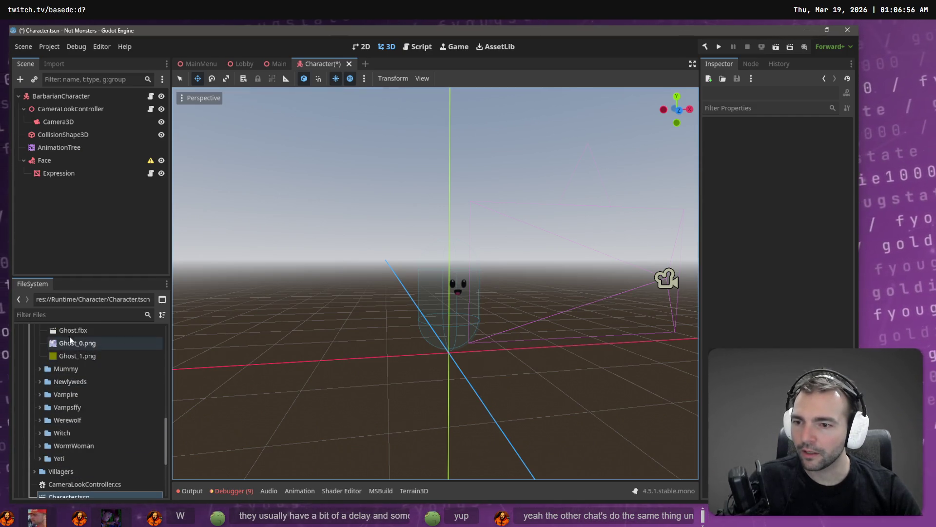
- Instance Ghost.fbx into the character scene and rename the root to GhostCharacter
drag(69, 330, 61, 100)
text(GhostCharac)
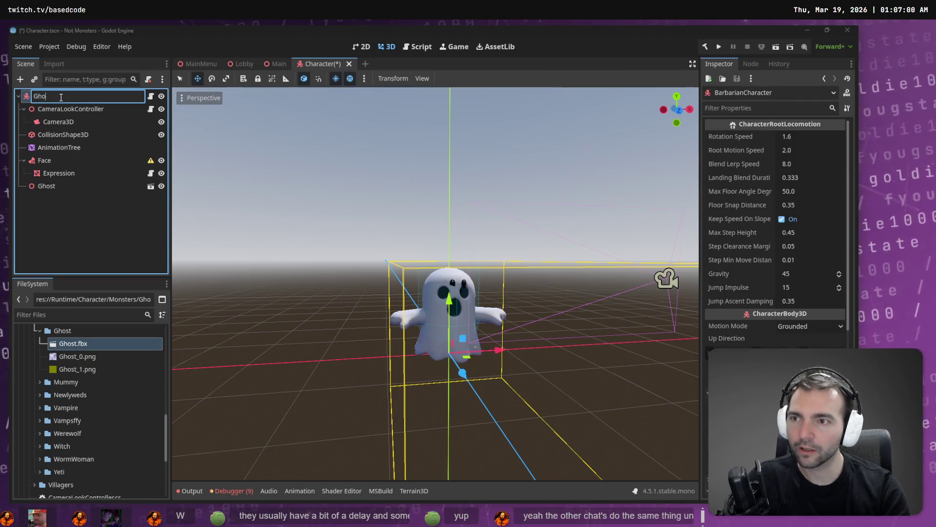
text(ter)
key(Return)
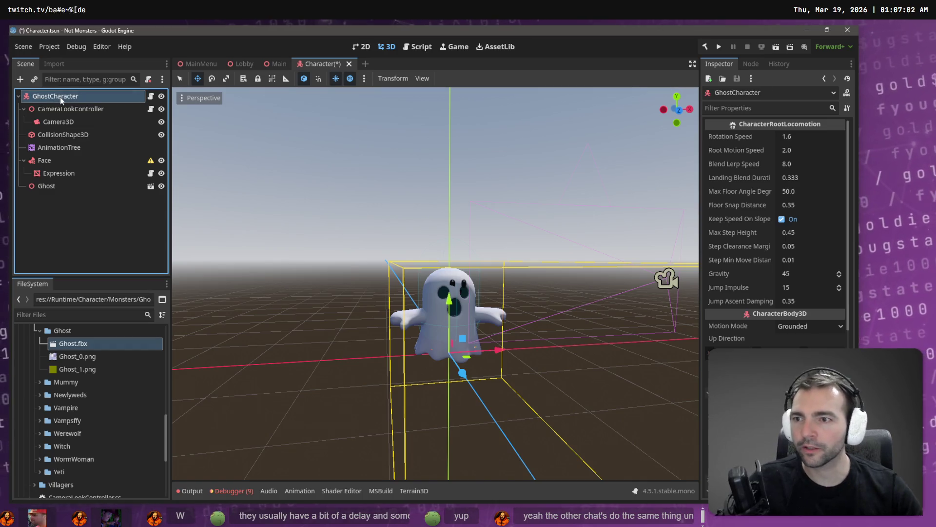
- Make the Ghost instance local and delete its Face node
right_click(62, 186)
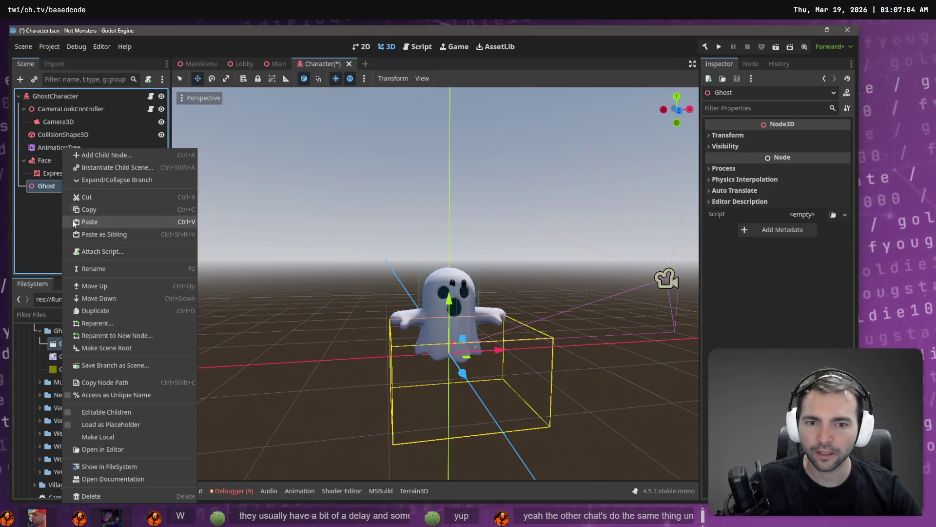
click(105, 437)
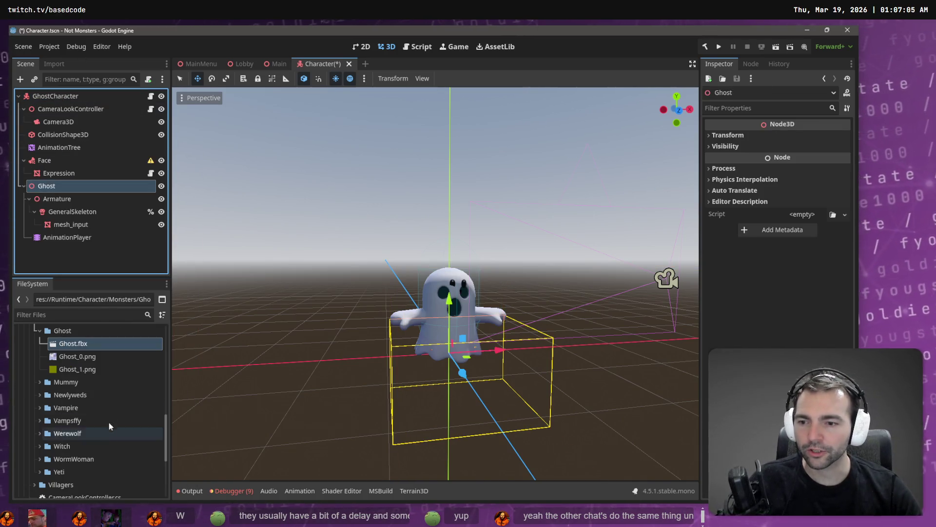
click(58, 165)
key(Delete)
key(Return)
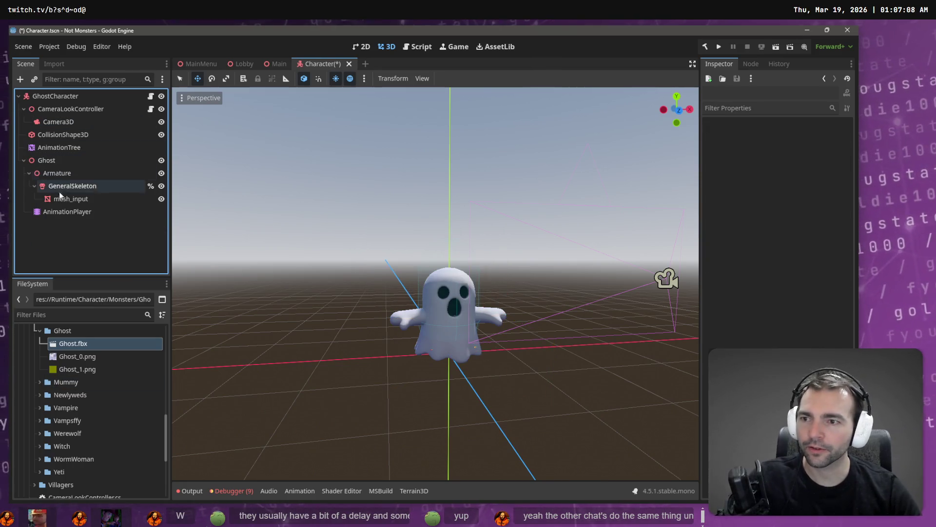
- Move the AnimationTree under Ghost and assign Ghost's AnimationPlayer as its Anim Player
click(58, 213)
click(71, 147)
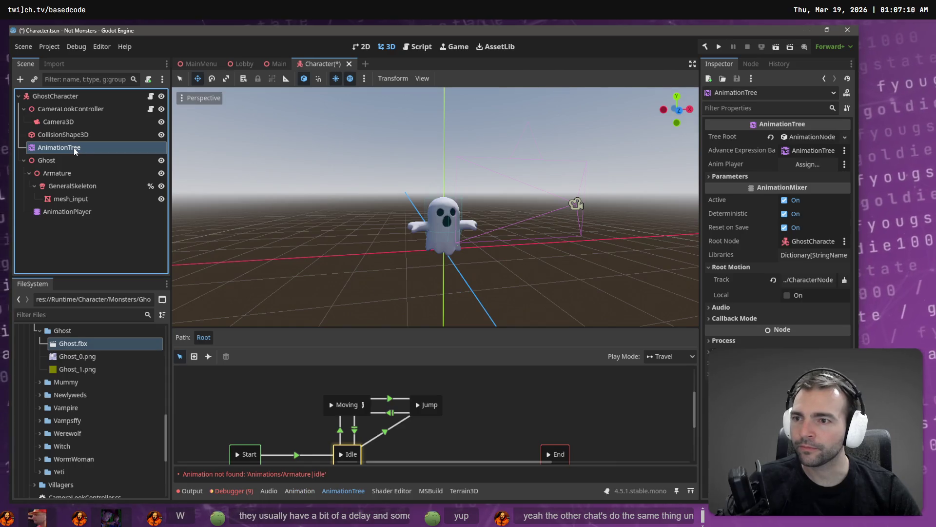
mouse_move(74, 148)
mouse_down()
mouse_move(76, 171)
mouse_move(74, 162)
mouse_up()
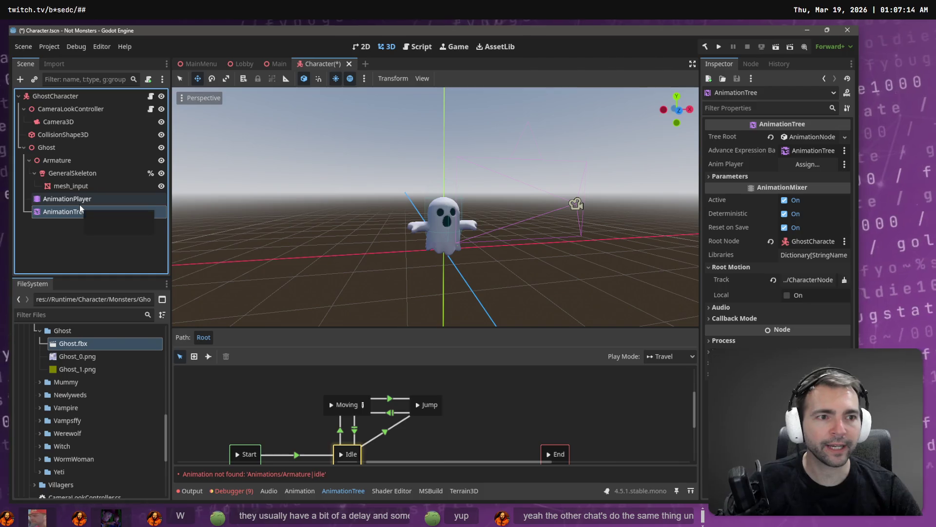
click(80, 204)
drag(73, 199, 813, 164)
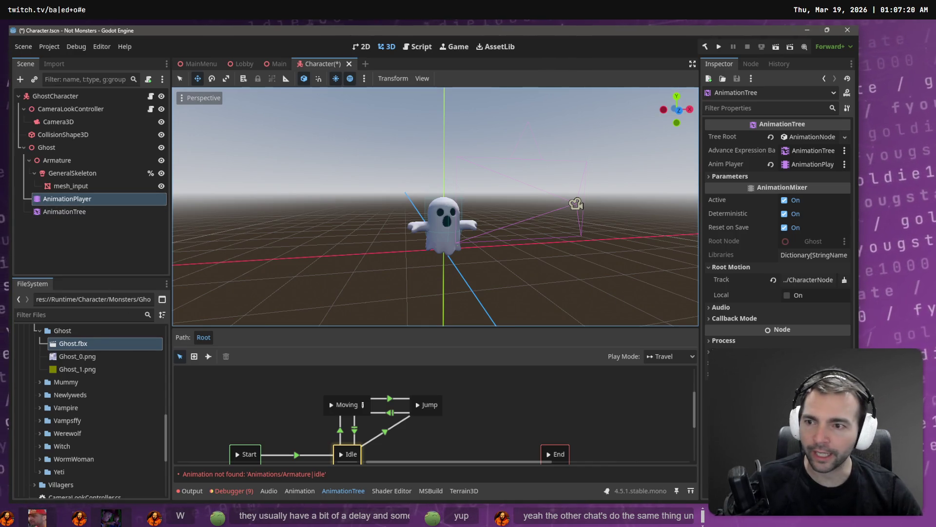
- Load Animations.fbx as an animation library into the Ghost's AnimationPlayer
click(70, 186)
click(67, 199)
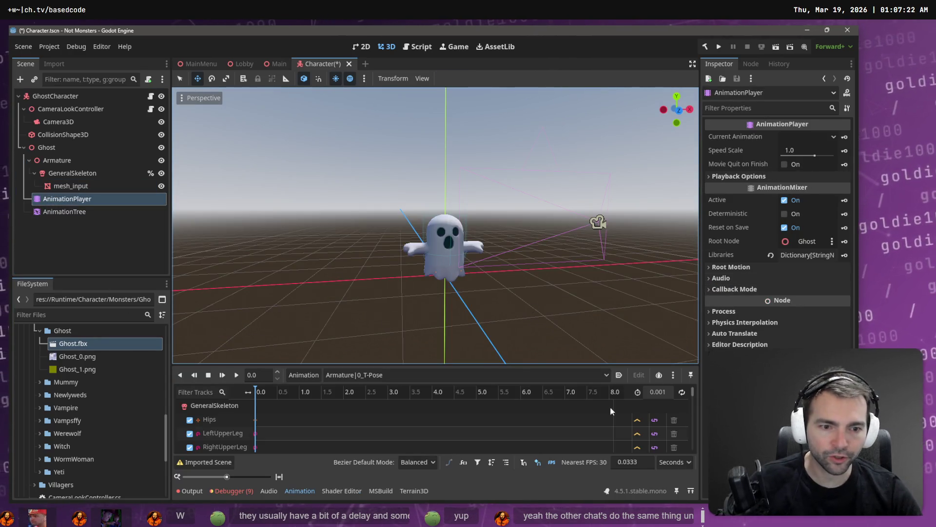
click(312, 375)
click(315, 406)
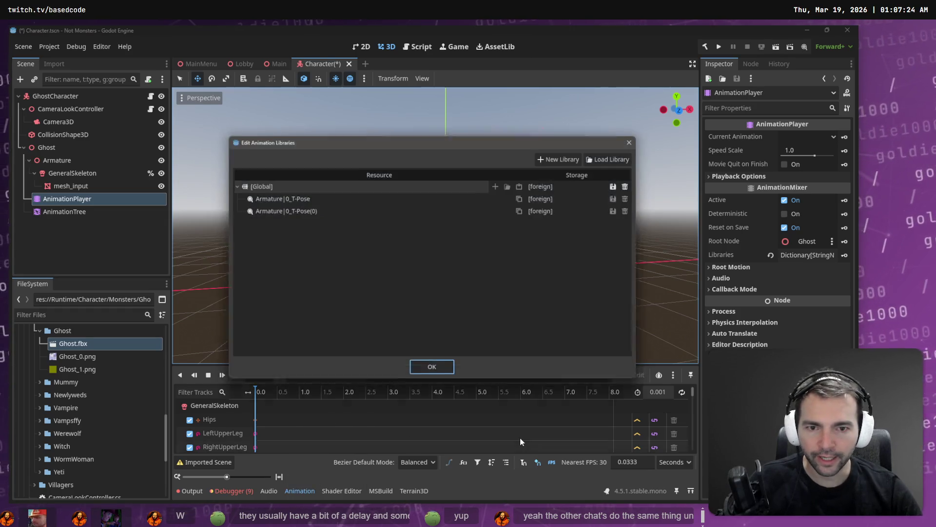
click(607, 159)
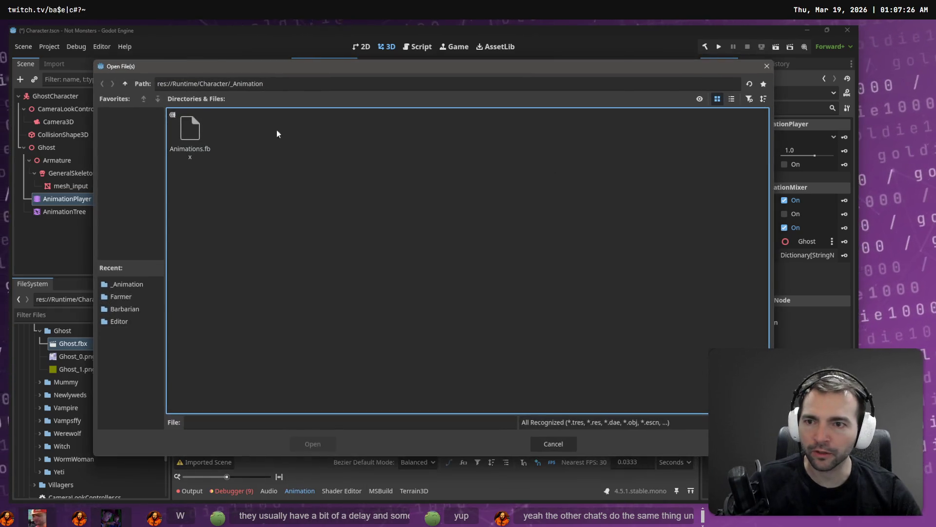
double_click(205, 139)
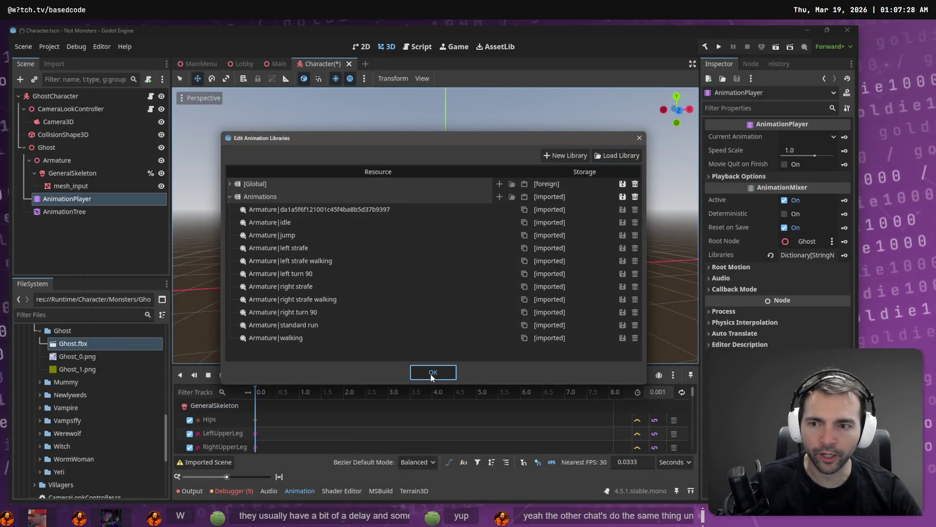
click(431, 374)
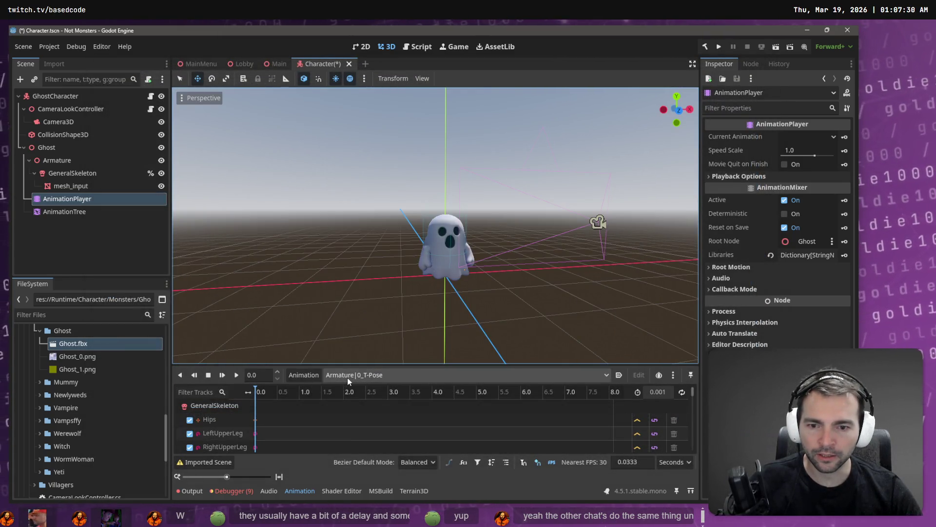
- Select the Armature|jump animation and play it
click(347, 377)
click(400, 397)
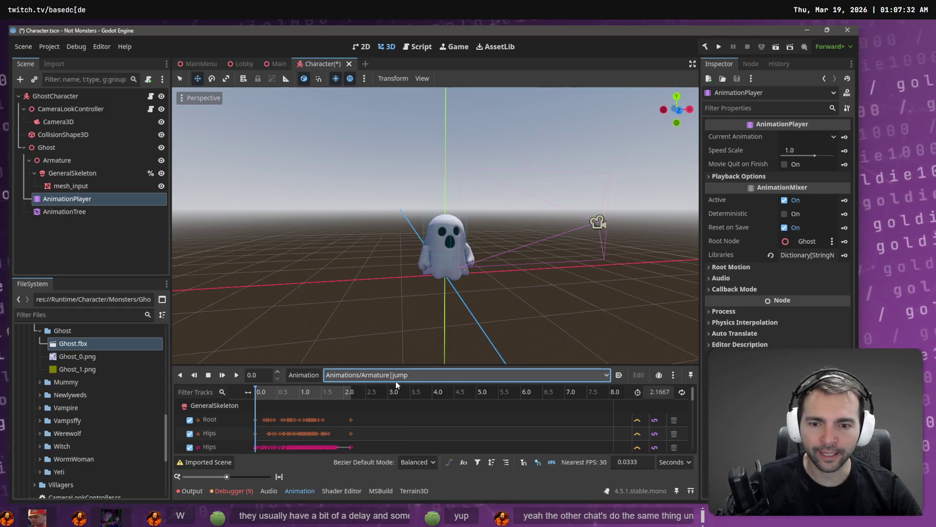
click(236, 374)
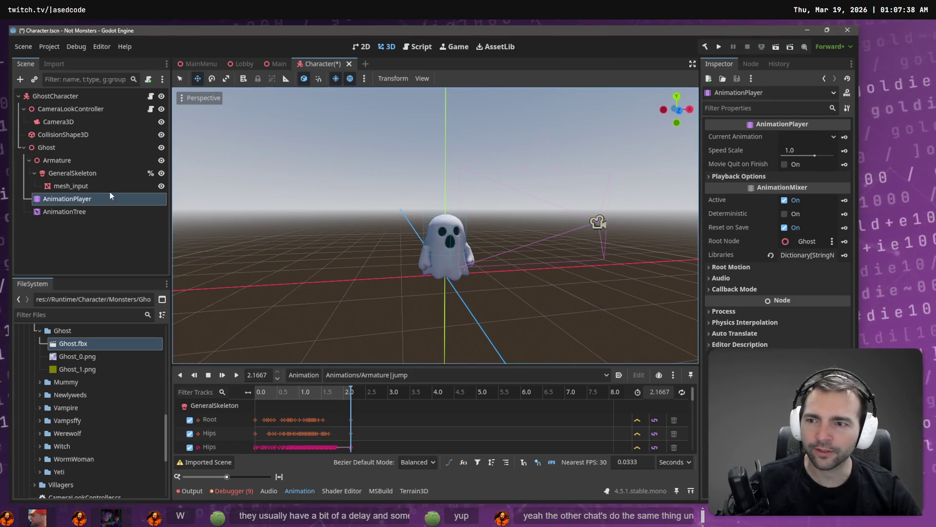
click(74, 213)
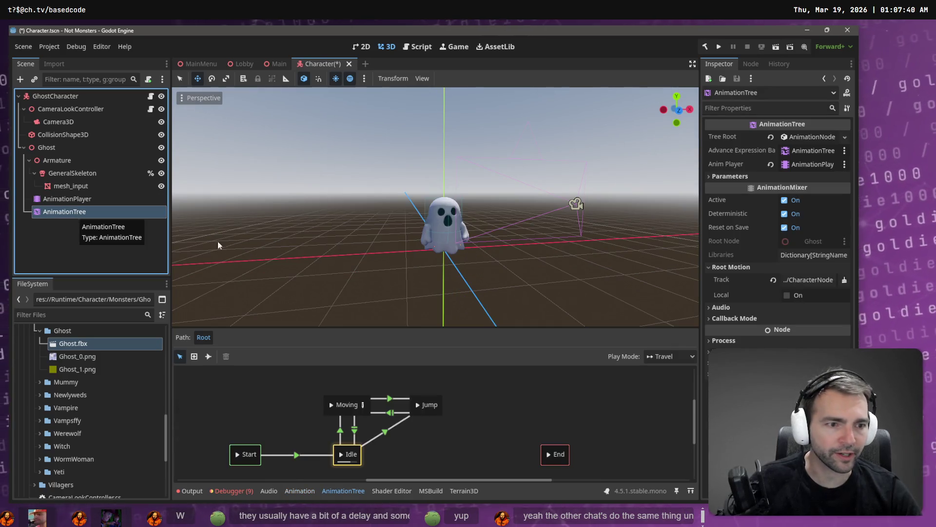
- Set the Root Motion Track to %GeneralSkeleton:Root on both AnimationTree and AnimationPlayer
click(795, 282)
click(336, 178)
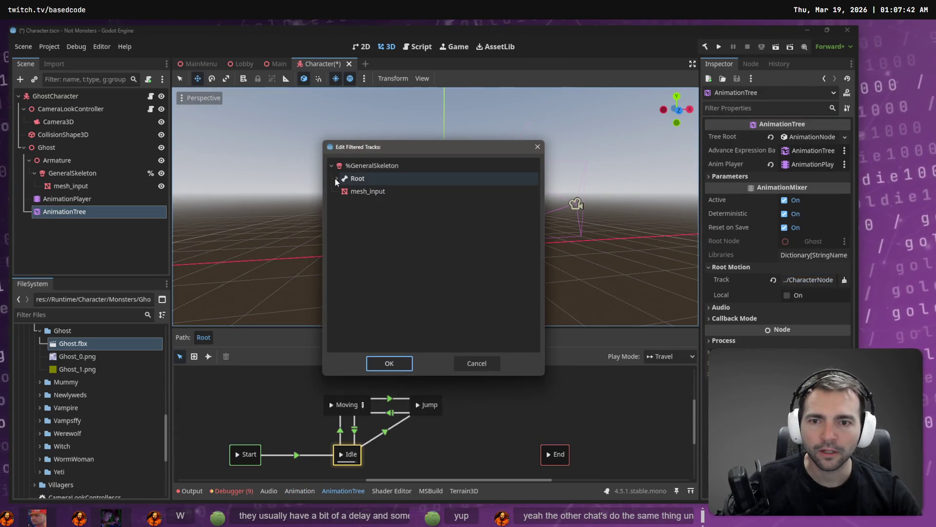
double_click(353, 180)
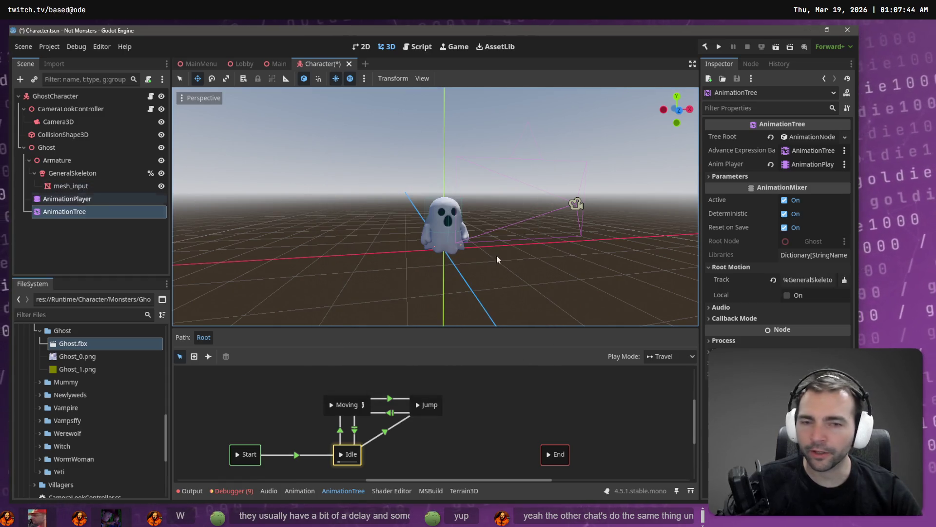
click(67, 199)
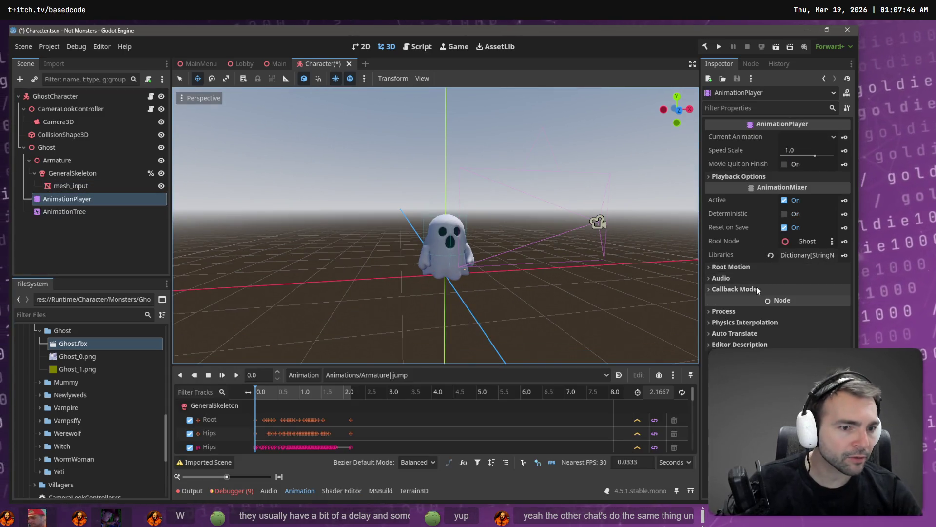
click(741, 268)
click(803, 280)
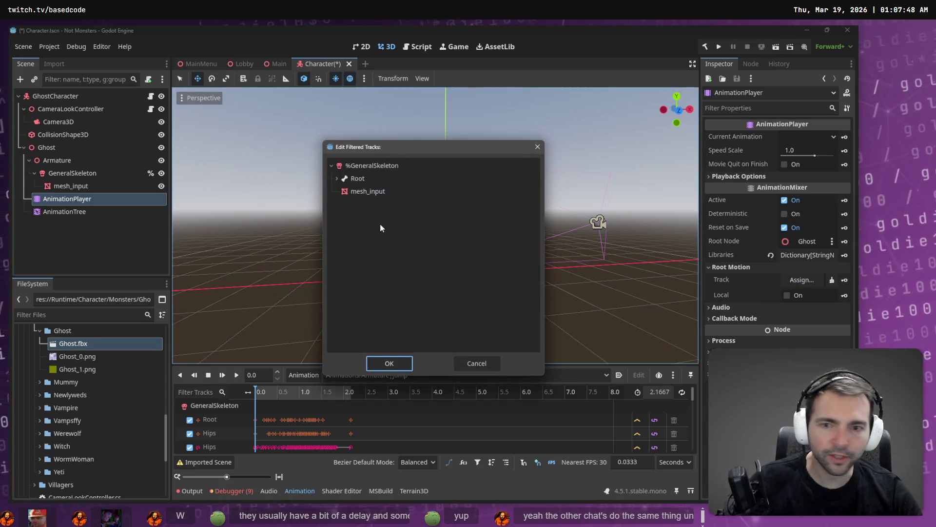
double_click(368, 180)
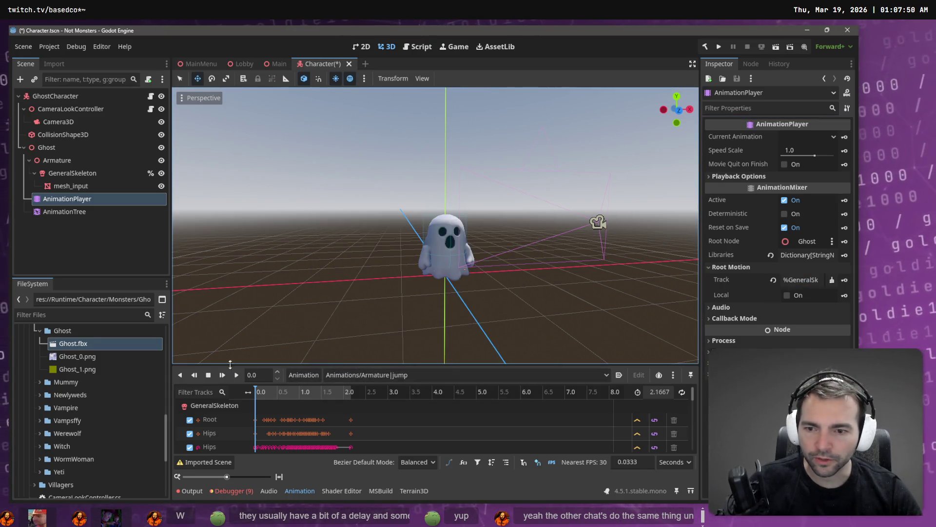
- Rename the Ghost node to CharacterNode3D and save Character.tscn
click(62, 150)
double_click(60, 149)
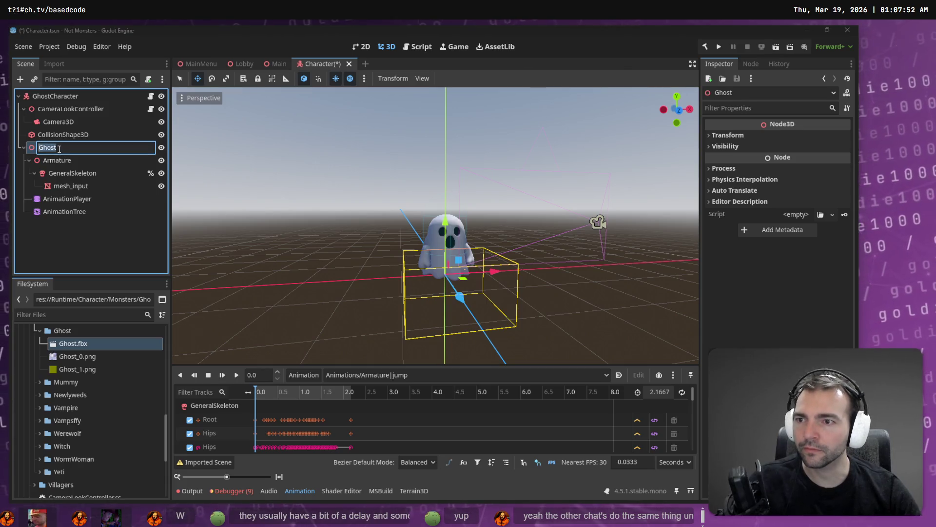
text(CharacterNode3D)
click(101, 235)
key(Return)
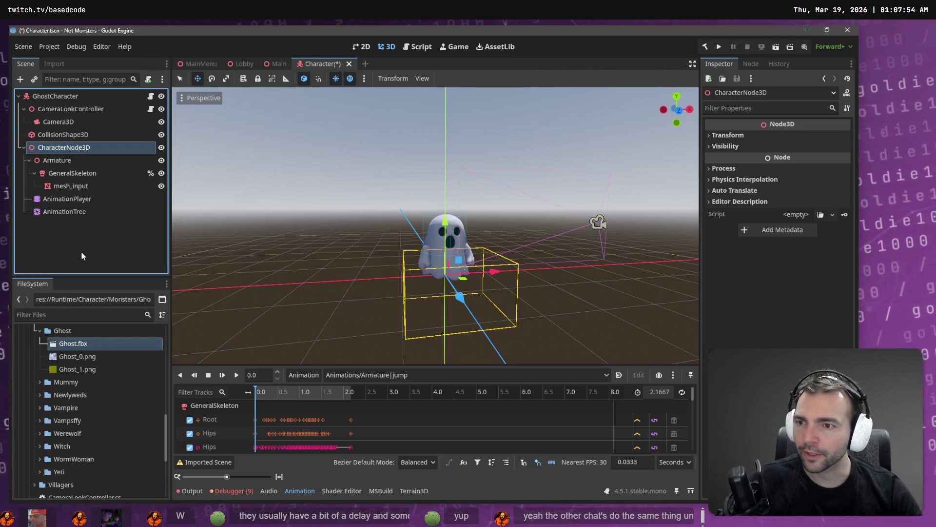
click(122, 260)
key(ctrl+s)
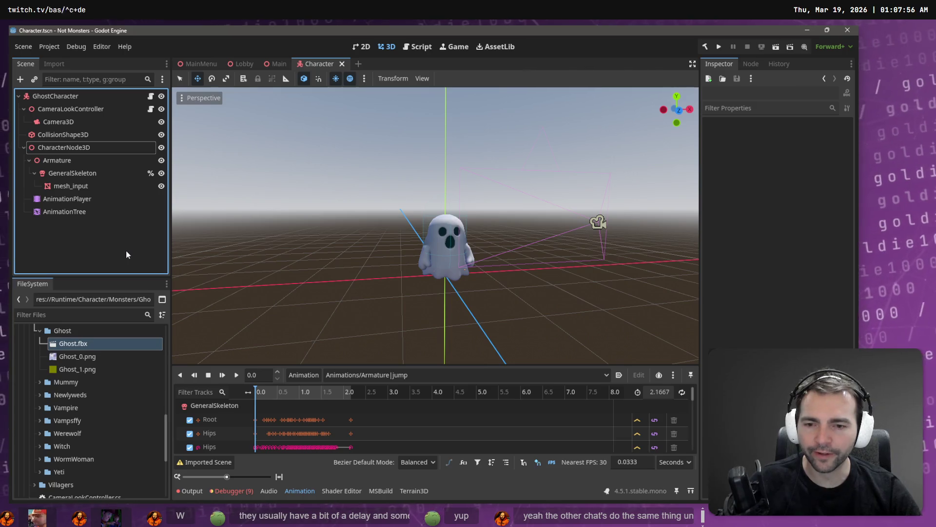
click(75, 159)
click(78, 174)
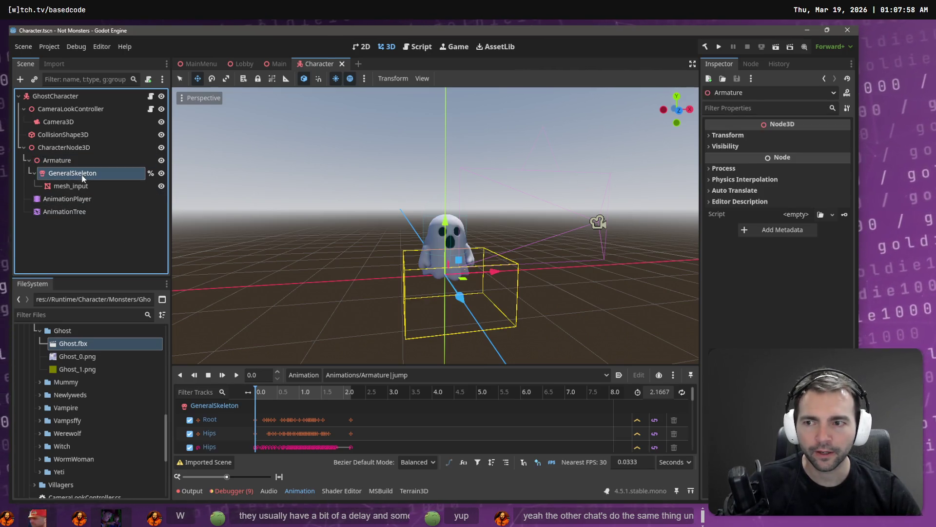
- Play the Armature|walking animation on the Ghost's AnimationPlayer
click(92, 200)
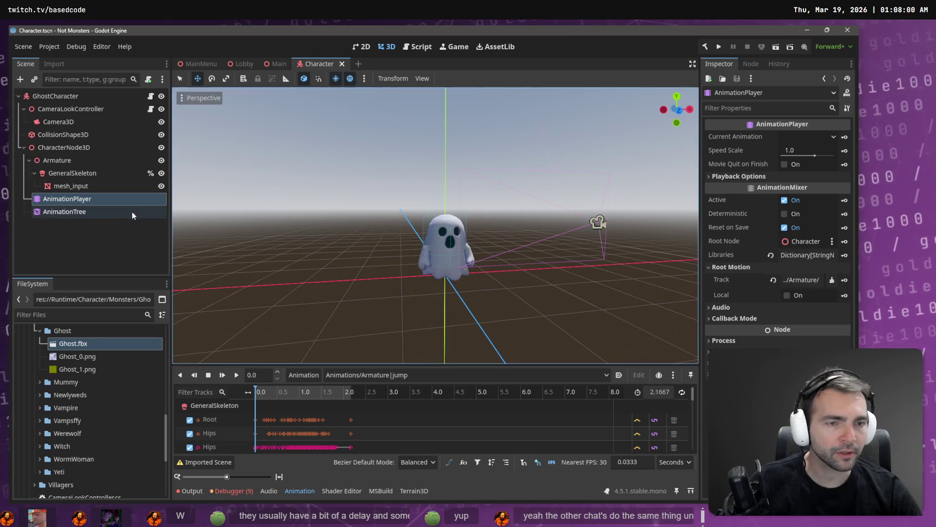
click(120, 213)
click(68, 199)
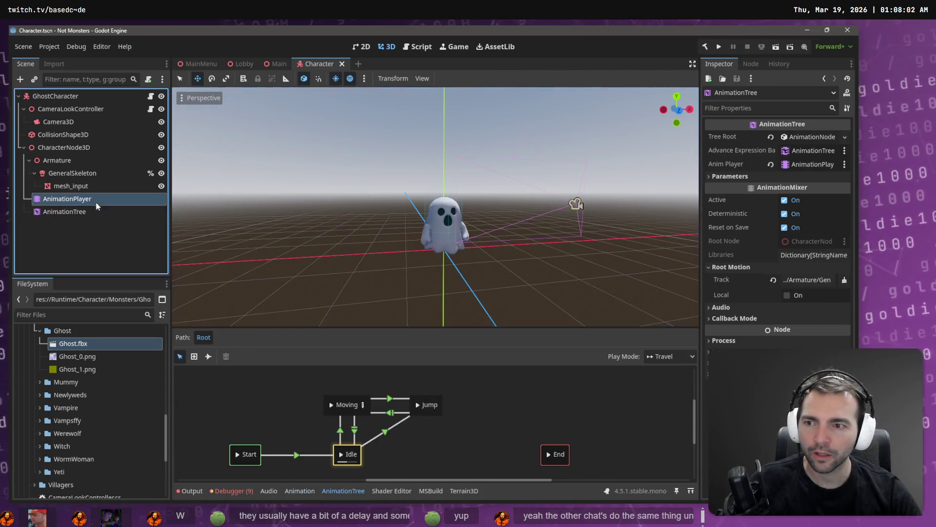
click(382, 379)
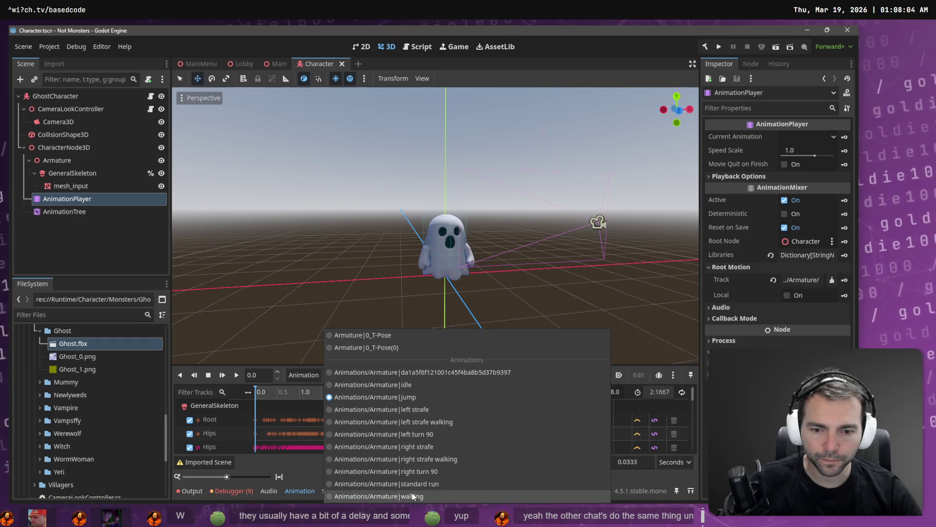
click(412, 493)
click(236, 375)
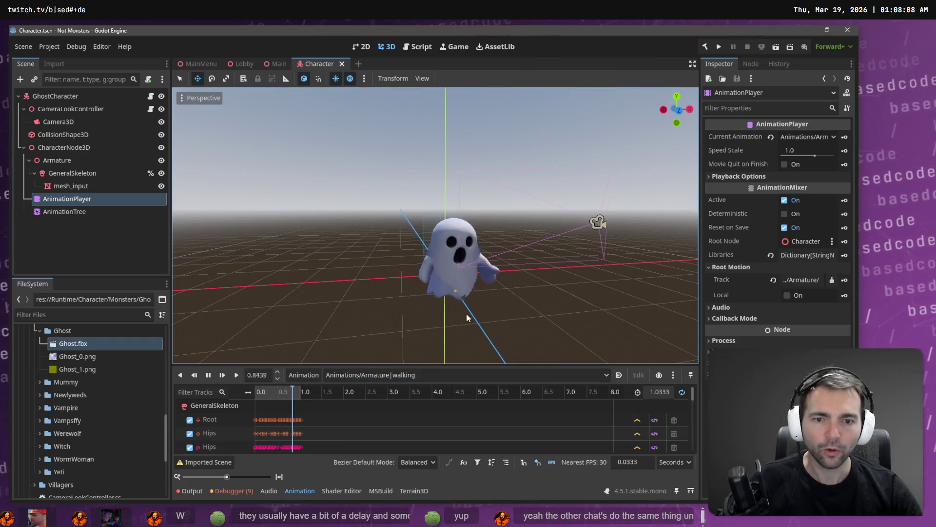
- Orbit and zoom the viewport to watch the walking ghost from above
mouse_move(415, 292)
mouse_down()
mouse_move(509, 307)
mouse_move(650, 297)
mouse_move(426, 293)
mouse_move(462, 295)
mouse_up()
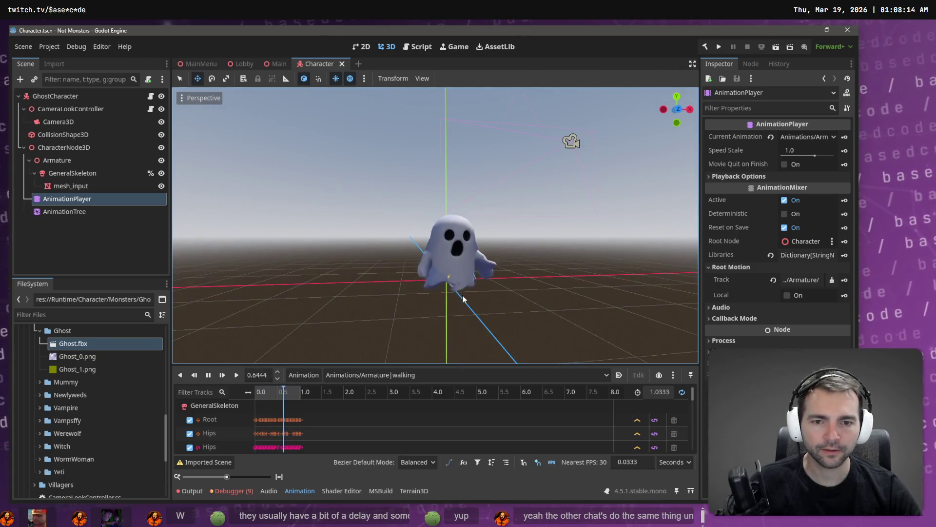
scroll(555, 308, up, 5)
scroll(517, 269, down, 3)
mouse_move(513, 270)
mouse_down()
mouse_move(482, 220)
mouse_move(478, 234)
mouse_move(416, 259)
mouse_up()
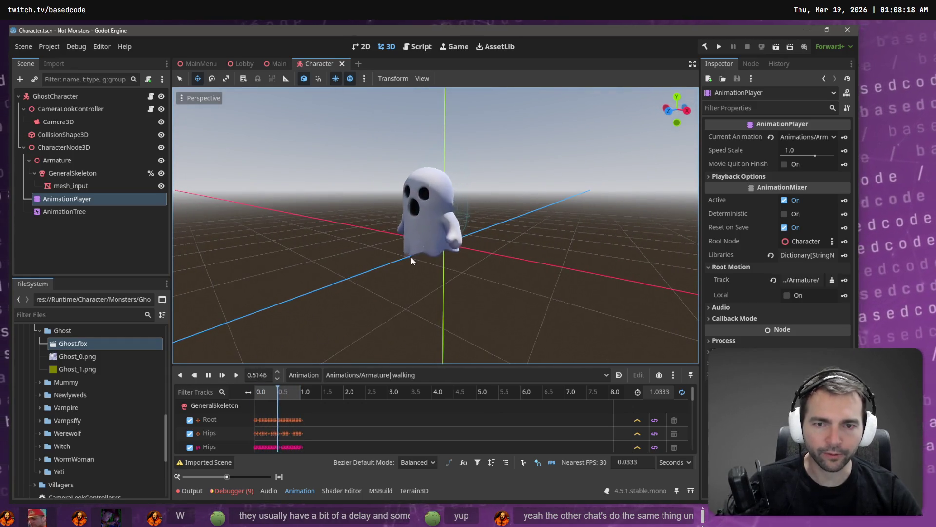
key(alt+Tab)
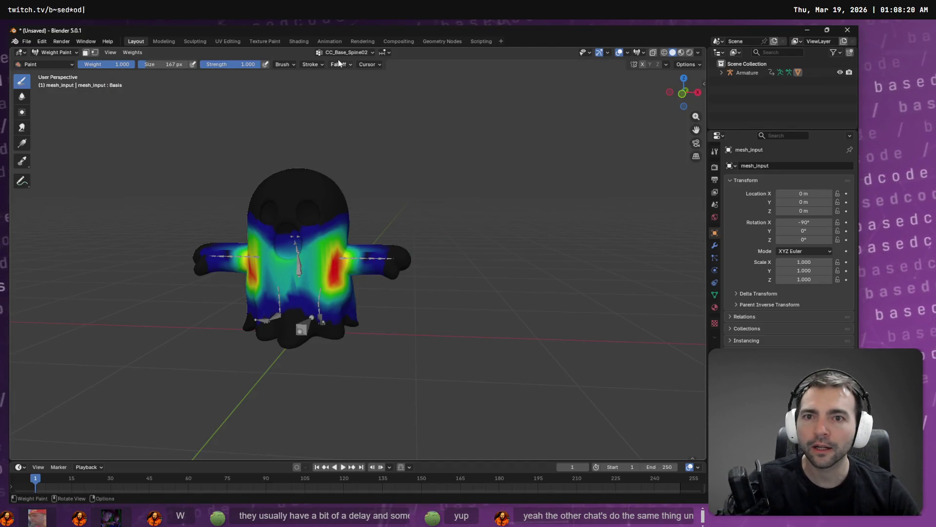
- Cycle through the vertex groups and orbit to inspect their blue weights
click(346, 52)
scroll(342, 98, down, 4)
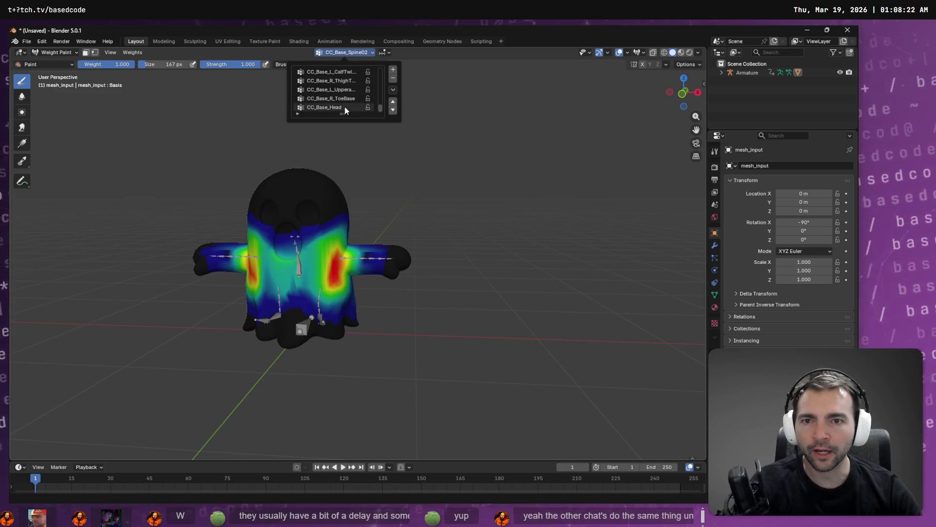
ctrl+scroll(344, 106, up, 5)
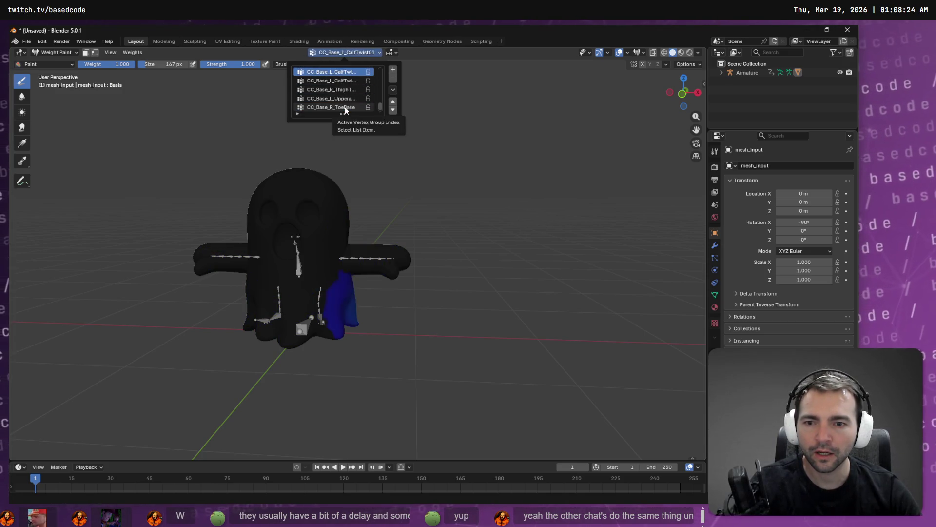
ctrl+scroll(344, 107, up, 4)
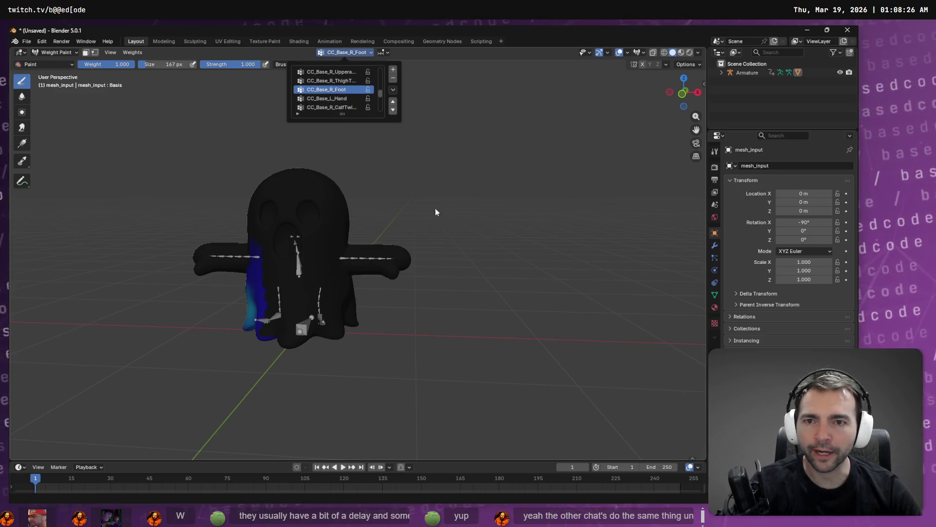
mouse_move(408, 299)
mouse_down()
mouse_move(389, 343)
mouse_move(420, 351)
mouse_up()
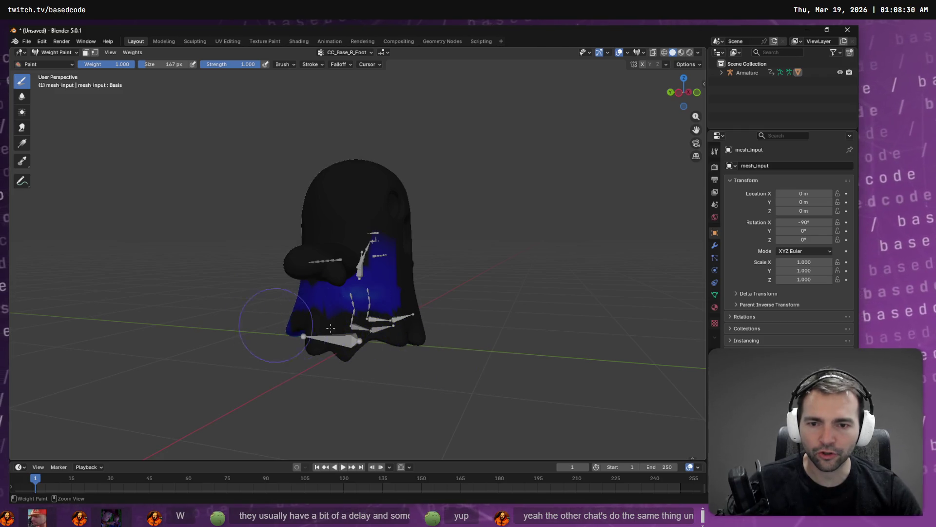
drag(301, 388, 388, 343)
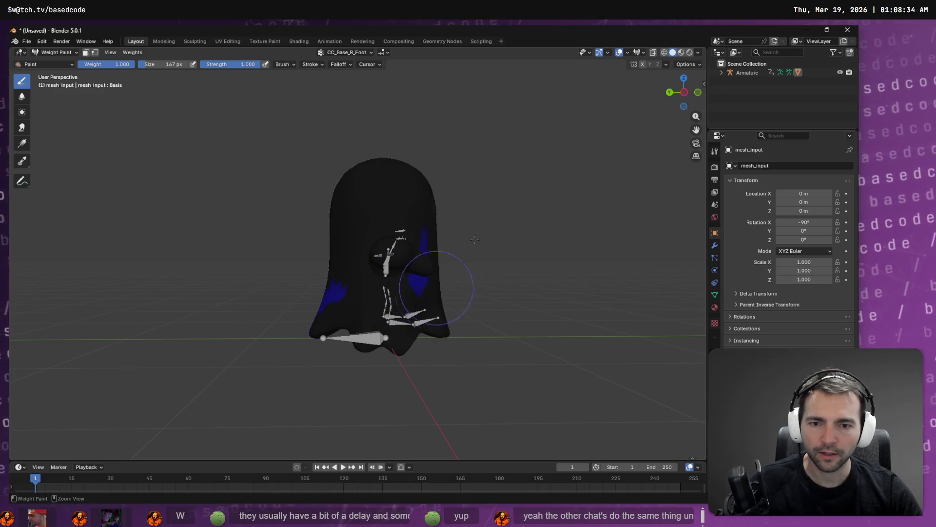
drag(311, 317, 447, 309)
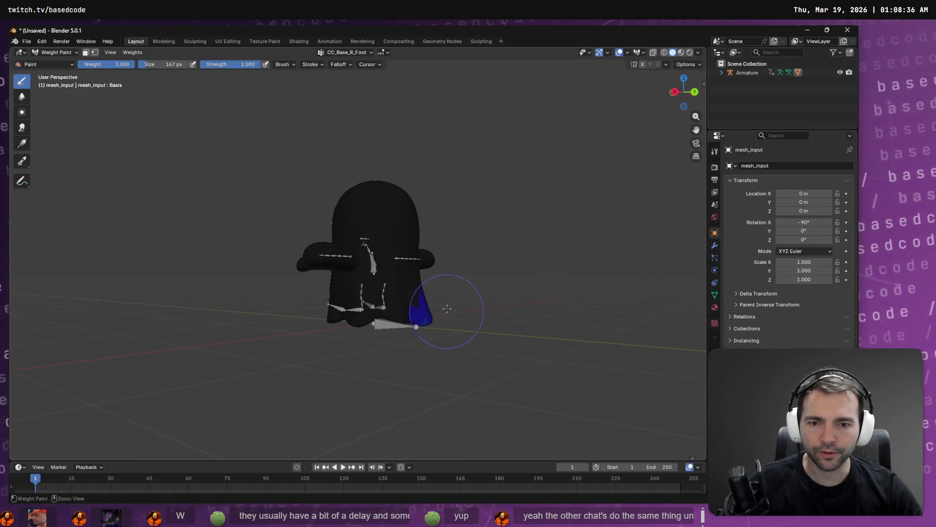
- Make CC_Base_L_Foot the active vertex group and paint it onto the lower body
click(352, 53)
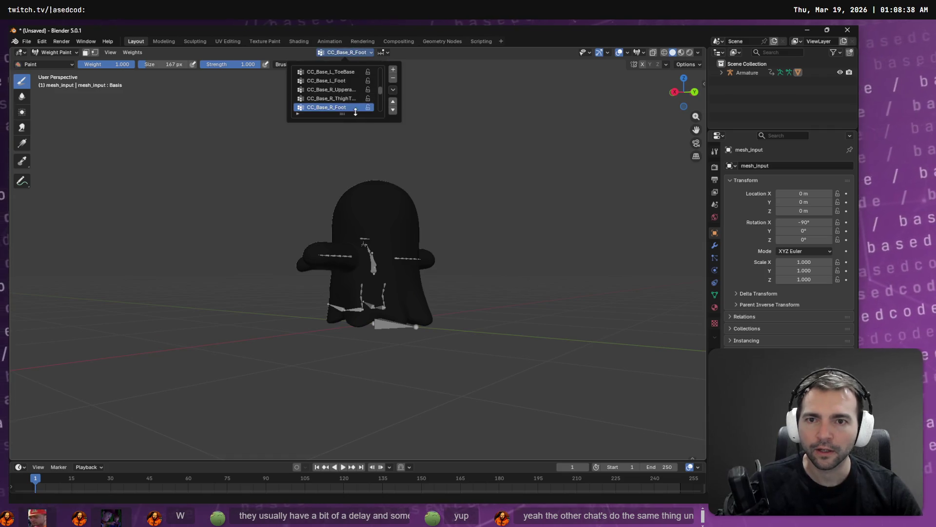
click(343, 81)
mouse_move(360, 292)
mouse_down()
mouse_move(424, 321)
mouse_move(333, 313)
mouse_up()
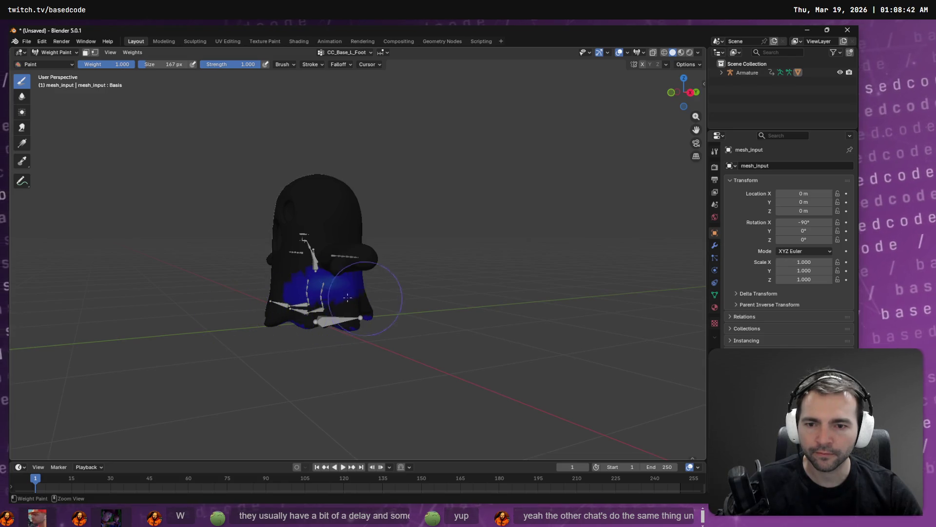
drag(392, 323, 293, 315)
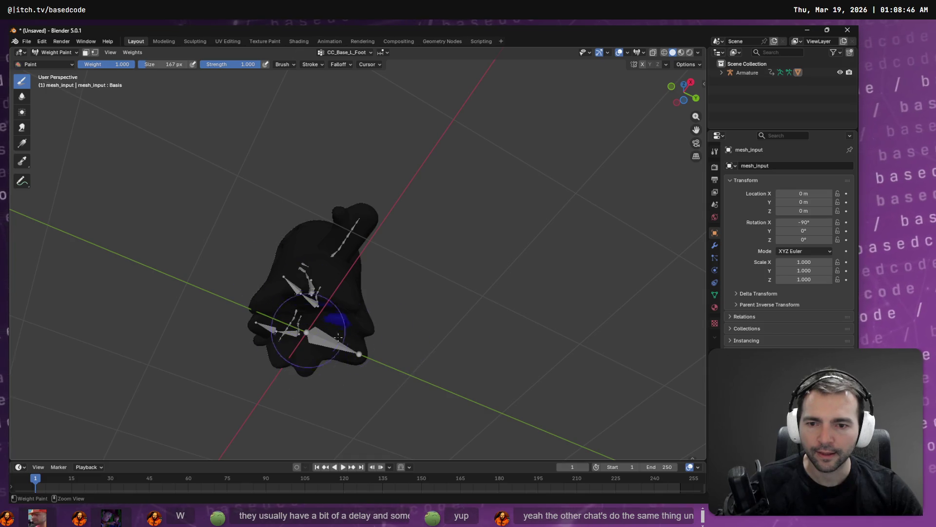
drag(463, 345, 313, 226)
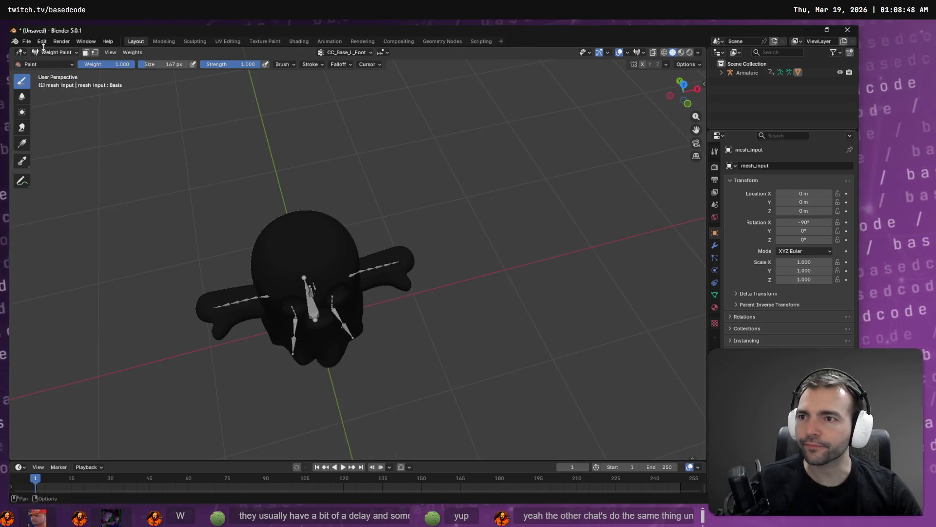
- Export the ghost as FBX, overwriting Ghost.fbx in the Ghost folder
click(27, 42)
mouse_move(65, 200)
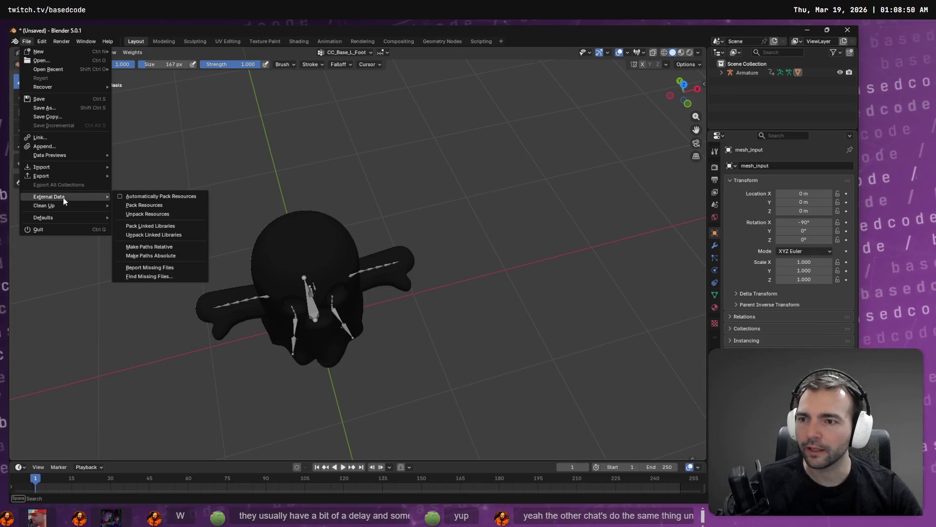
mouse_move(61, 176)
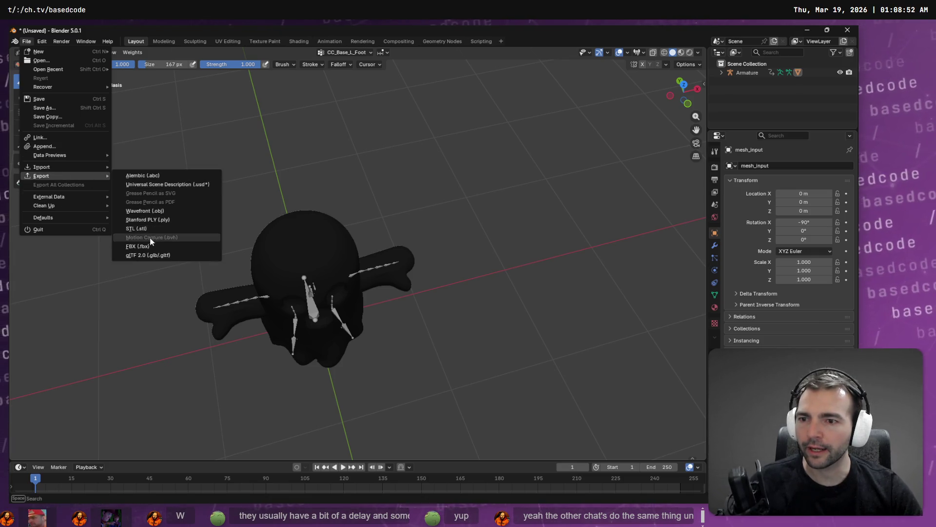
click(141, 246)
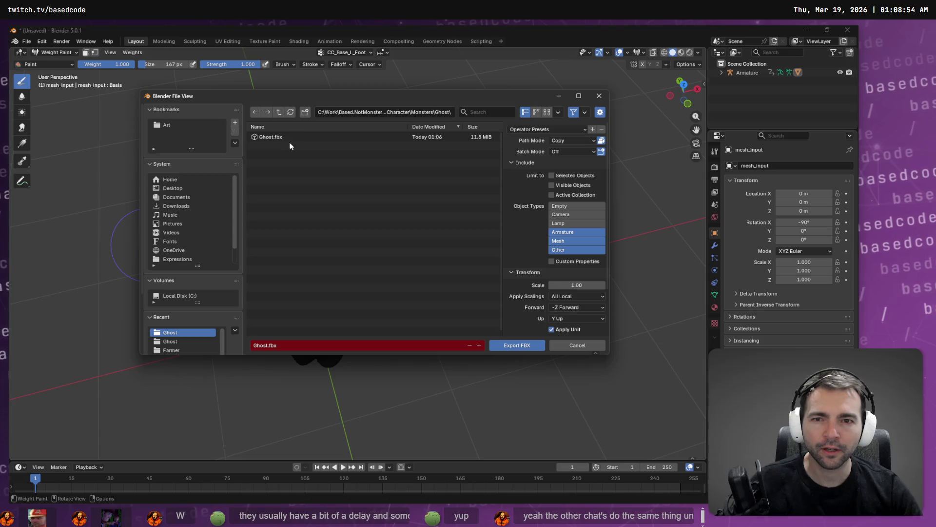
click(435, 112)
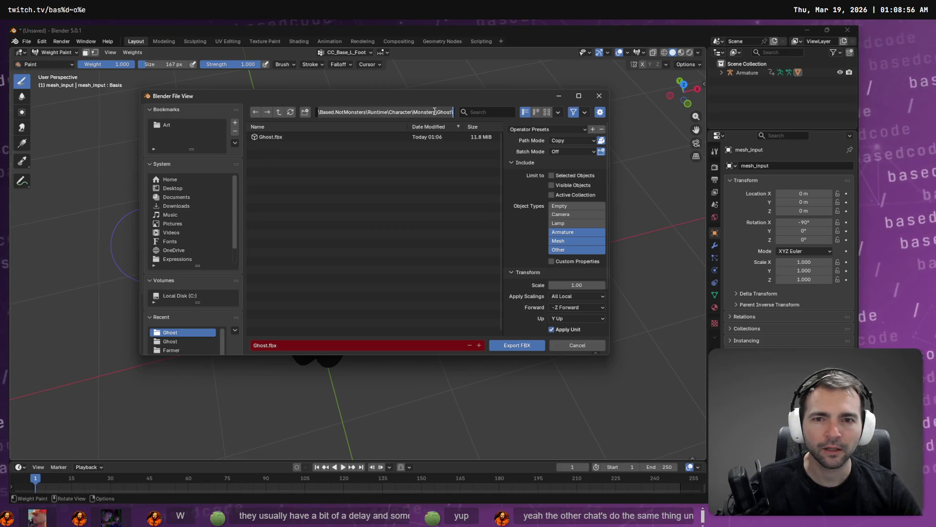
click(272, 137)
double_click(271, 137)
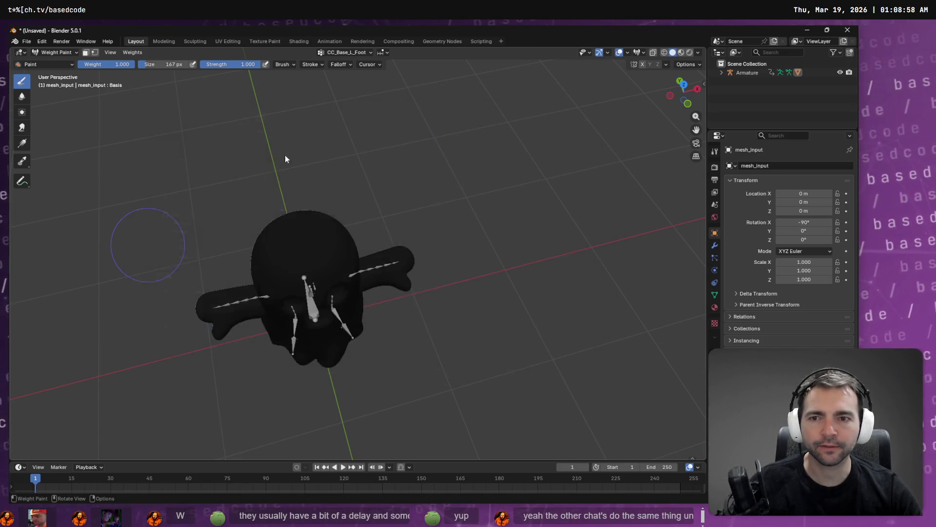
- Move AnimationTree under GhostCharacter and delete the CharacterNode3D node
key(alt+Tab)
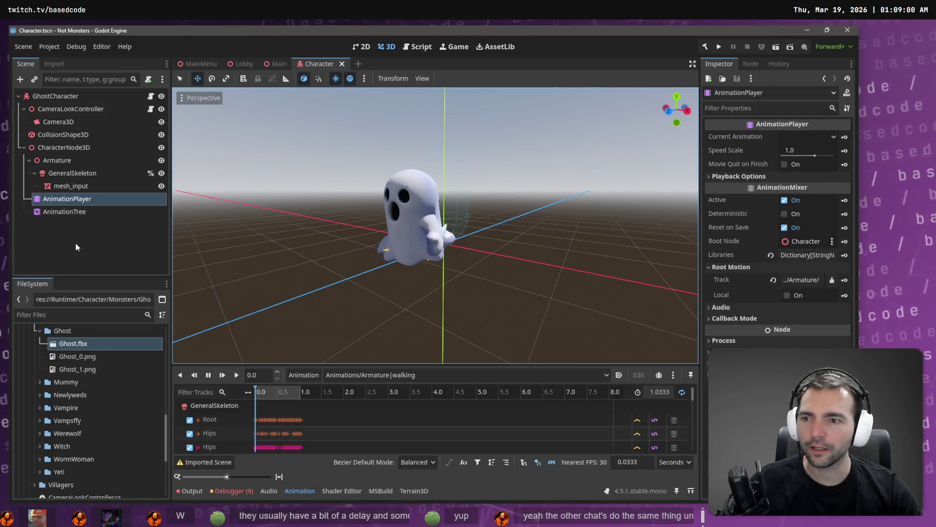
click(80, 211)
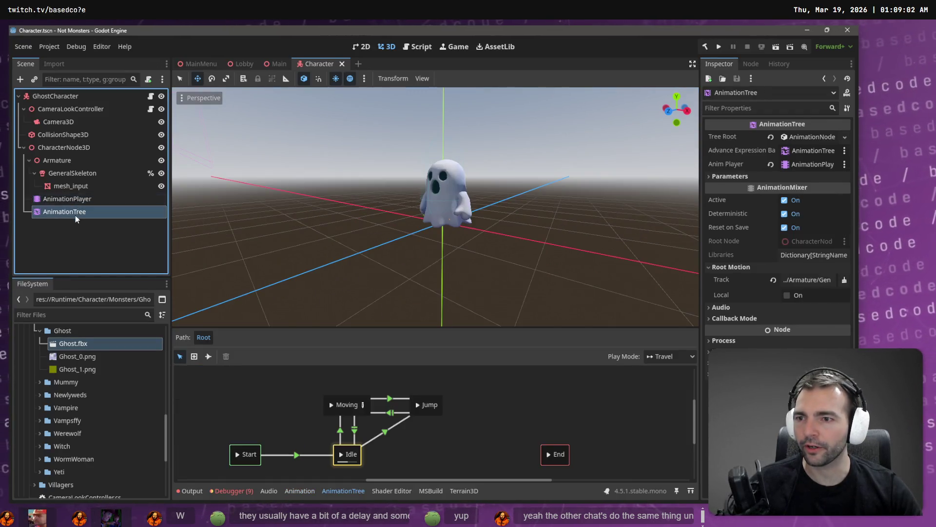
drag(70, 211, 51, 97)
click(59, 154)
key(Delete)
key(Return)
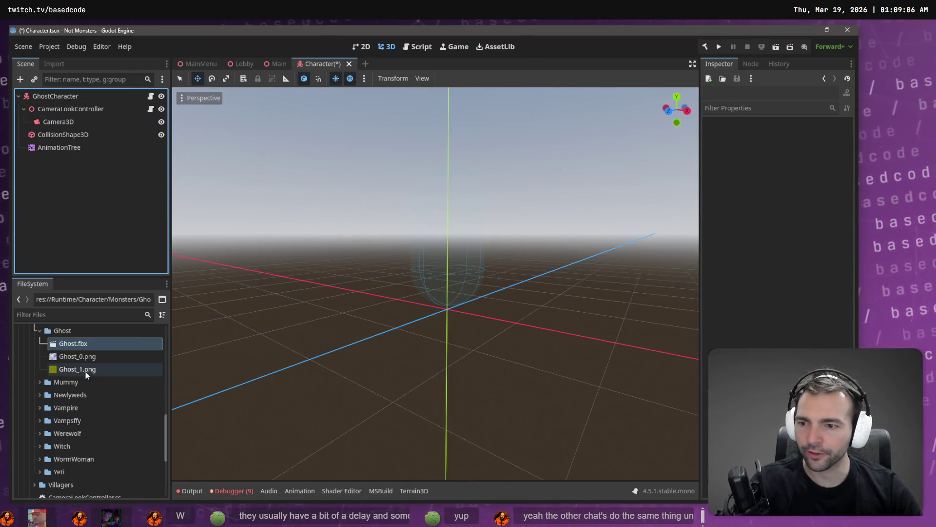
- Reimport the updated Ghost.fbx
right_click(77, 345)
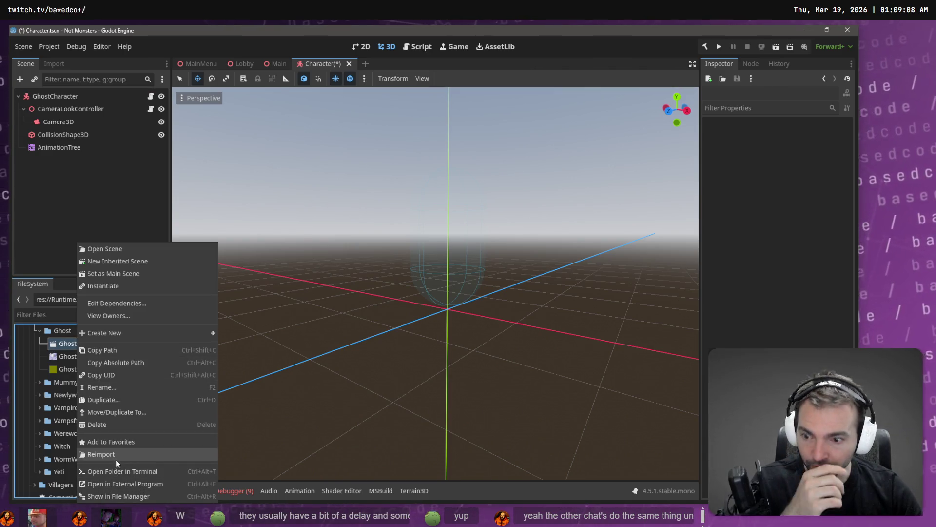
click(115, 458)
right_click(75, 345)
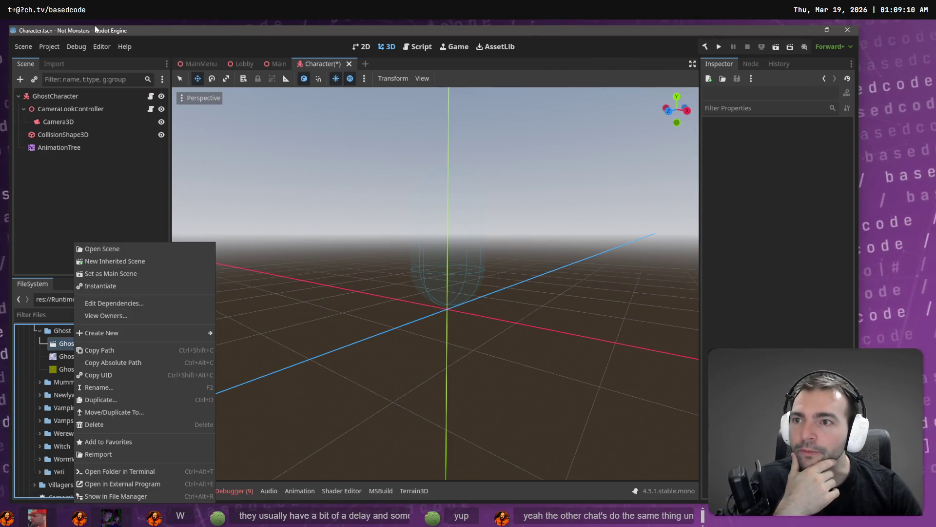
click(59, 75)
- Inspect the Skeleton3D BoneMap and SkeletonProfile in Ghost.fbx's advanced import settings
click(53, 64)
click(60, 266)
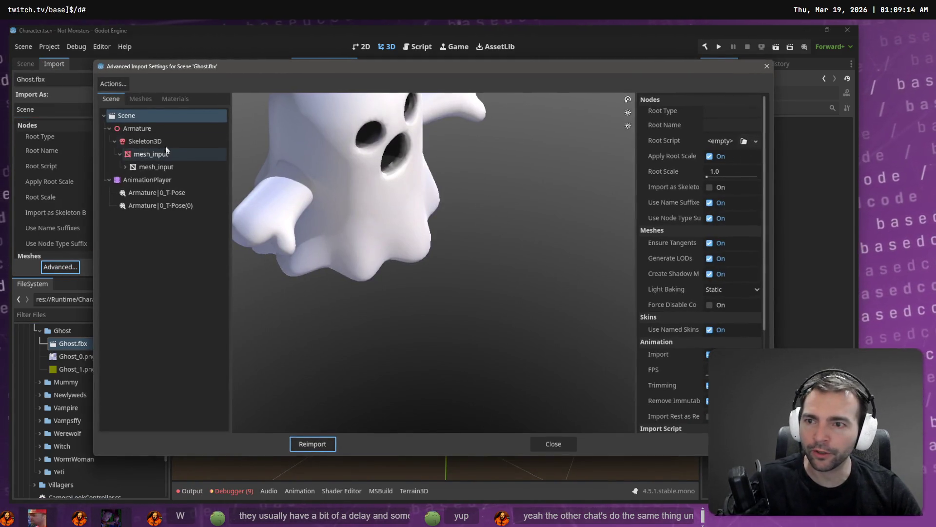
click(144, 141)
click(756, 187)
click(744, 188)
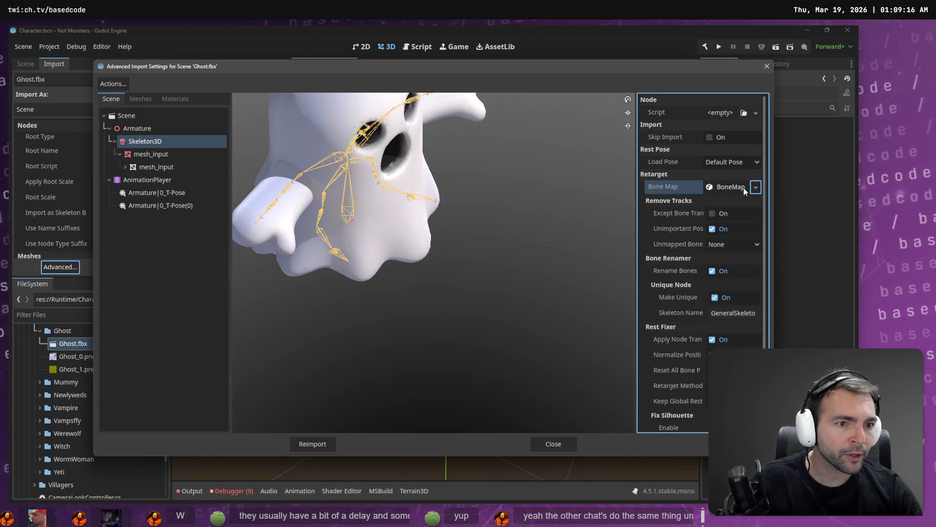
click(744, 188)
click(736, 203)
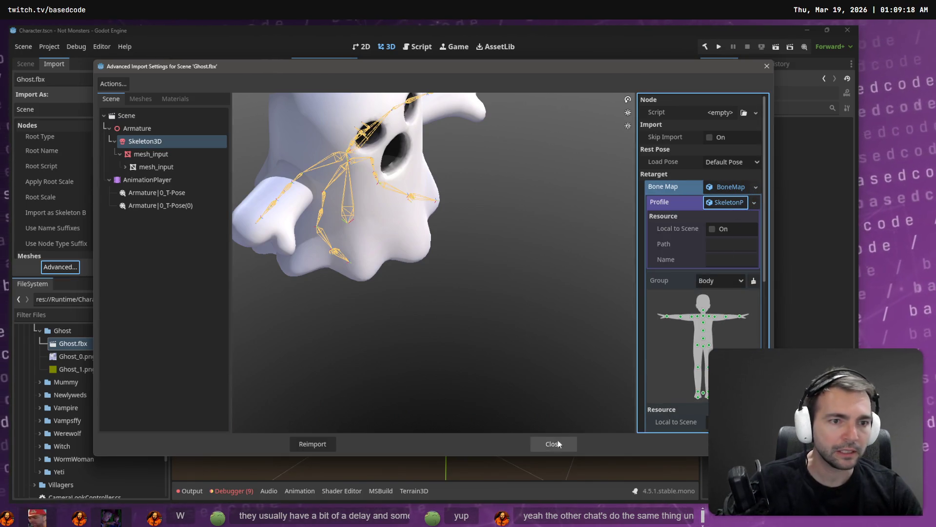
click(554, 444)
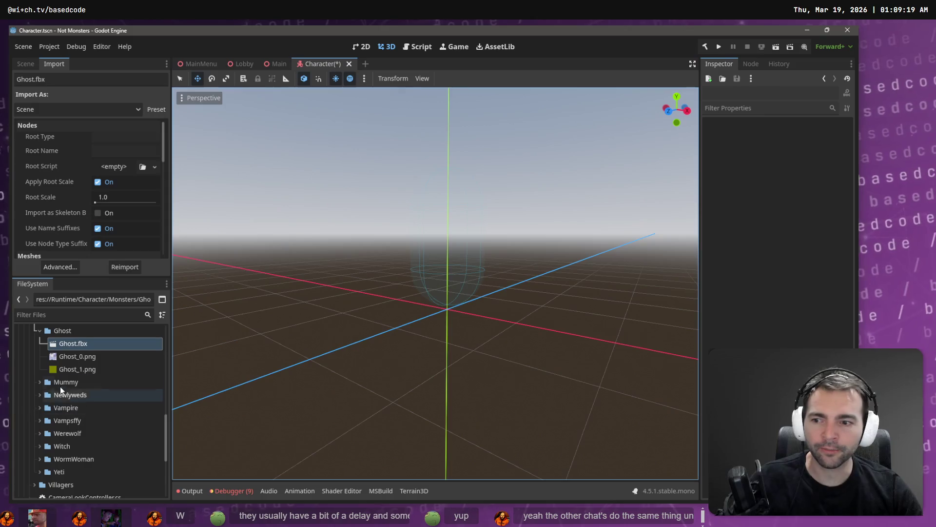
- Delete Ghost.fbx from the project
right_click(88, 342)
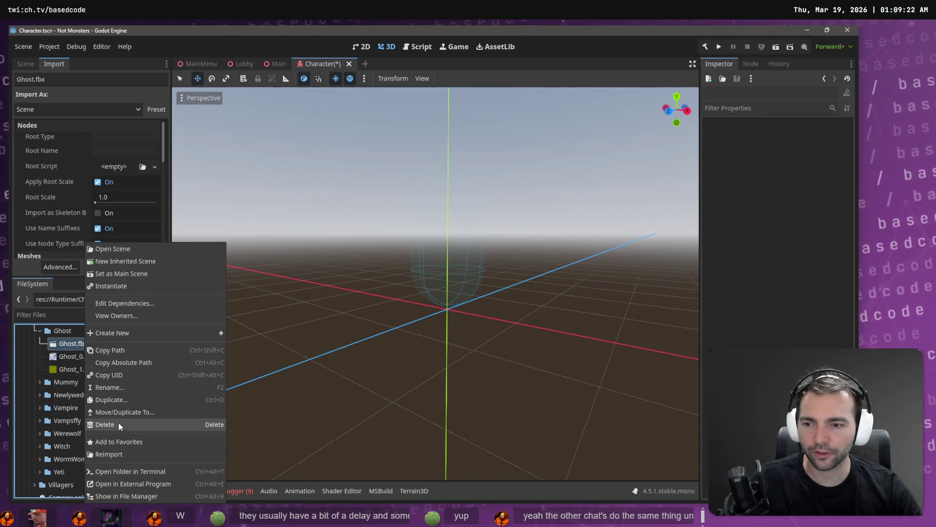
click(119, 423)
click(374, 306)
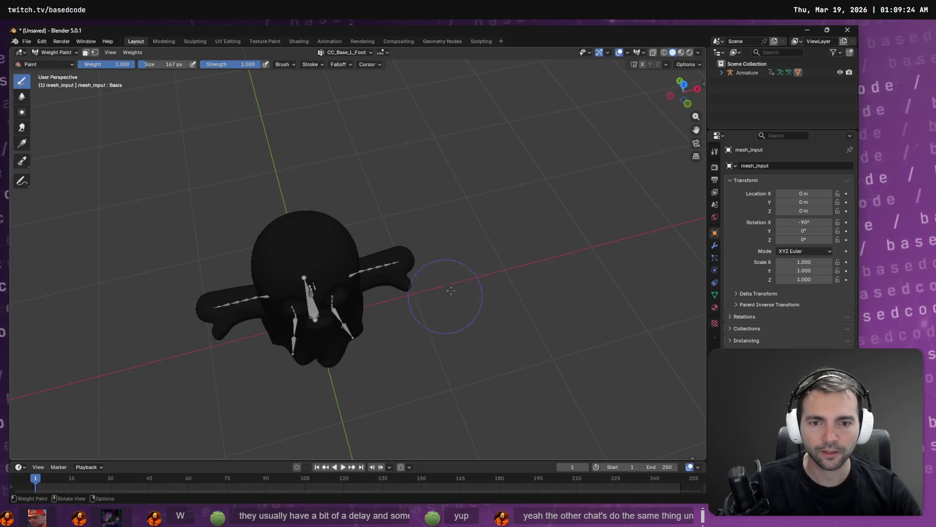
- Abandon a glTF export and instead export the ghost as Ghost.fbx
key(alt+Tab)
click(26, 41)
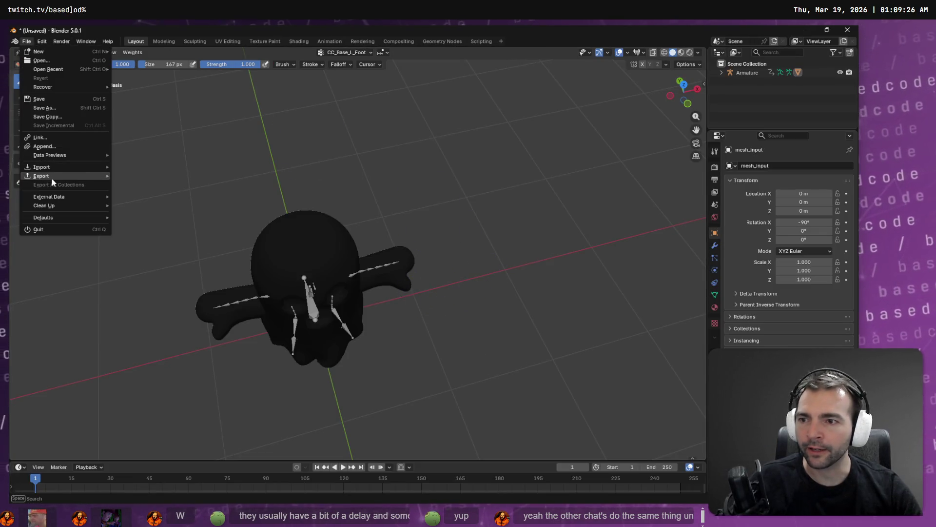
mouse_move(52, 177)
click(155, 255)
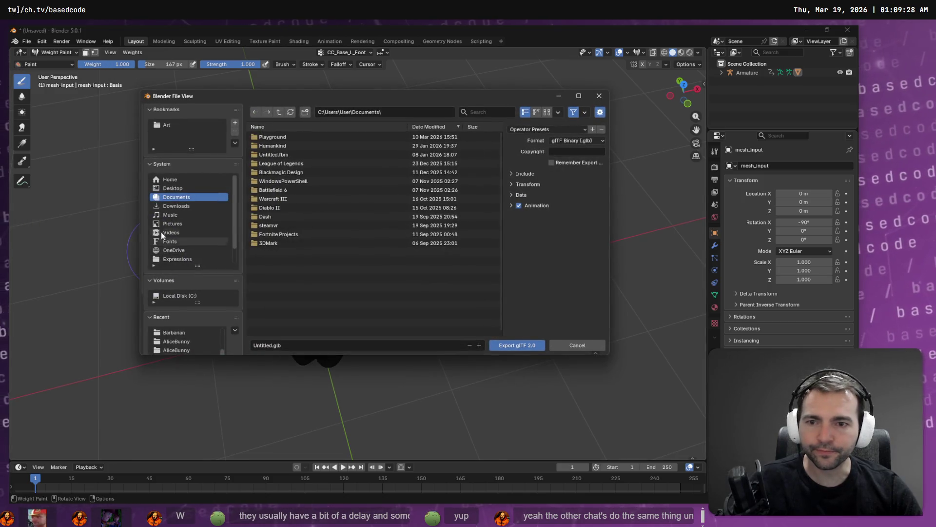
click(600, 96)
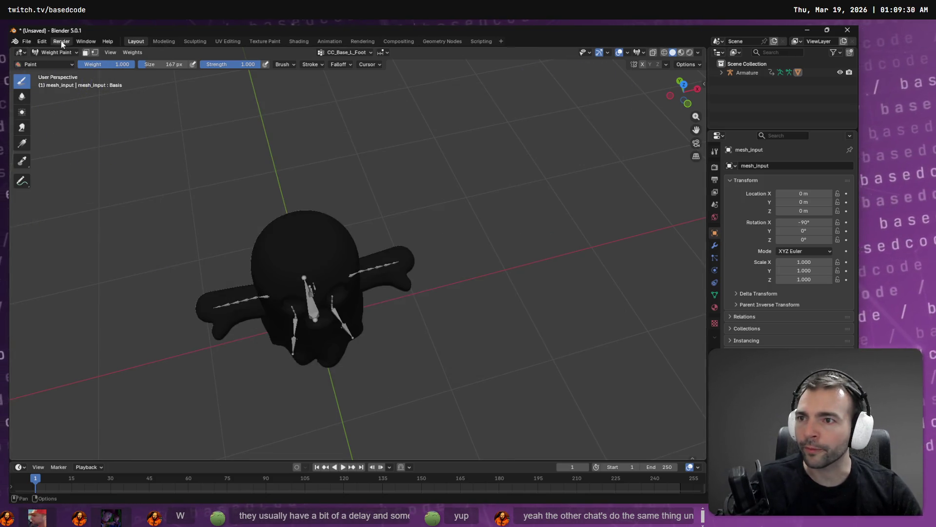
click(27, 41)
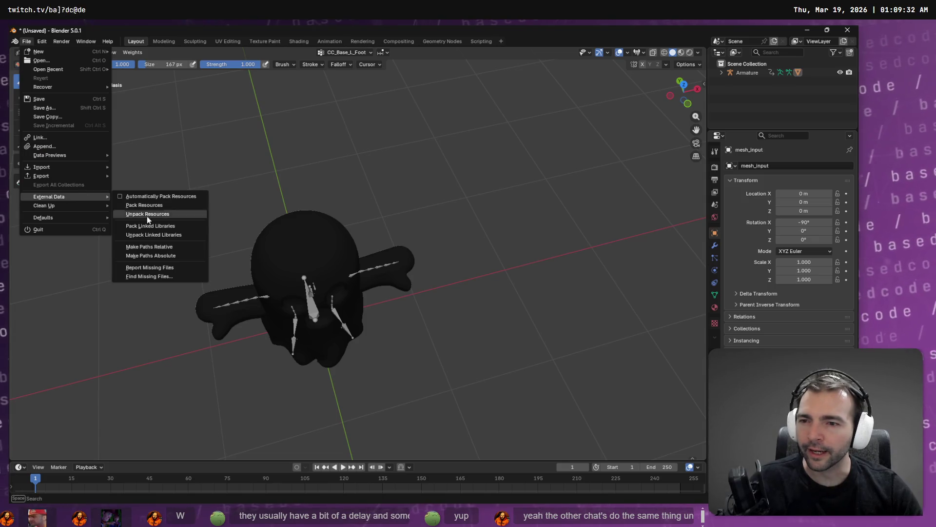
mouse_move(78, 177)
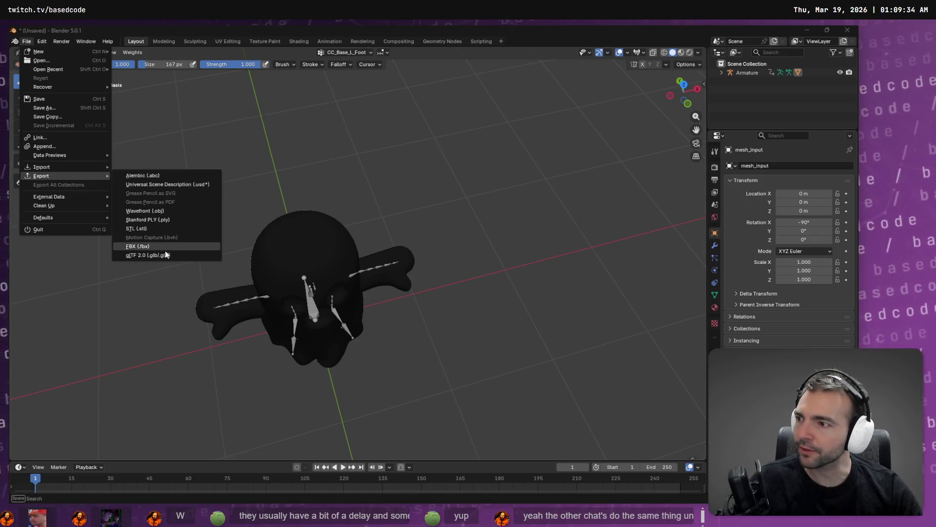
click(161, 247)
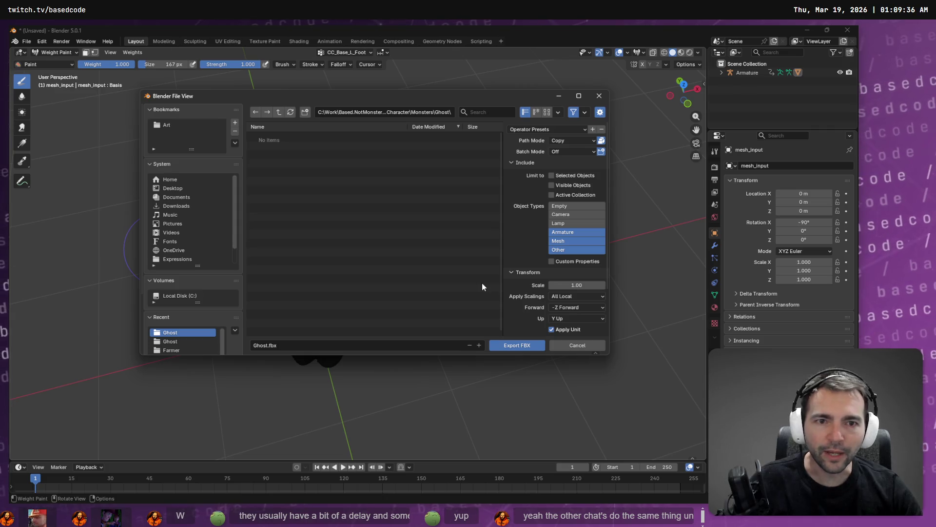
click(502, 345)
key(alt+Tab)
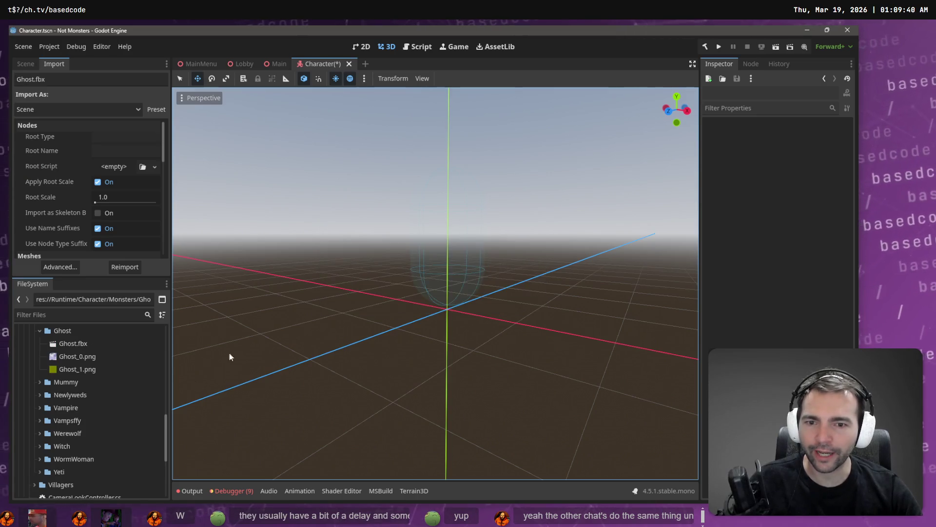
- Open Ghost.fbx's advanced import settings and look over the AnimationPlayer node's options
click(106, 345)
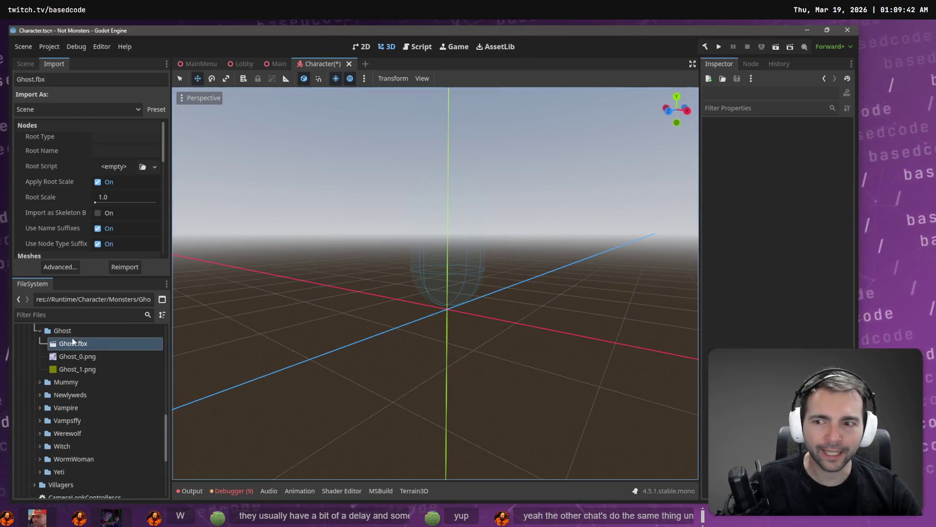
scroll(103, 185, down, 6)
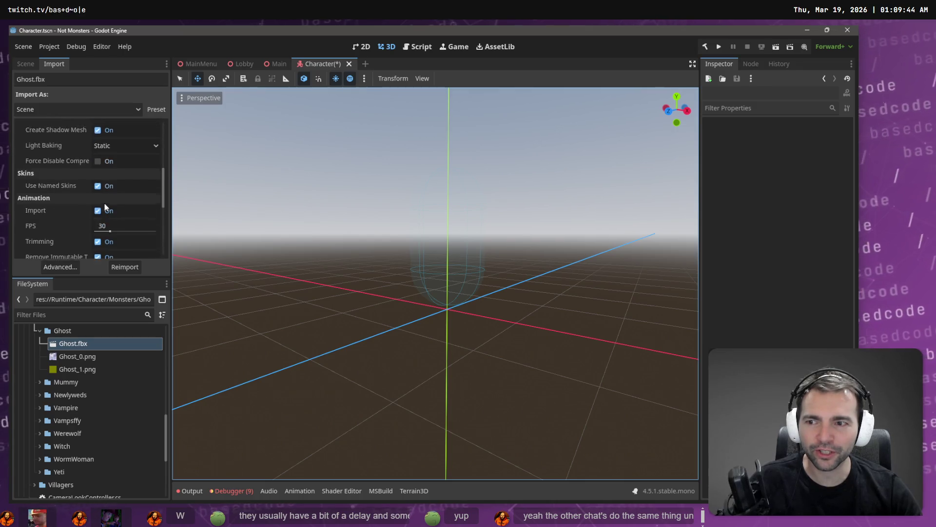
scroll(107, 203, up, 5)
click(61, 267)
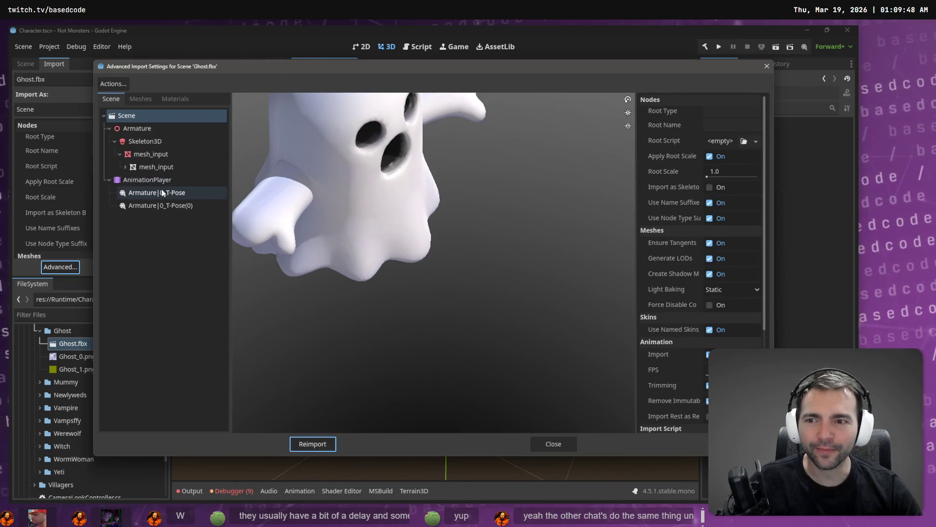
click(210, 180)
click(762, 113)
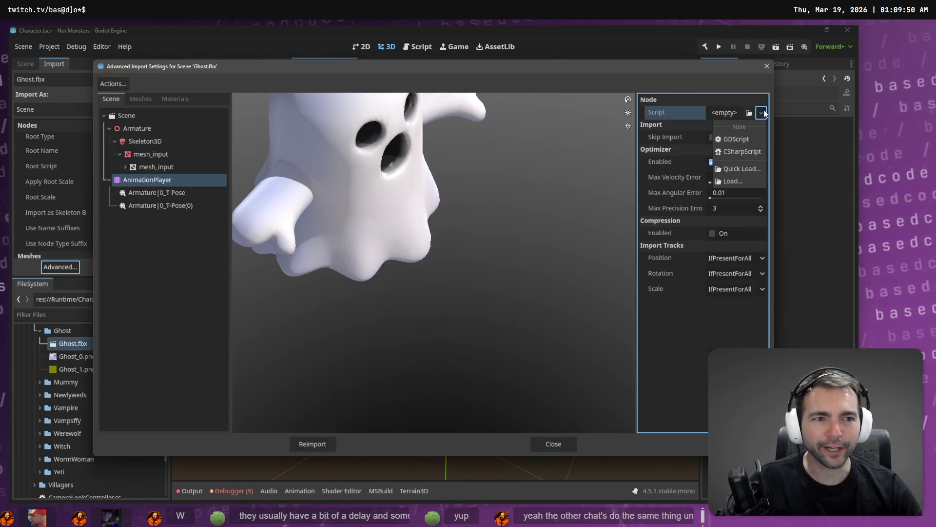
click(146, 145)
- Give Skeleton3D a new BoneMap with a SkeletonProfileHumanoid profile and reimport
click(150, 143)
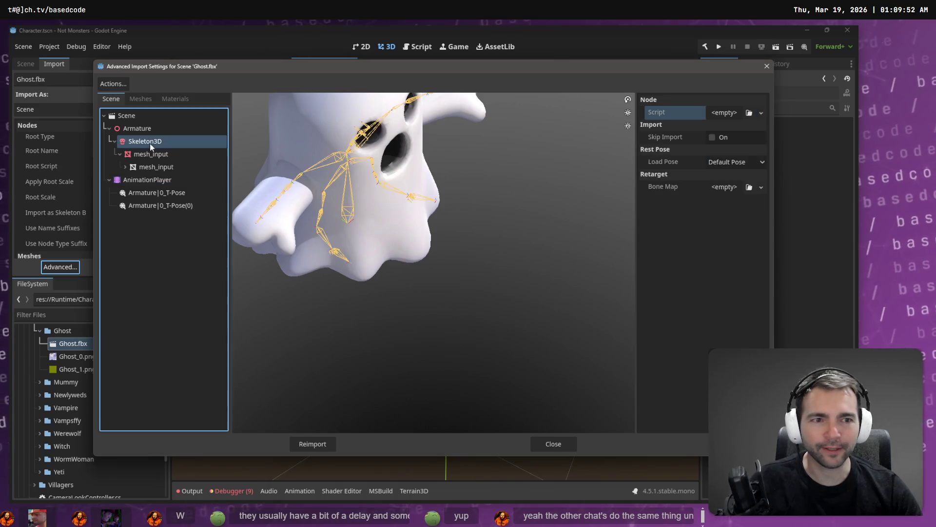
click(762, 188)
click(755, 218)
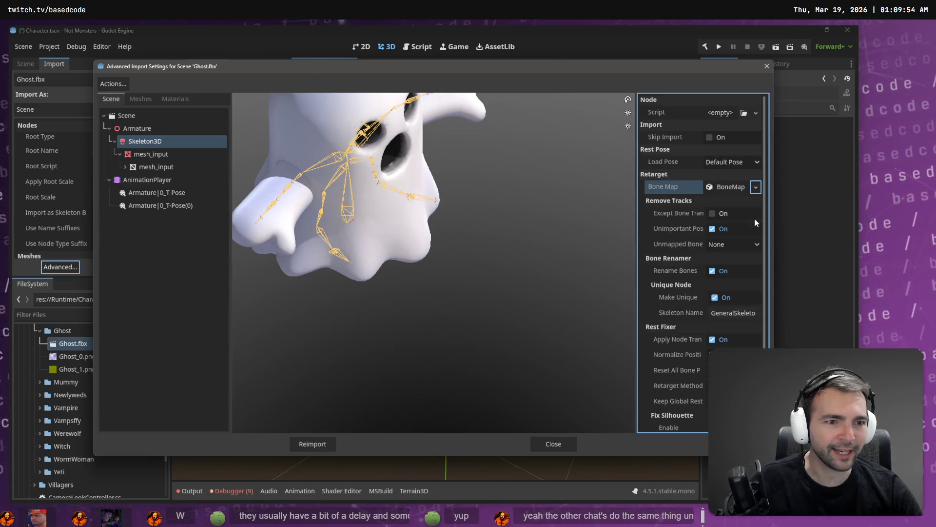
click(734, 189)
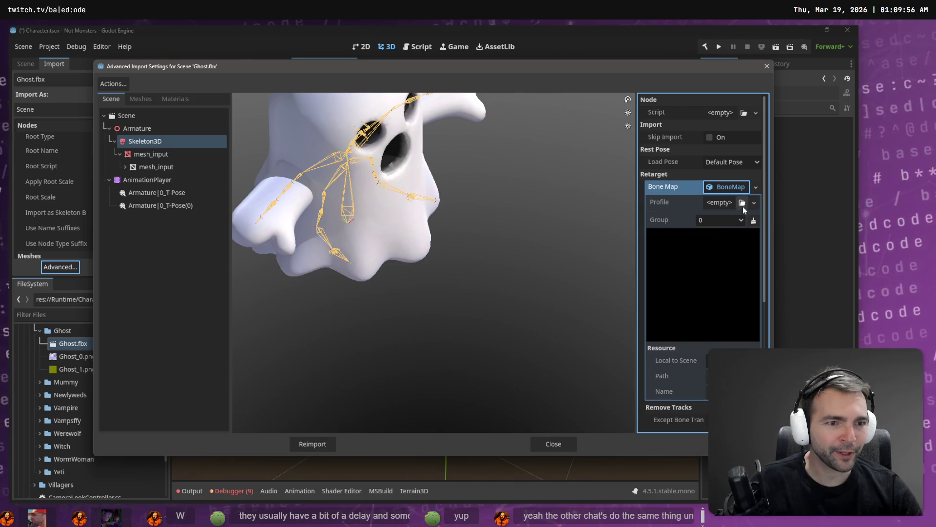
click(754, 202)
click(736, 241)
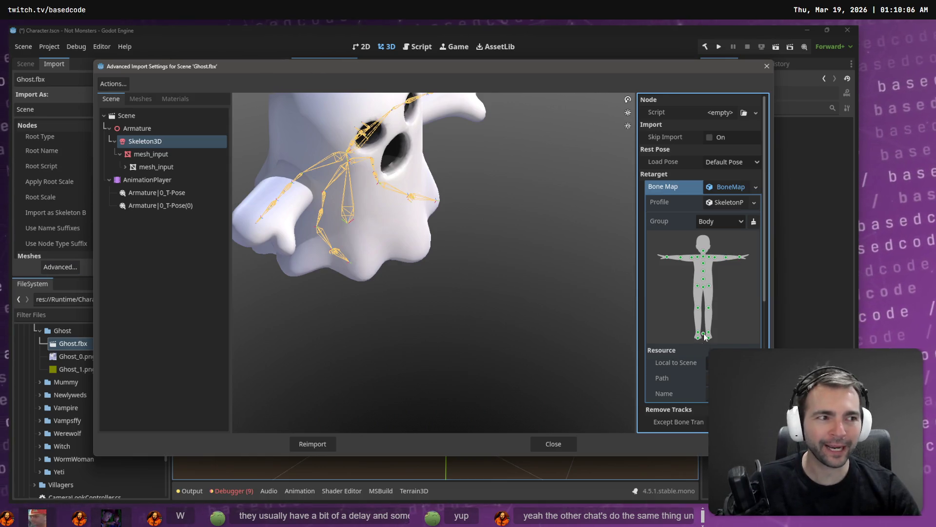
scroll(705, 337, down, 5)
scroll(704, 337, up, 5)
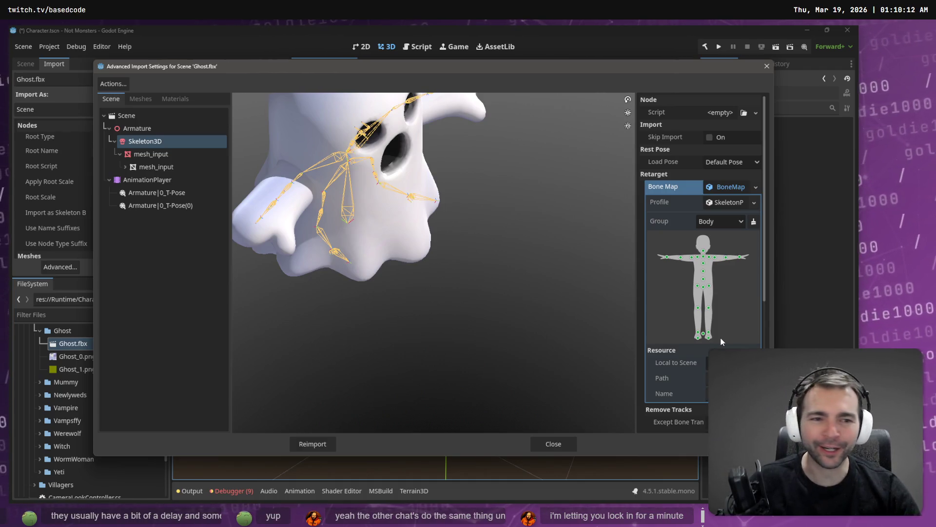
scroll(722, 342, down, 5)
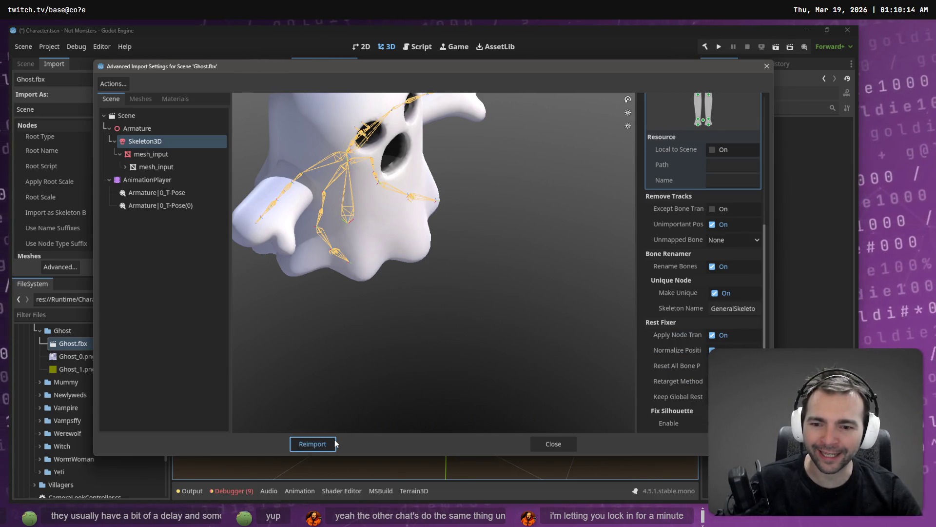
click(312, 443)
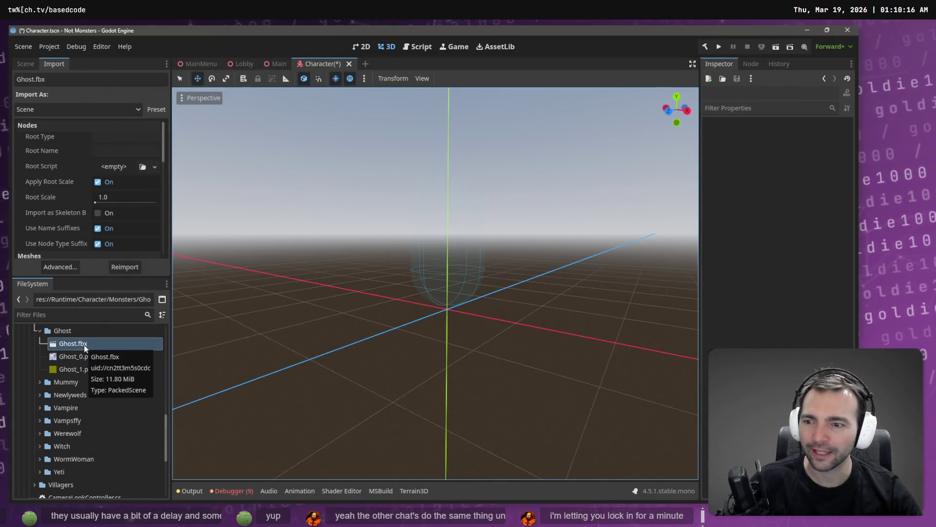
- Instance Ghost.fbx with editable children, reparent AnimationTree under it, and assign its AnimationPlayer
click(26, 65)
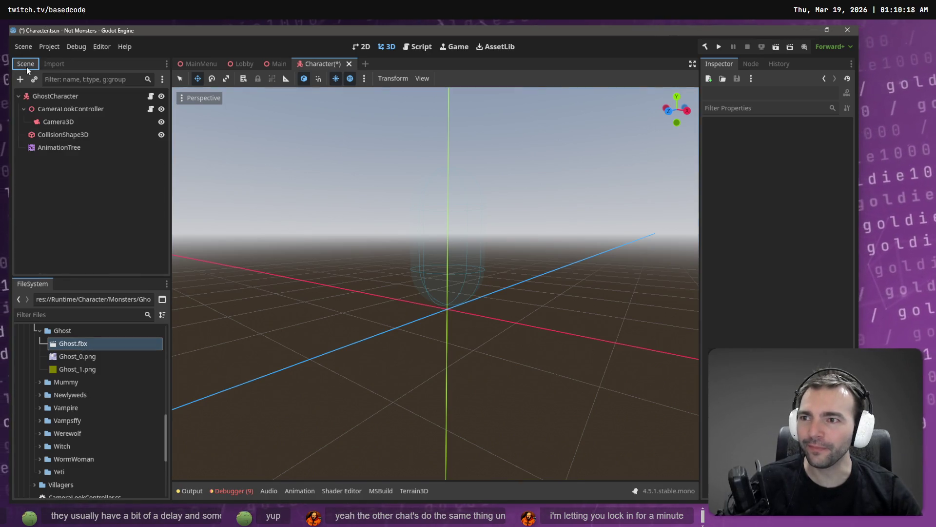
drag(56, 101, 55, 98)
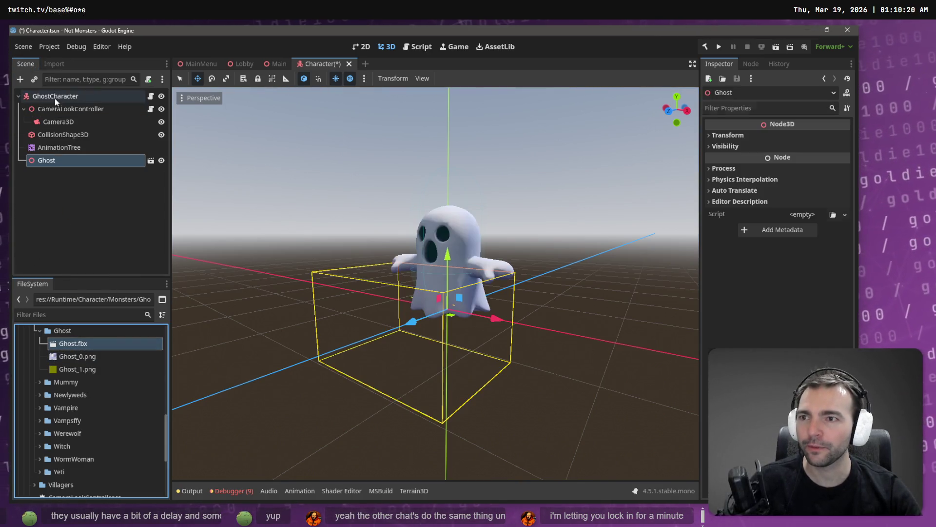
right_click(56, 161)
click(113, 436)
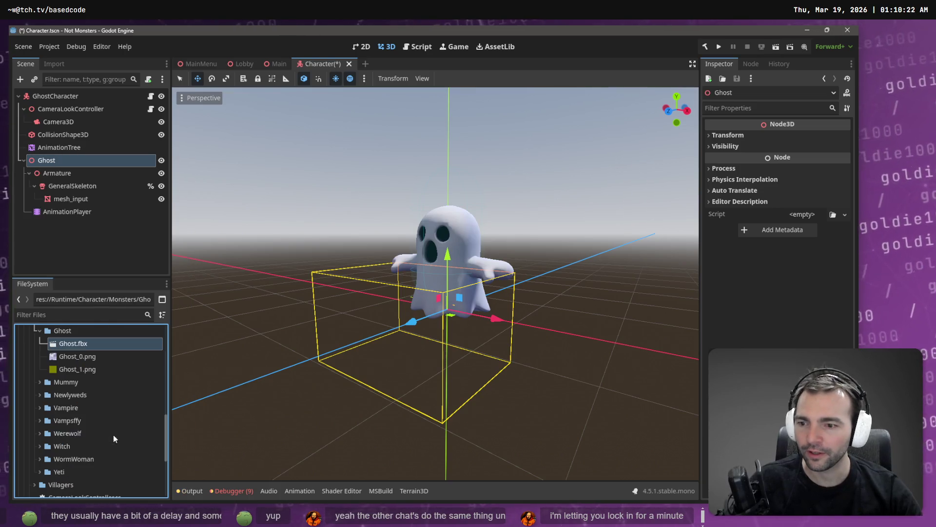
drag(60, 148, 66, 162)
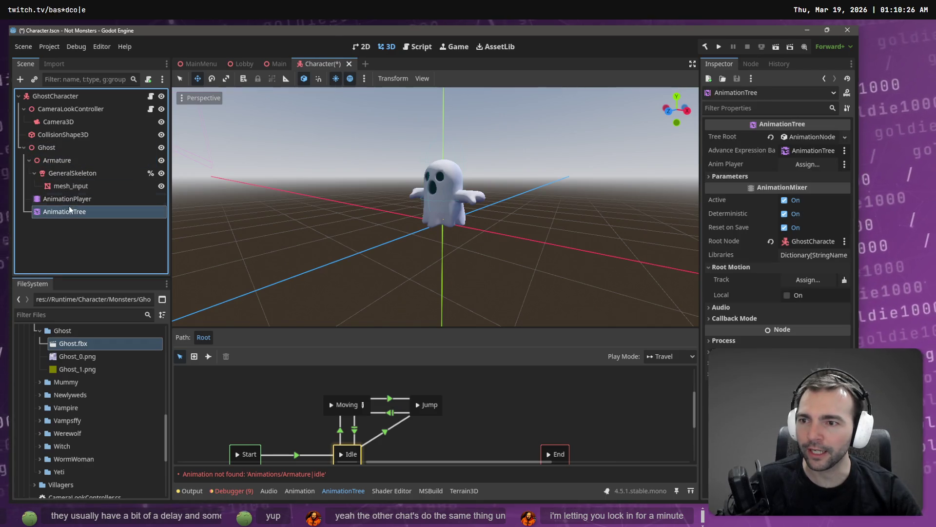
mouse_move(72, 200)
mouse_down()
mouse_move(510, 221)
mouse_move(822, 169)
mouse_up()
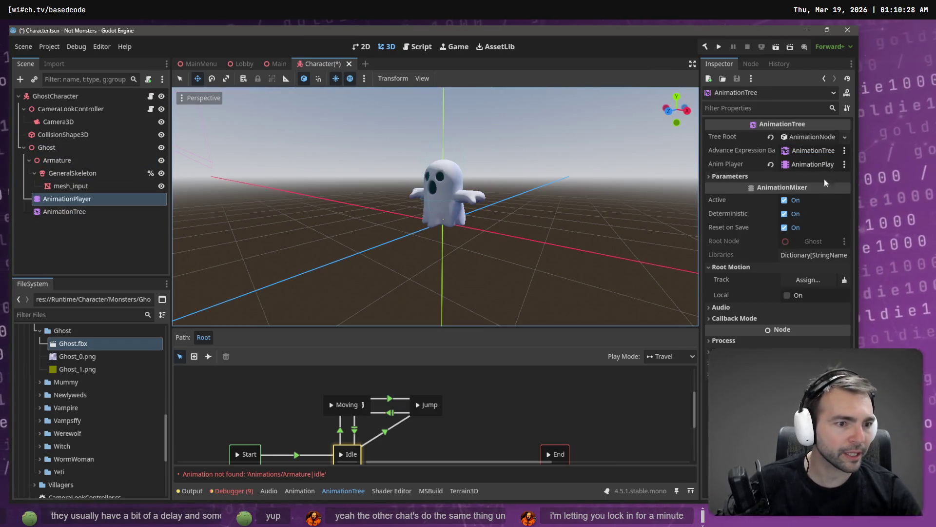
- Set the AnimationTree's root motion track to GeneralSkeleton
click(808, 279)
double_click(366, 183)
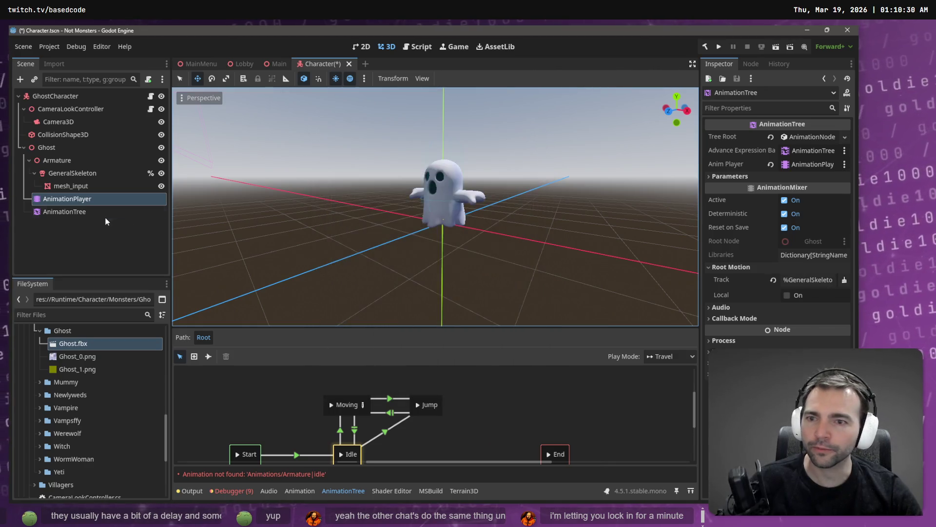
click(805, 280)
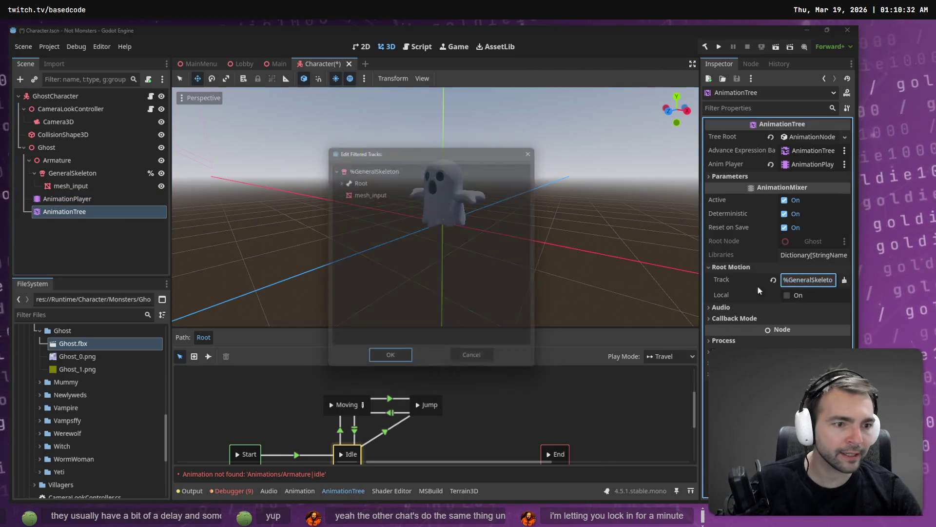
double_click(355, 183)
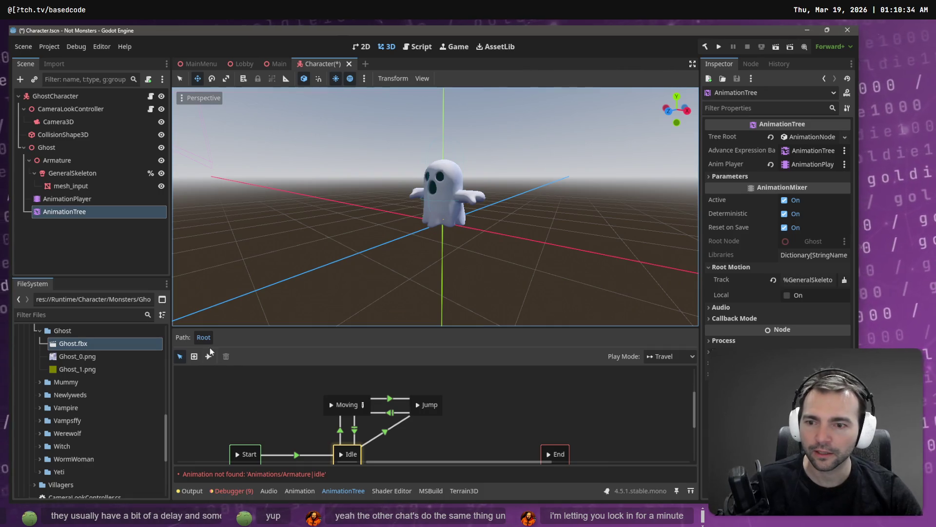
- Load the Animations library from file into the AnimationPlayer
click(66, 199)
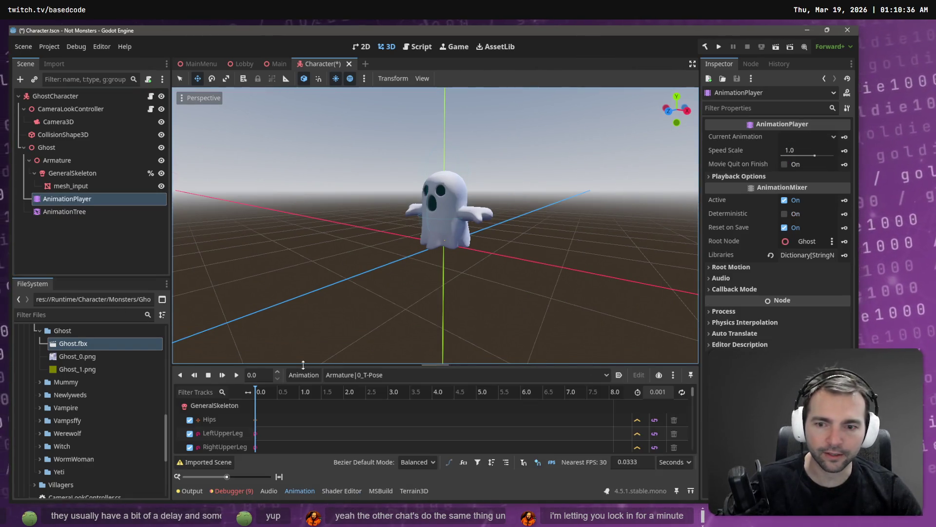
click(303, 374)
click(307, 406)
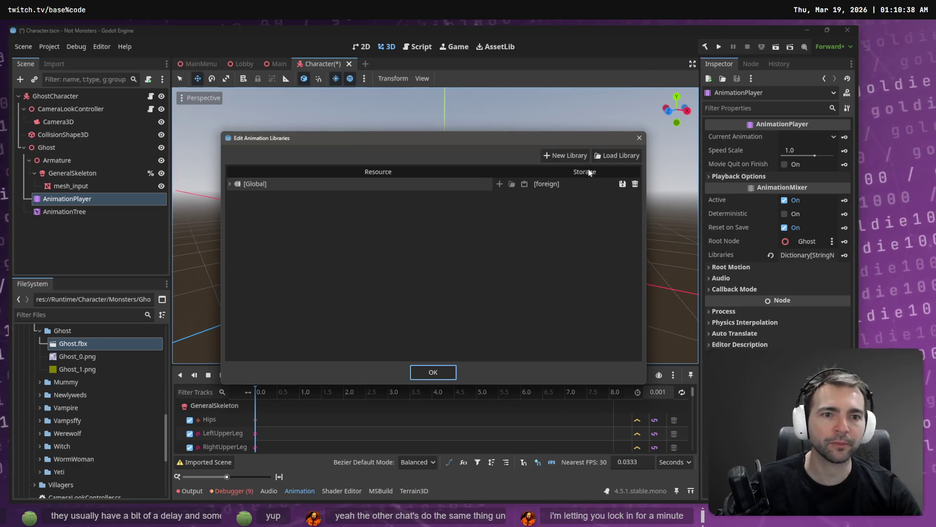
click(617, 155)
double_click(206, 130)
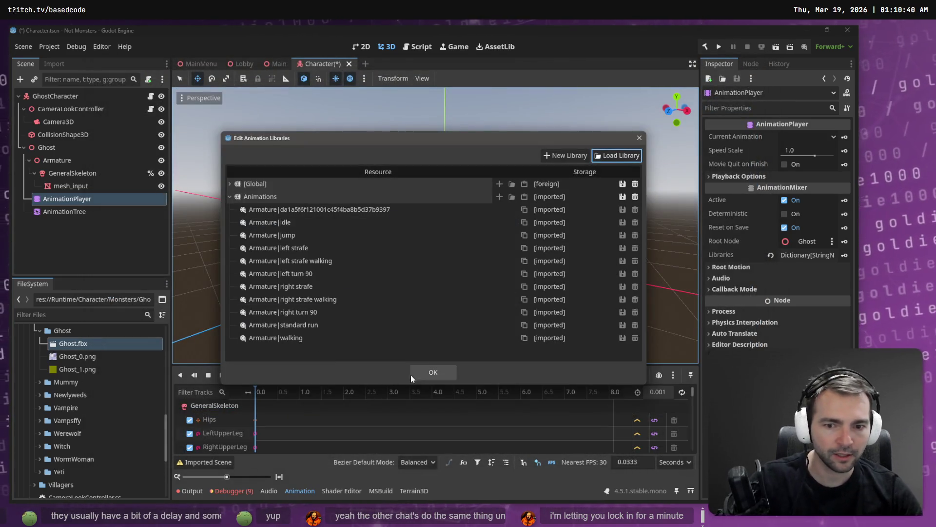
click(419, 373)
- Pick a run animation, then switch to Animations/Armature|walking
click(338, 379)
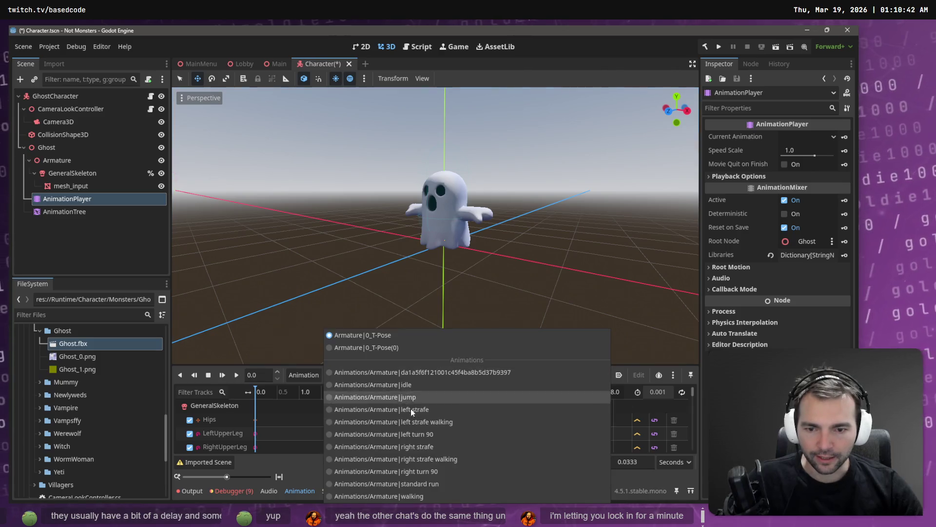
click(435, 486)
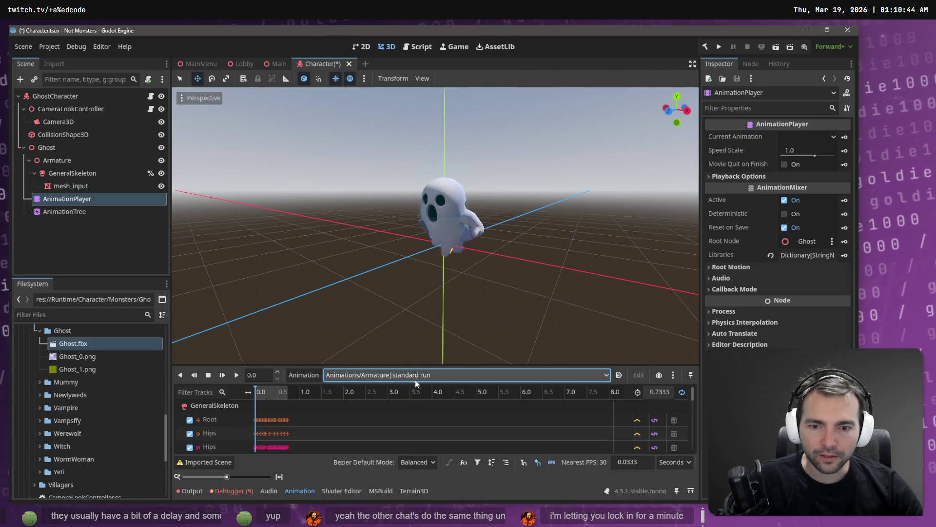
click(414, 379)
click(414, 490)
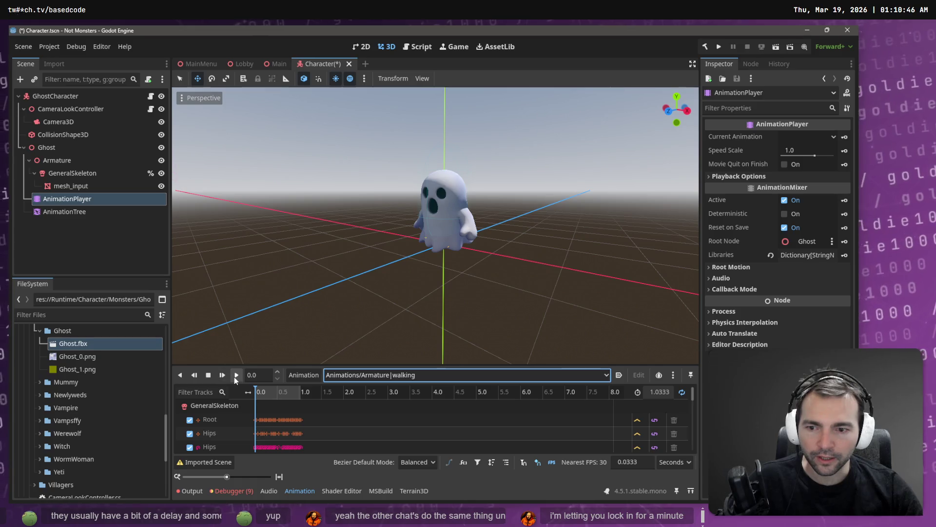